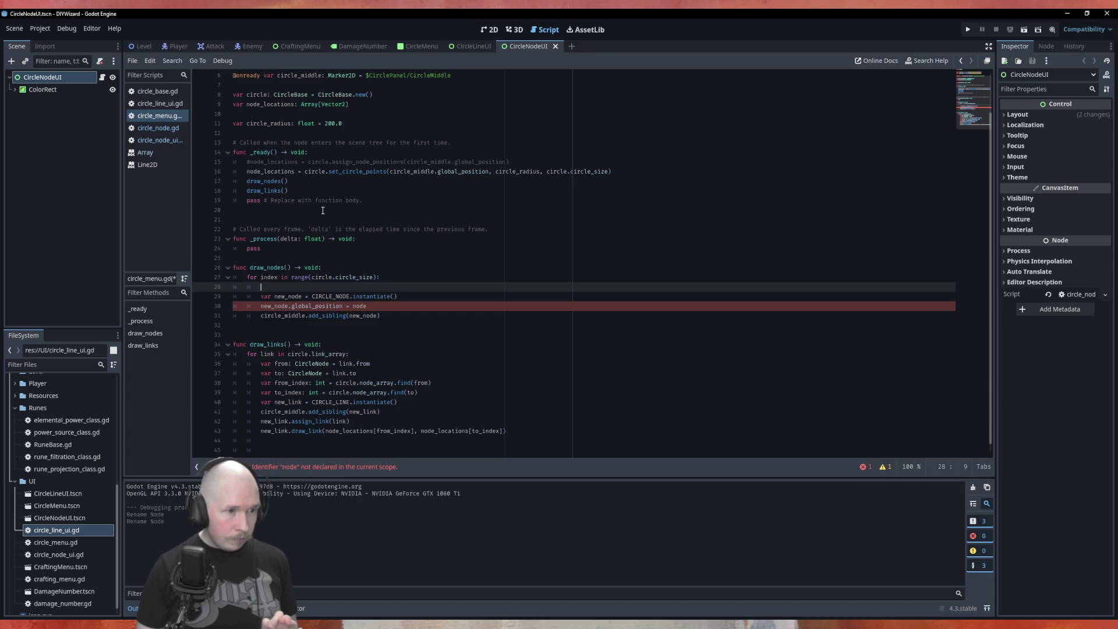
# Complete line 30 so each new node's global_position is node_locations[index].
pyautogui.click(404, 308)
pyautogui.write('.')
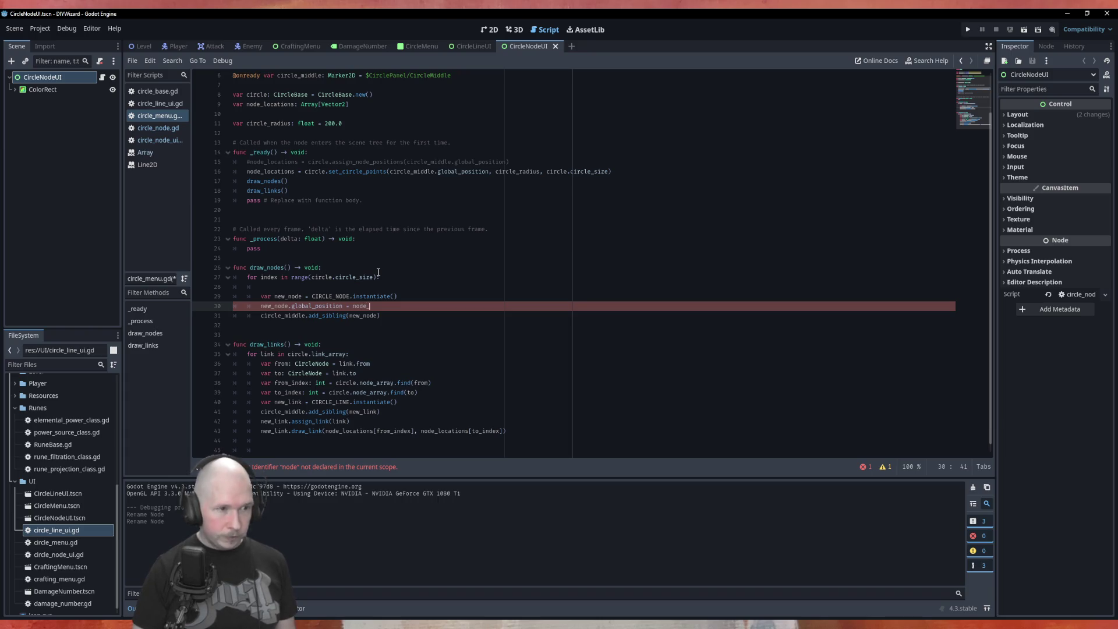
pyautogui.write('l')
pyautogui.press('Return')
pyautogui.write('[')
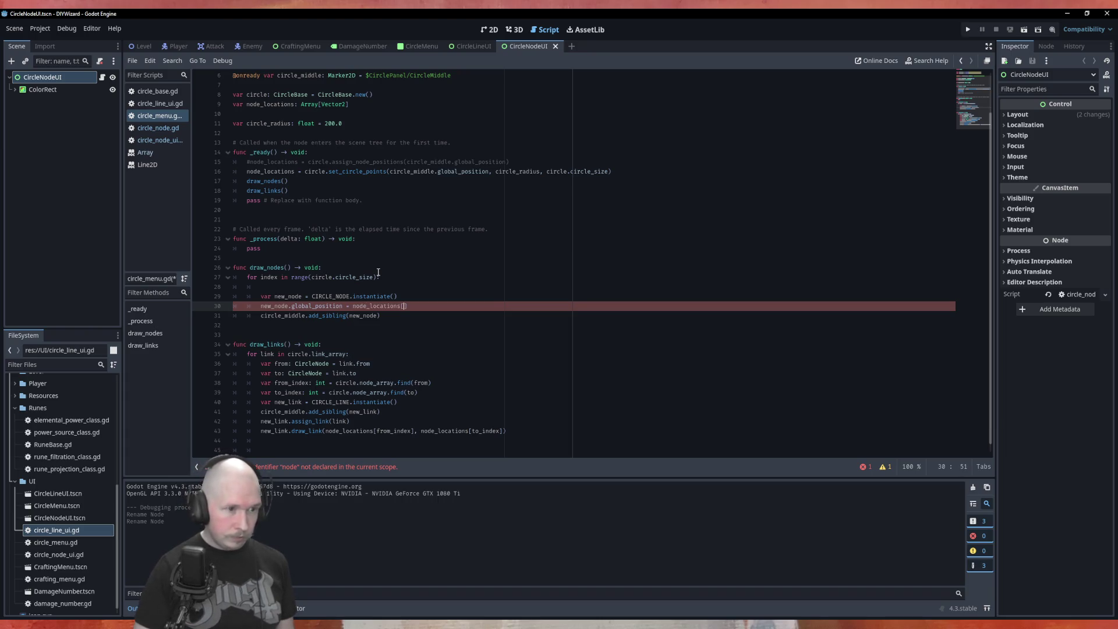
pyautogui.write('index')
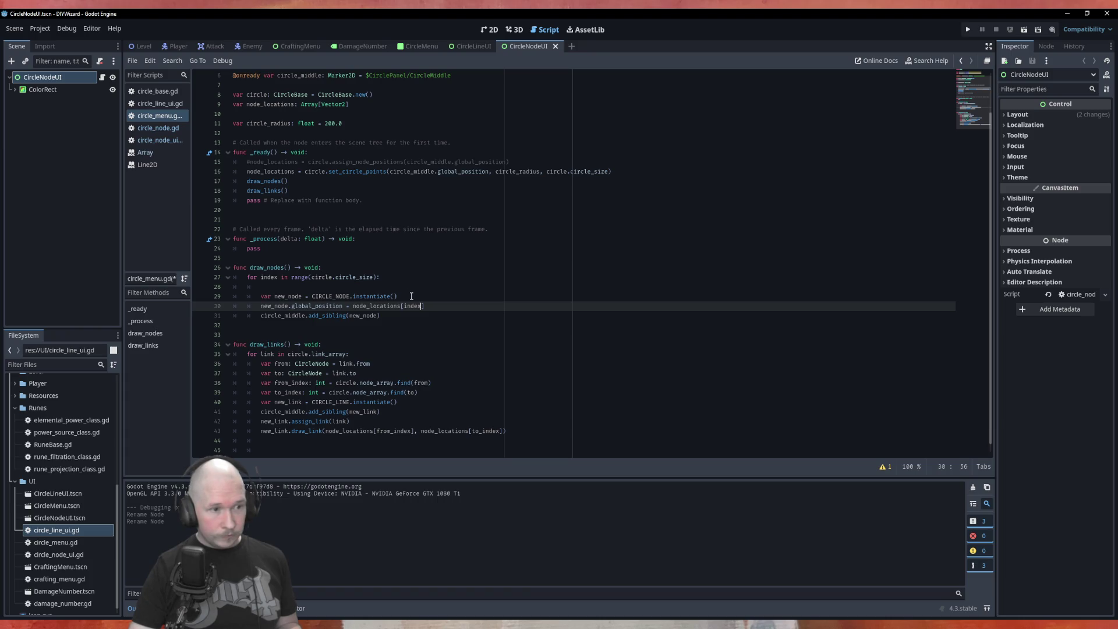
# Add new_node.assign_node(circle.node_array[index]) after add_sibling and delete empty line 28.
pyautogui.click(401, 315)
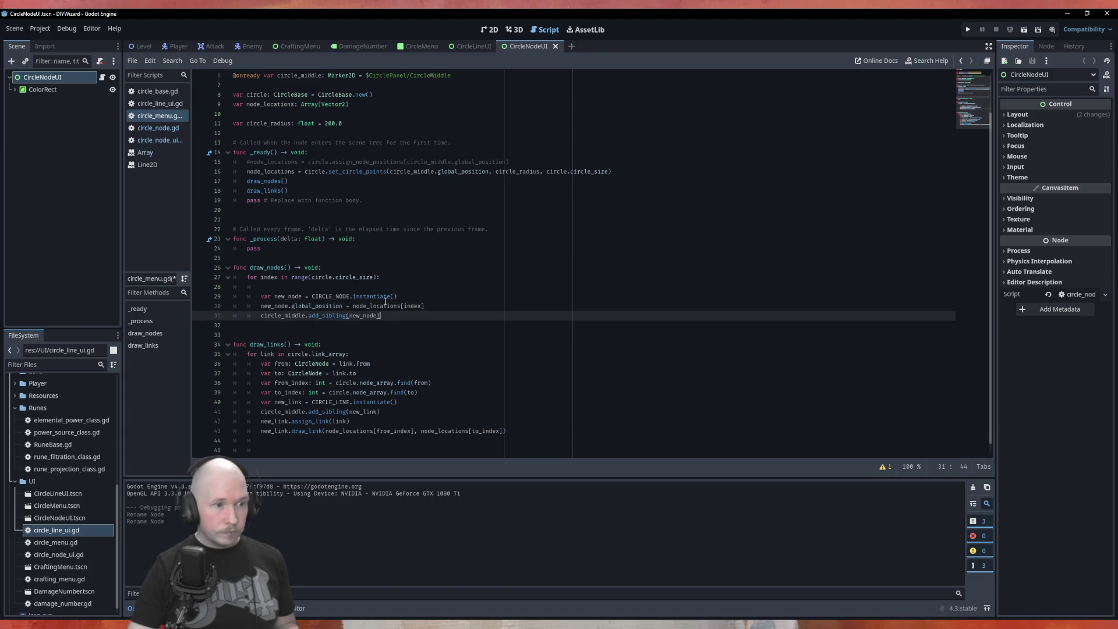
pyautogui.press('Return')
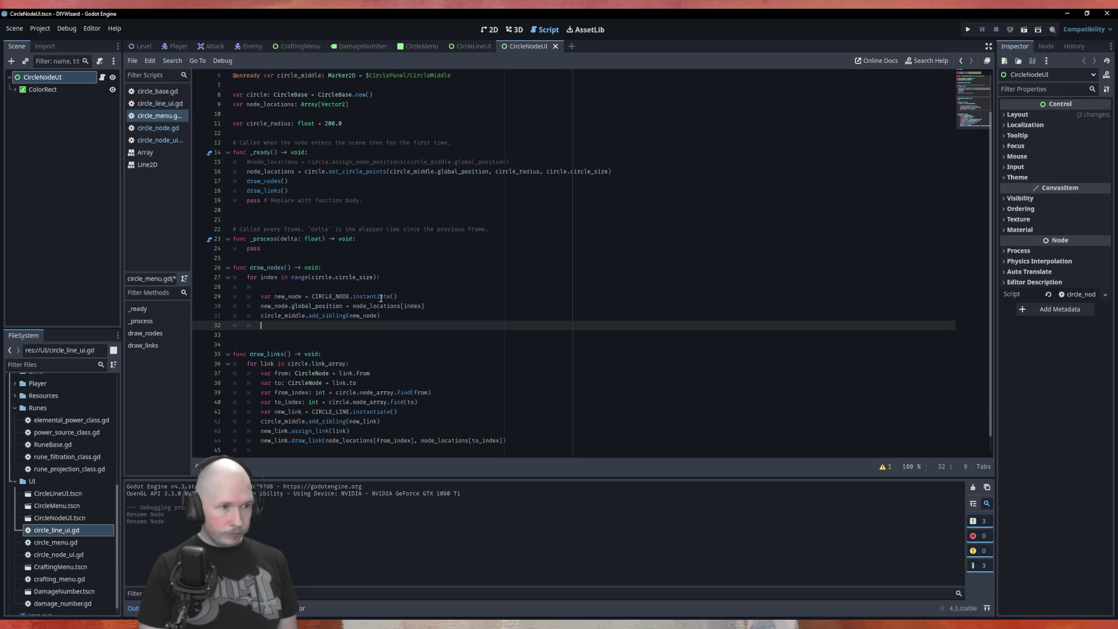
pyautogui.write('new_node')
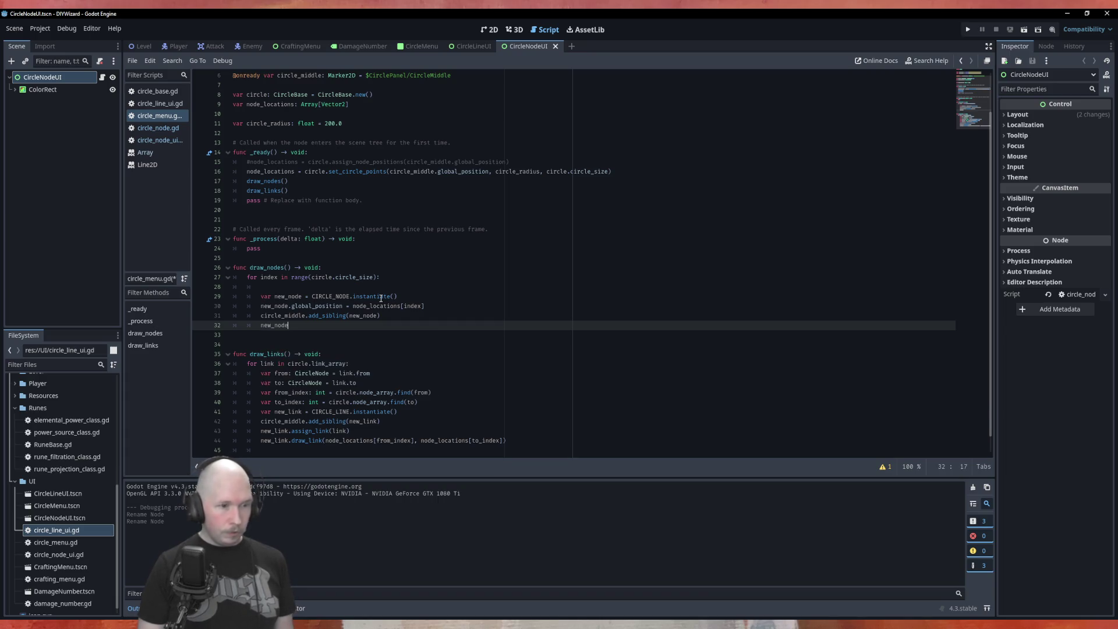
pyautogui.write('.assign_node(')
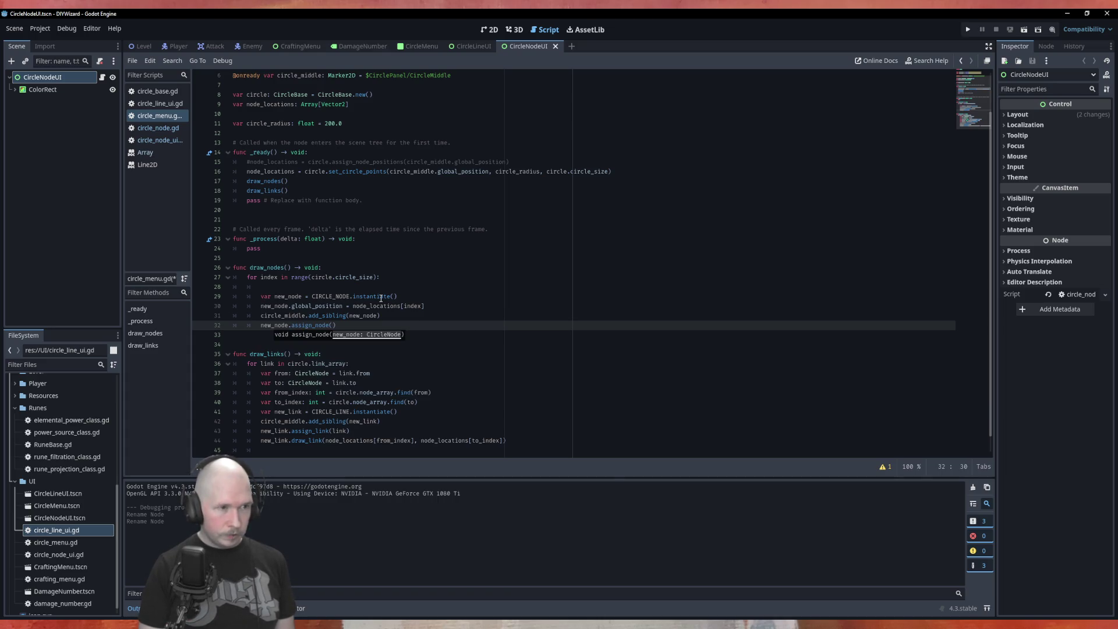
pyautogui.write('circle.')
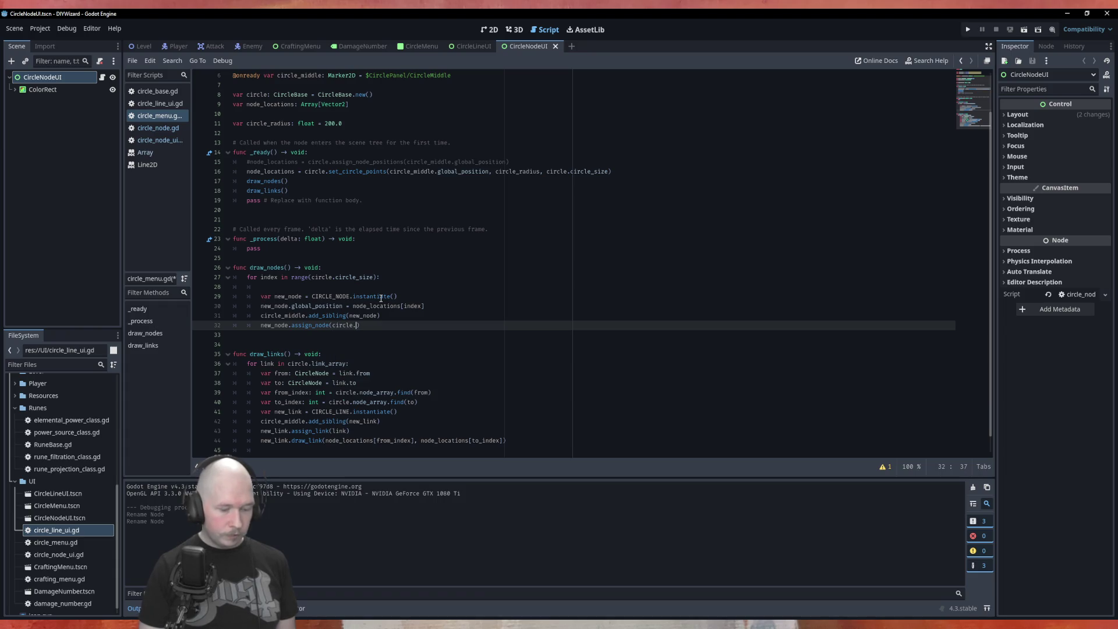
pyautogui.write('node_array')
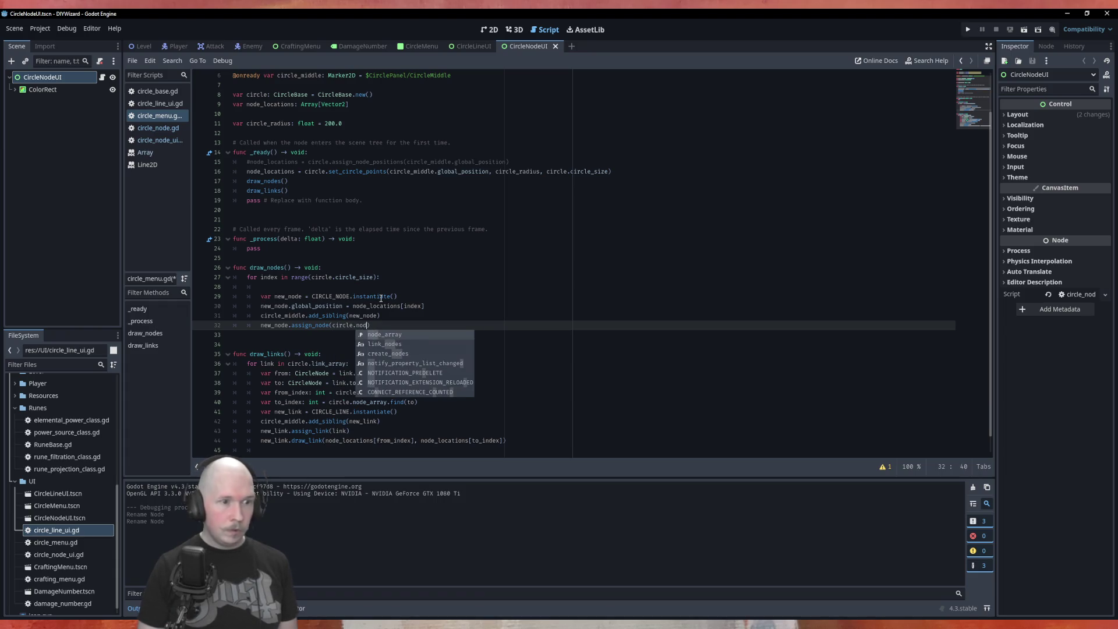
pyautogui.write('[index')
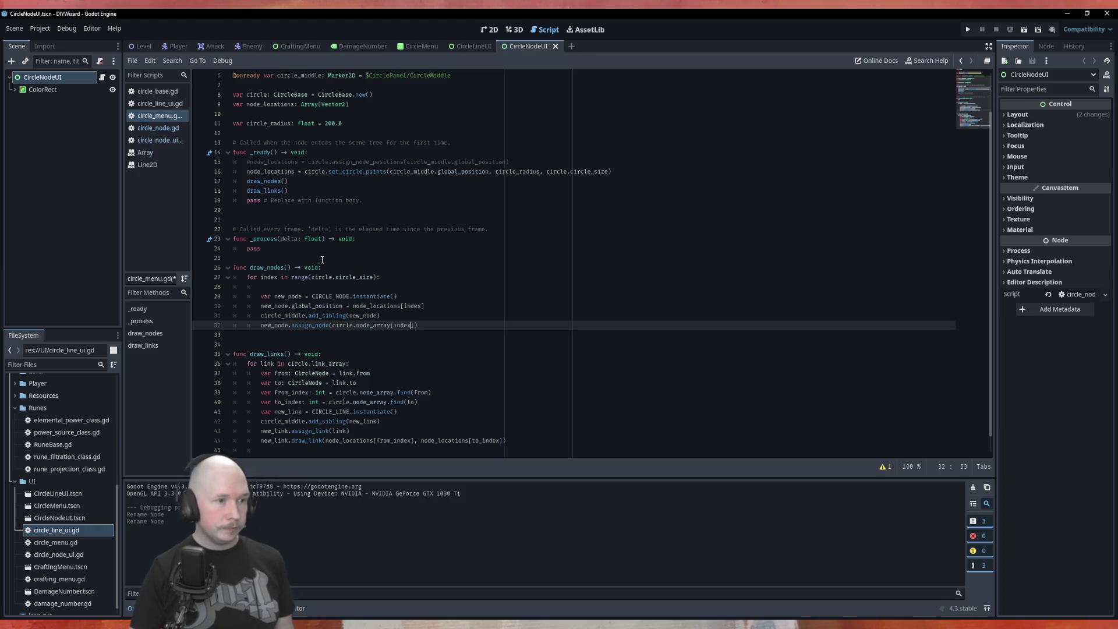
pyautogui.click(296, 288)
pyautogui.press('BackSpace')
pyautogui.press('BackSpace')
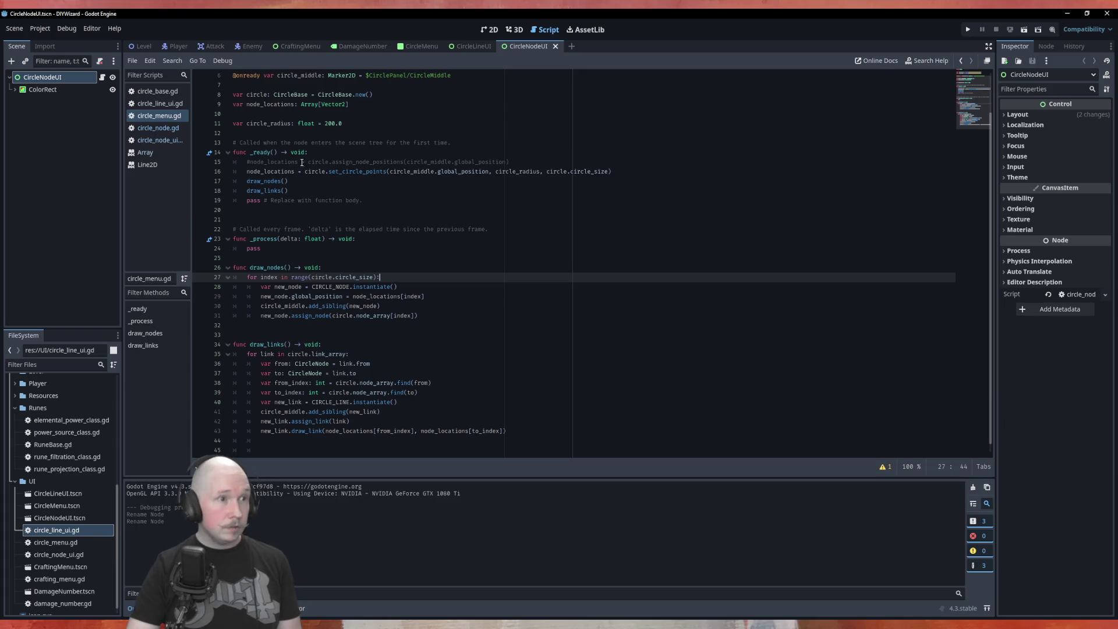
# Run the CircleMenu scene with F6.
pyautogui.click(297, 47)
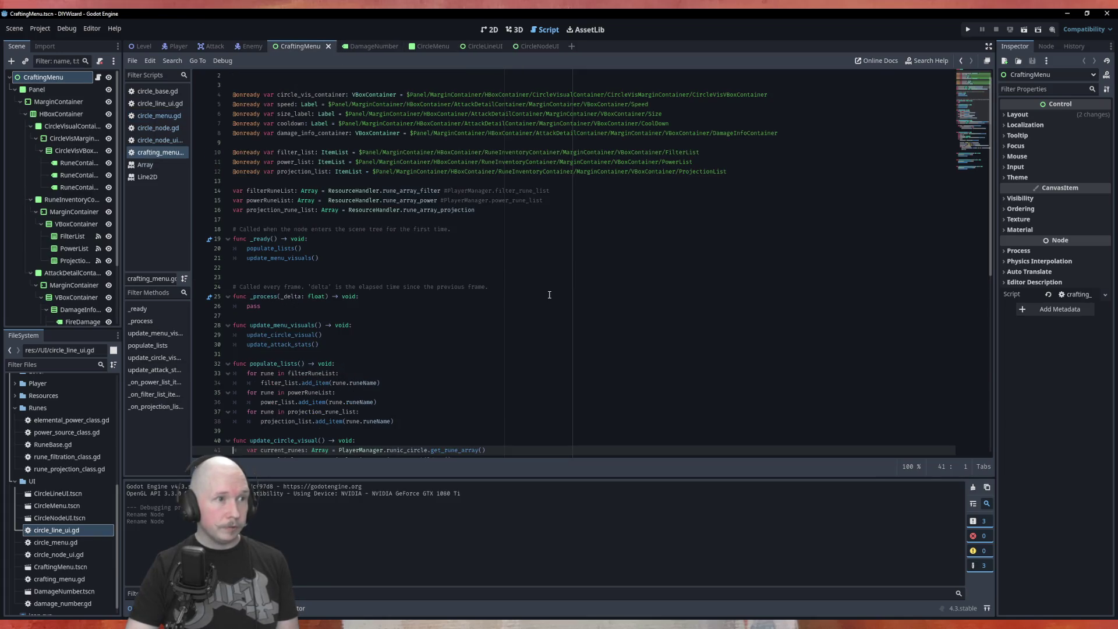
pyautogui.click(429, 46)
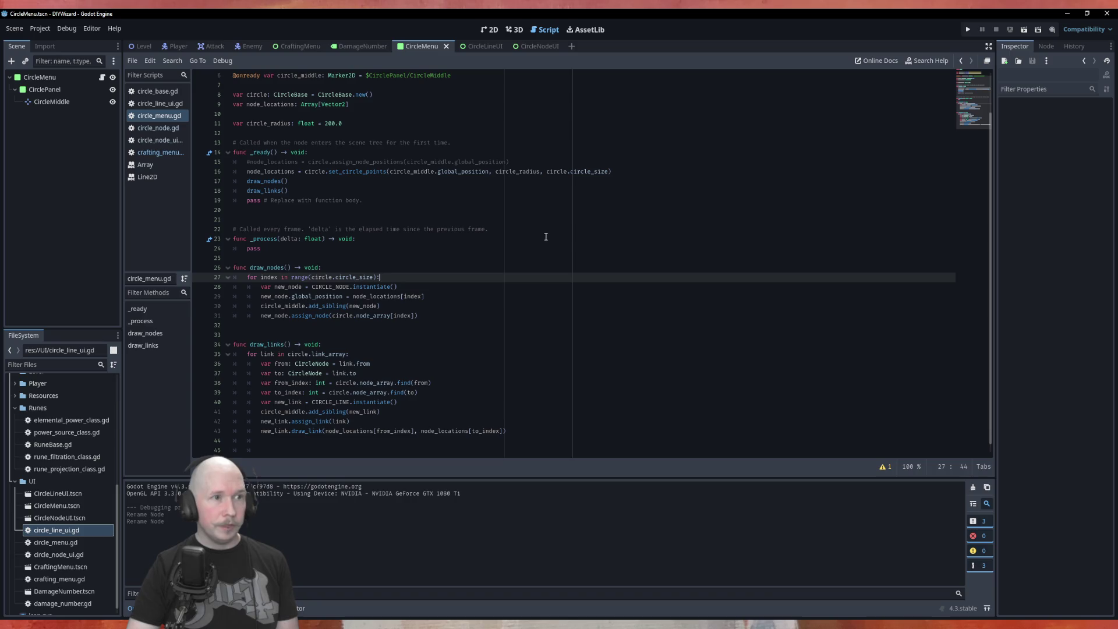
pyautogui.press('F6')
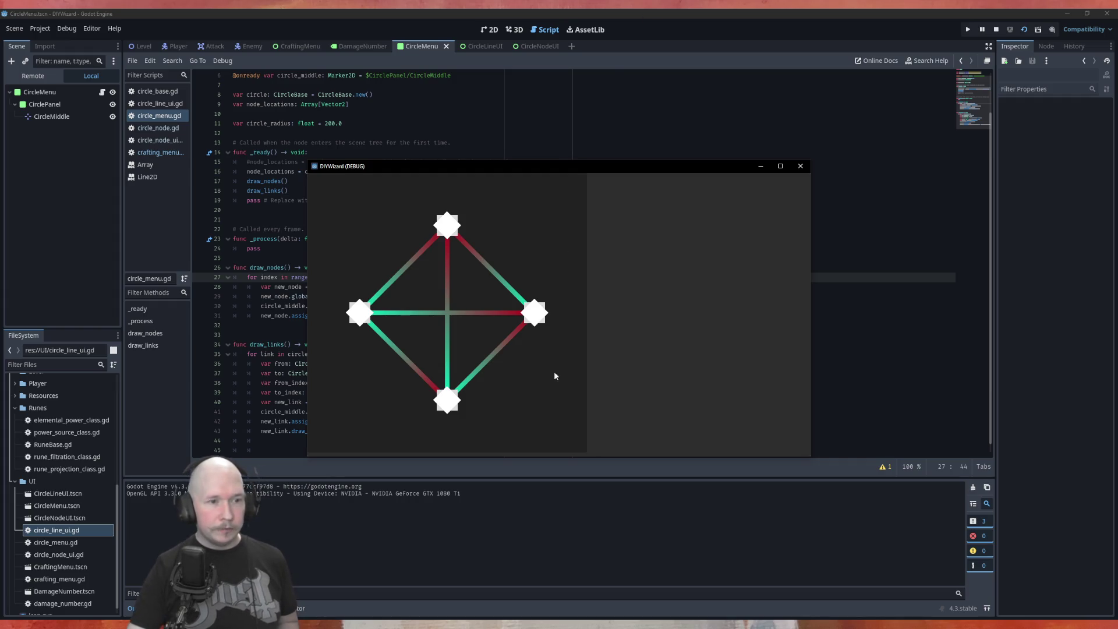
pyautogui.click(30, 77)
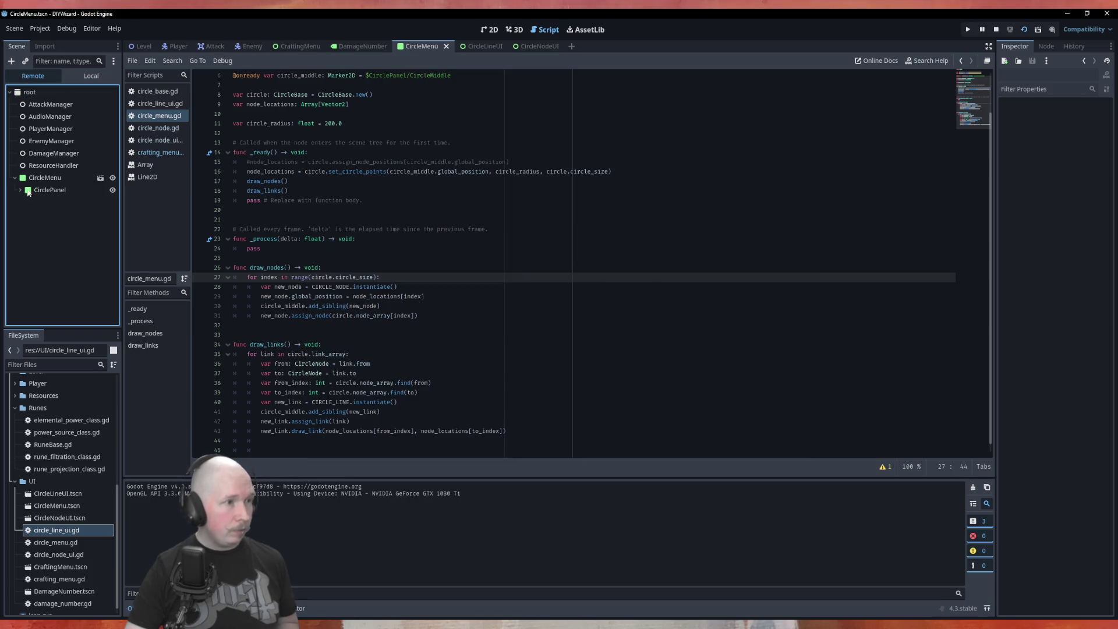
pyautogui.click(21, 190)
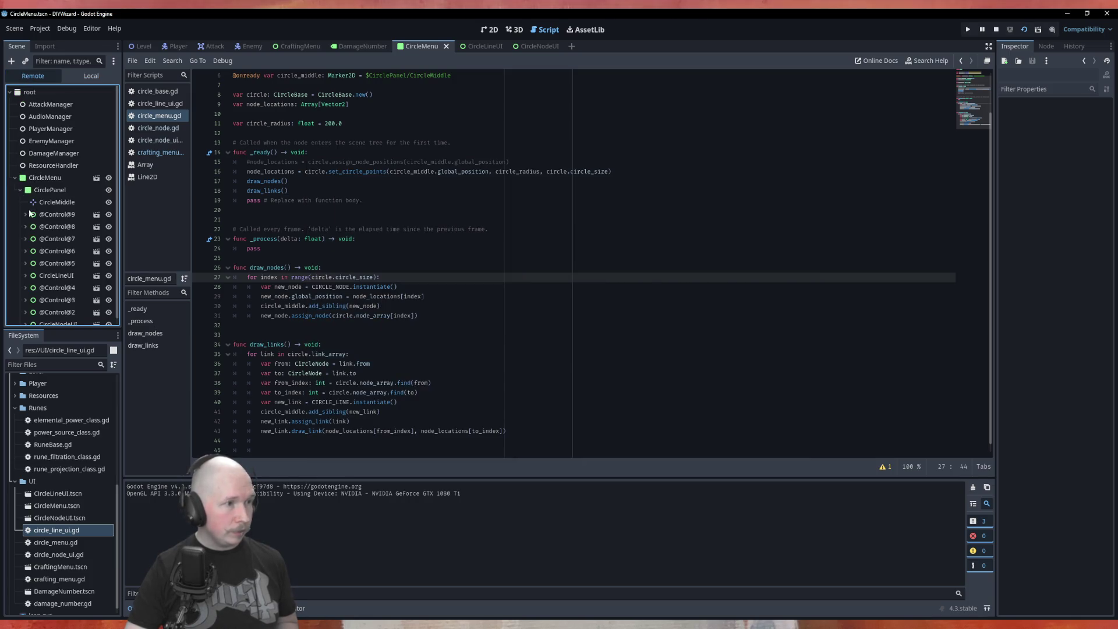
pyautogui.click(58, 208)
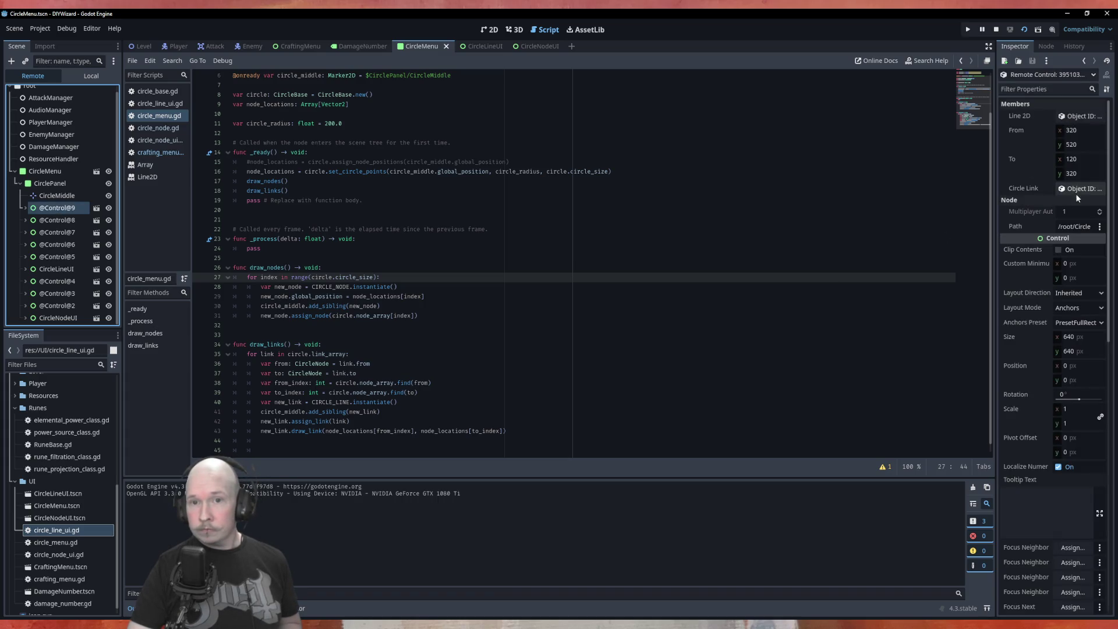
pyautogui.click(61, 232)
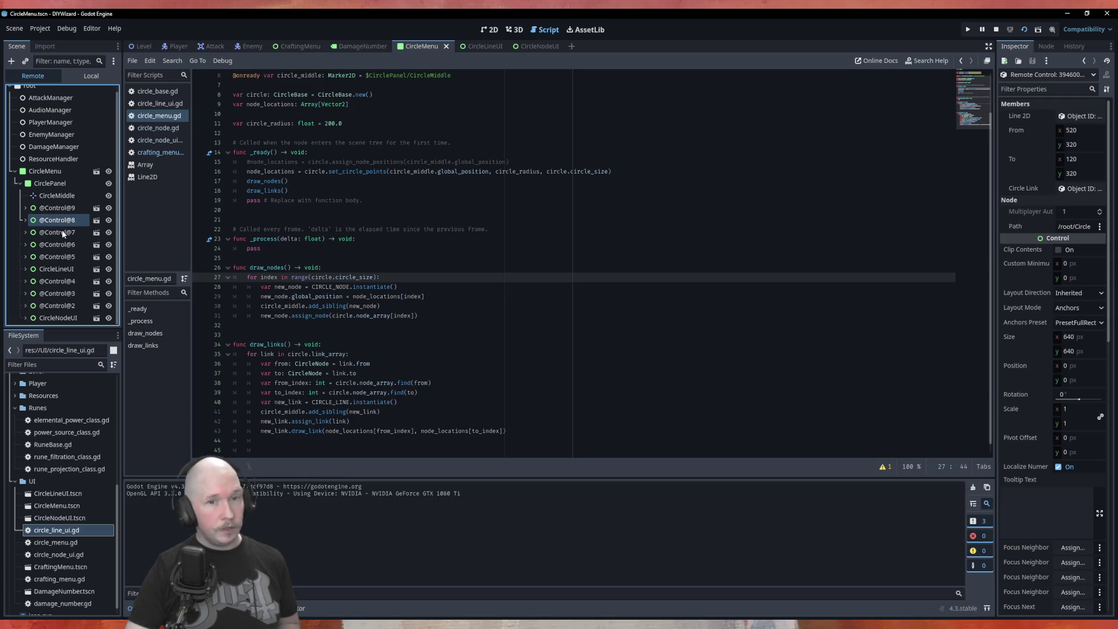
pyautogui.click(71, 292)
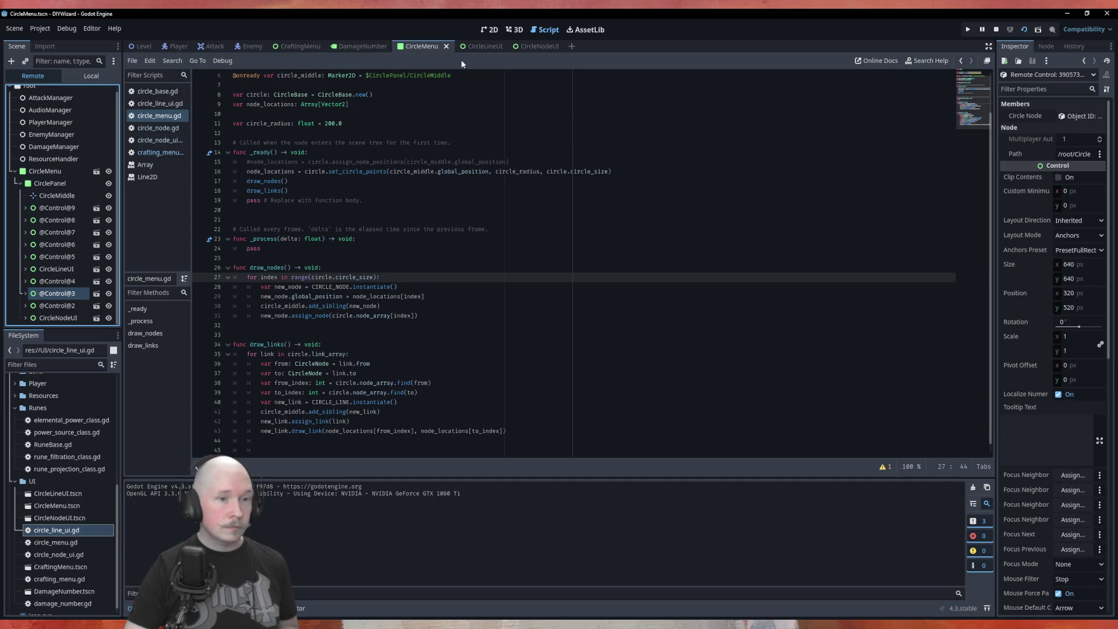
pyautogui.press('F8')
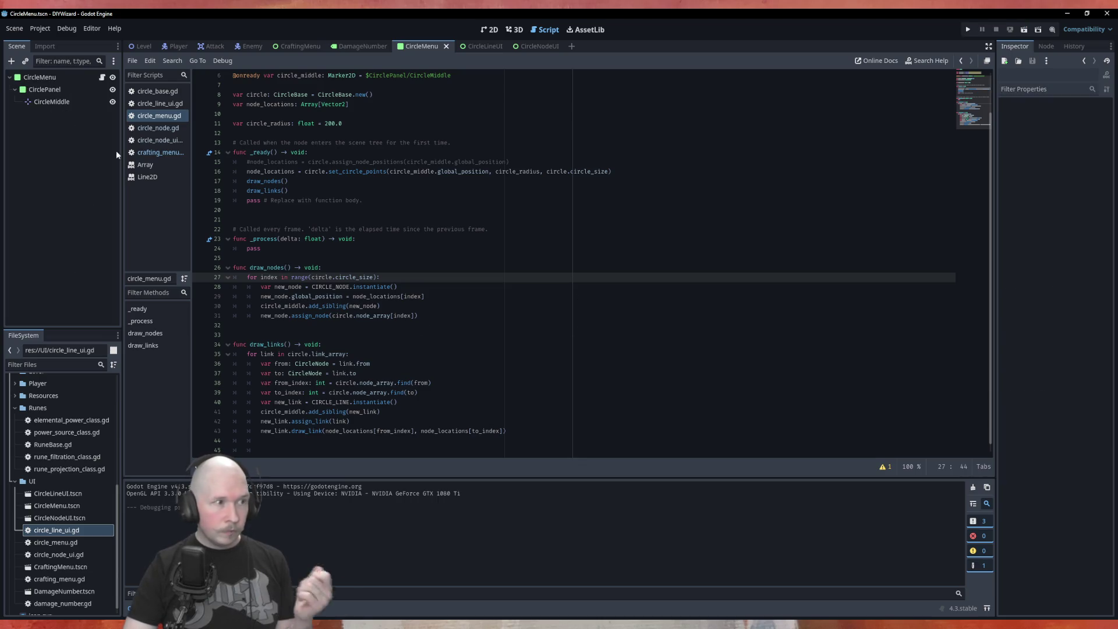
pyautogui.click(377, 249)
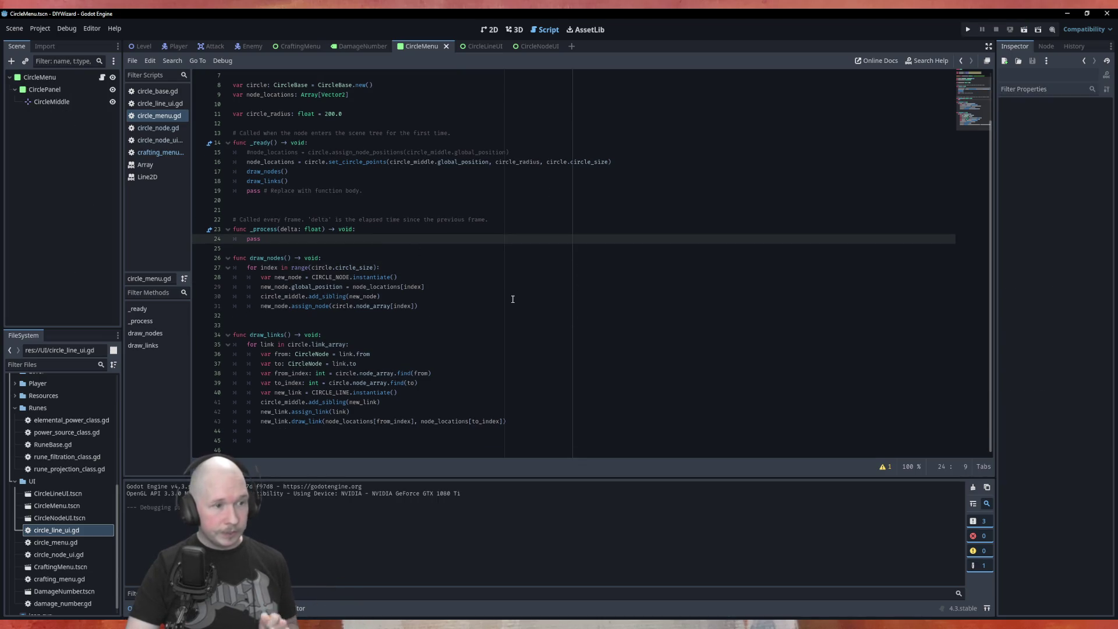
pyautogui.scroll(2, 512, 299)
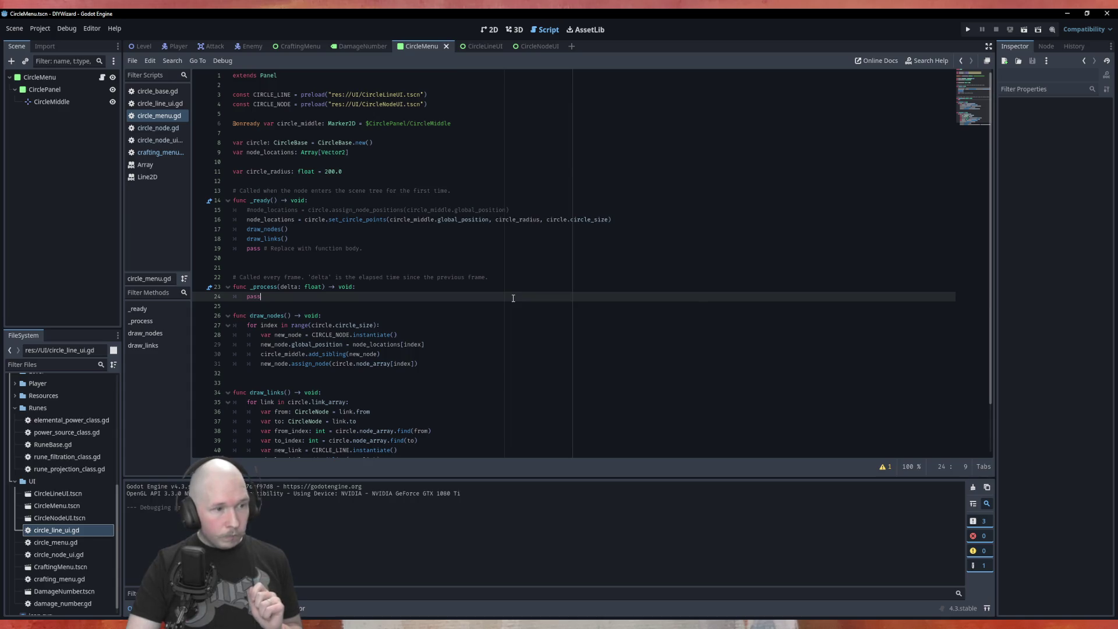
pyautogui.scroll(-2, 522, 294)
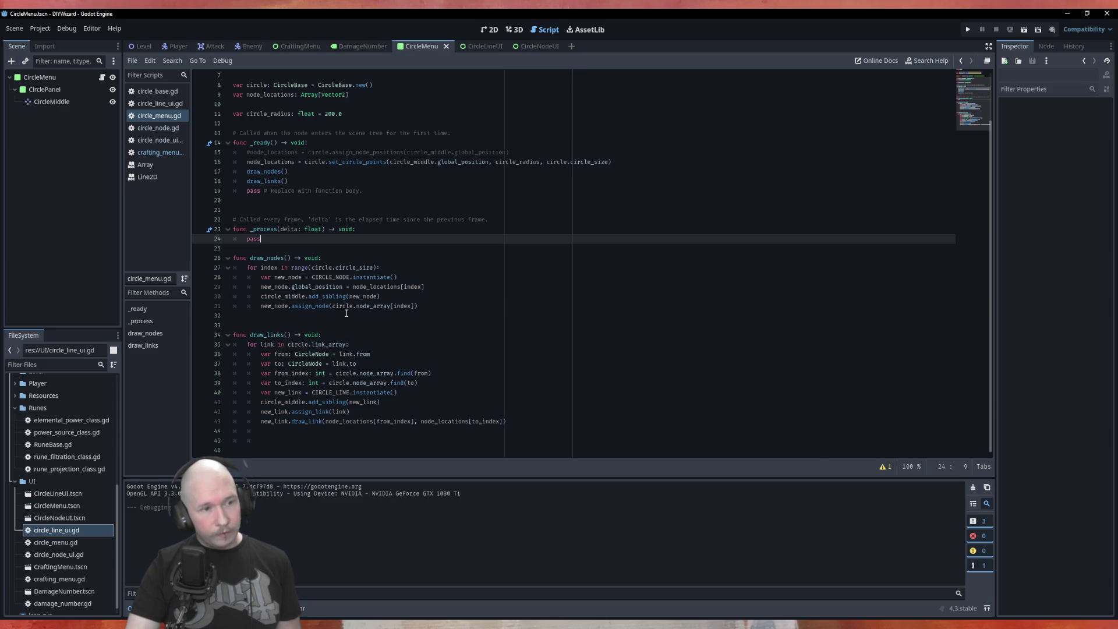
pyautogui.scroll(1, 373, 262)
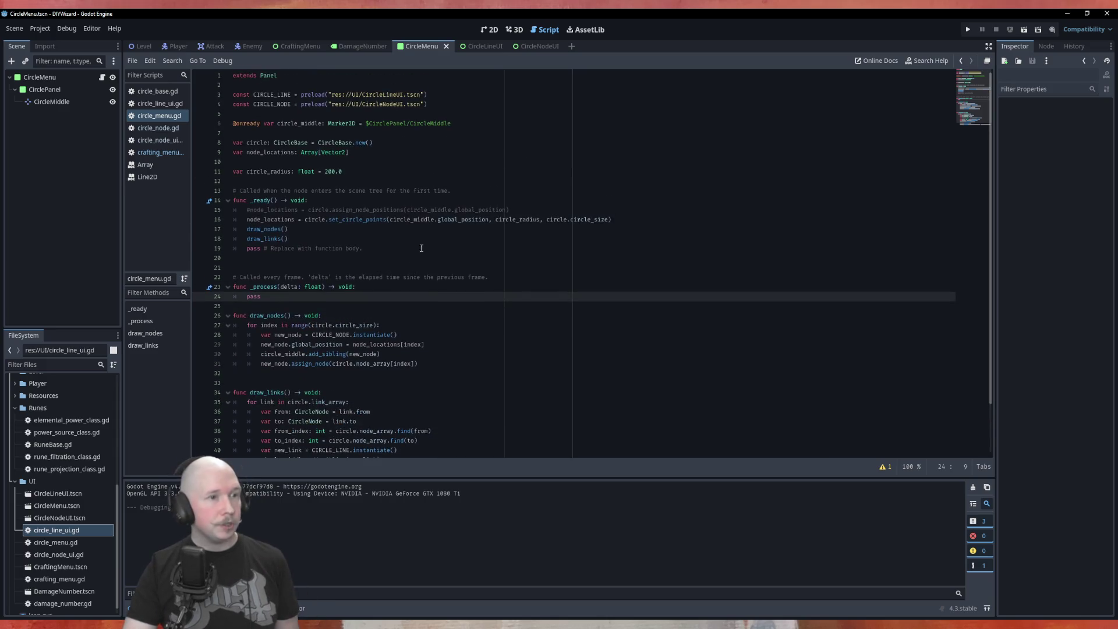
pyautogui.scroll(-1, 384, 279)
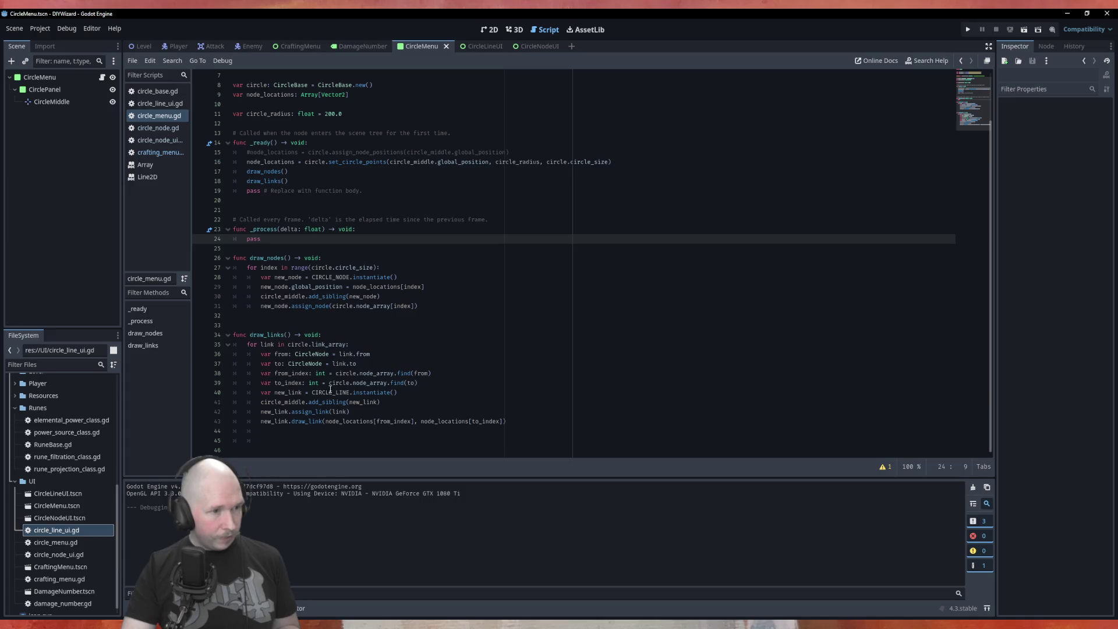
pyautogui.doubleClick(283, 355)
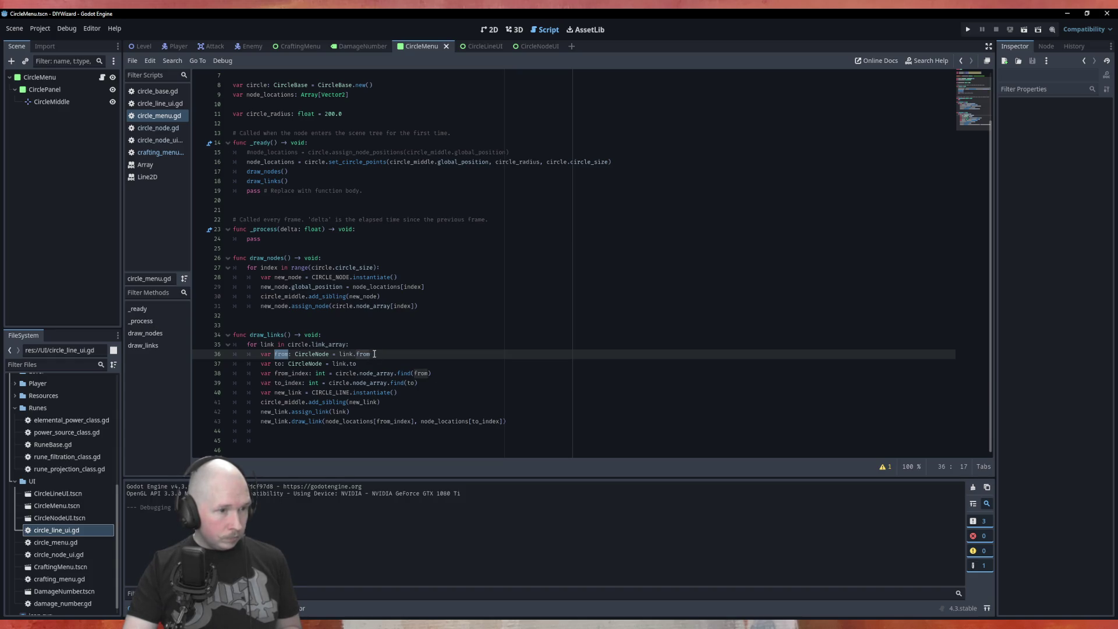
# Replace the from and to arguments of find on lines 38–39 with link.from and link.to.
pyautogui.moveTo(375, 354); pyautogui.dragTo(339, 354)
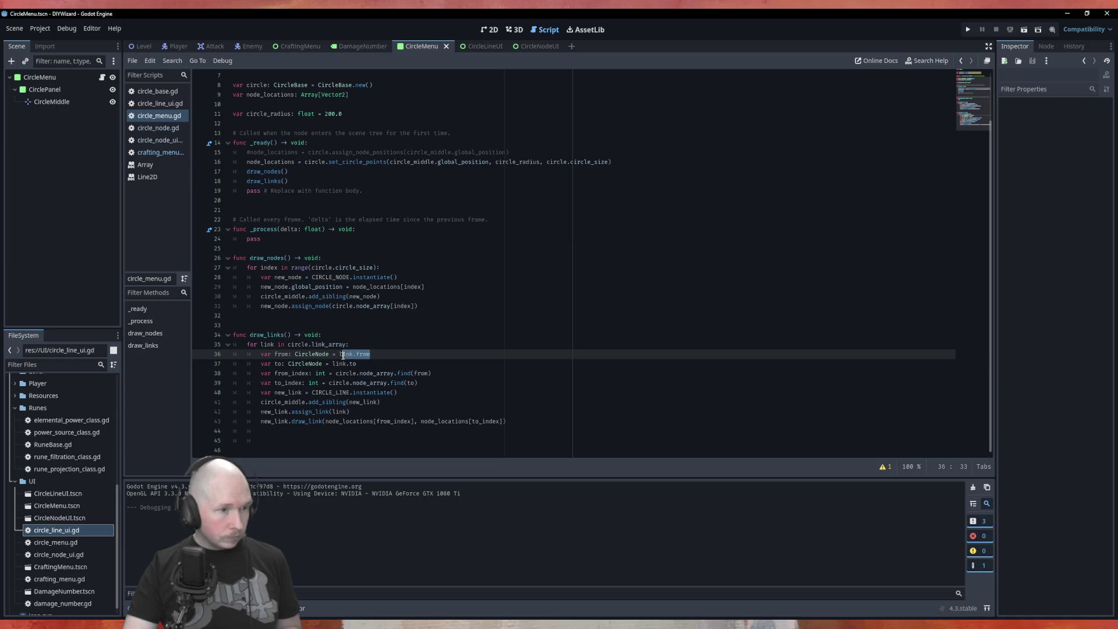
pyautogui.doubleClick(421, 373)
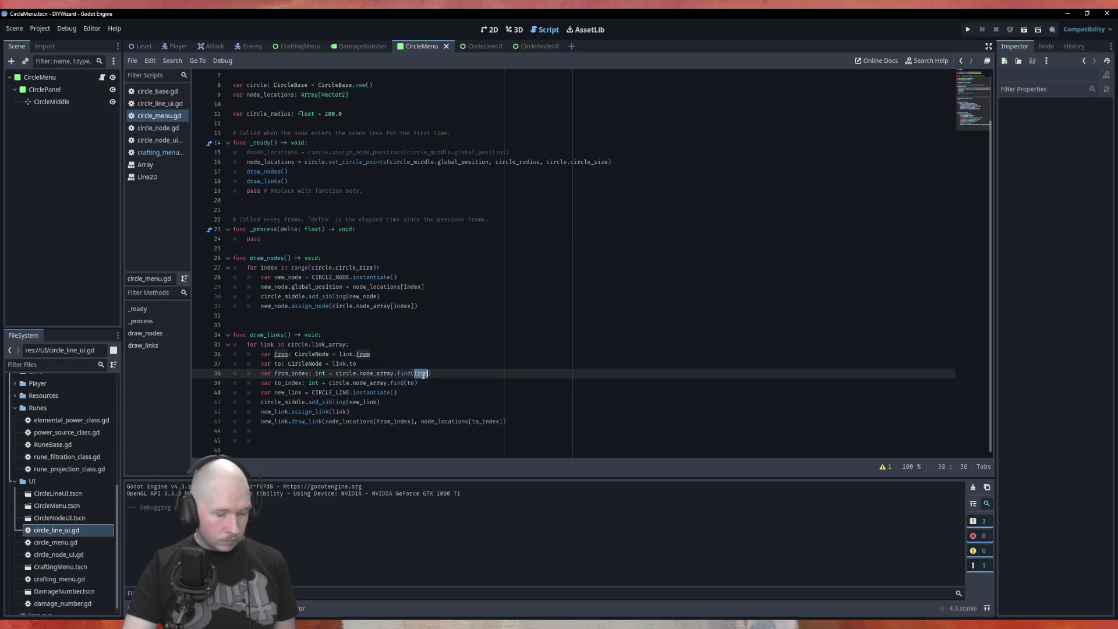
pyautogui.write('link.from')
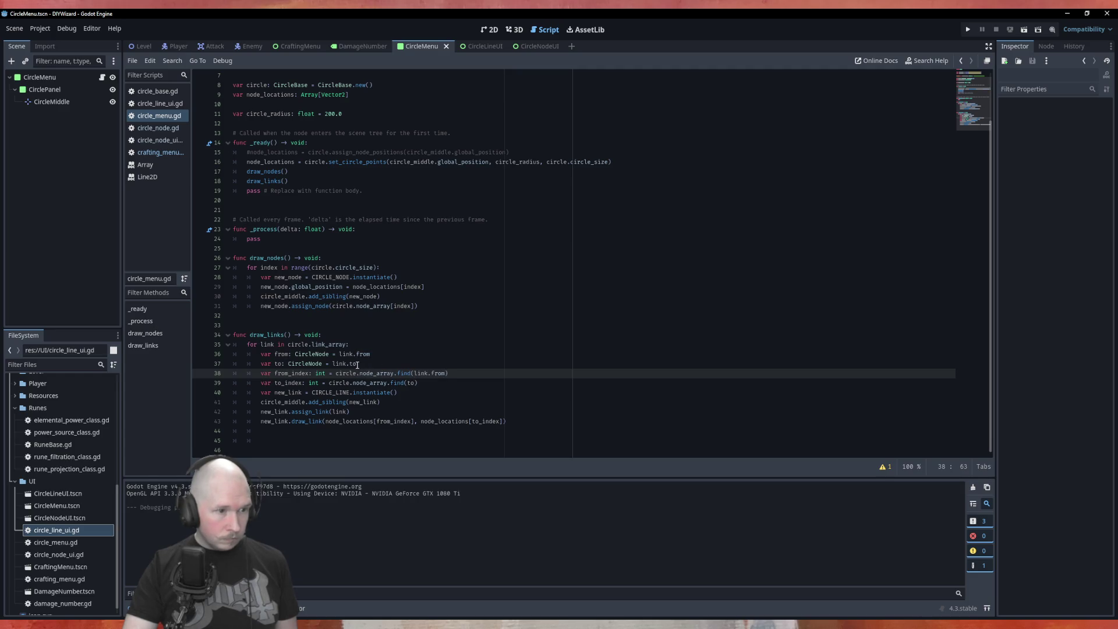
pyautogui.moveTo(356, 363); pyautogui.dragTo(332, 363)
pyautogui.hotkey('ctrl', 'c')
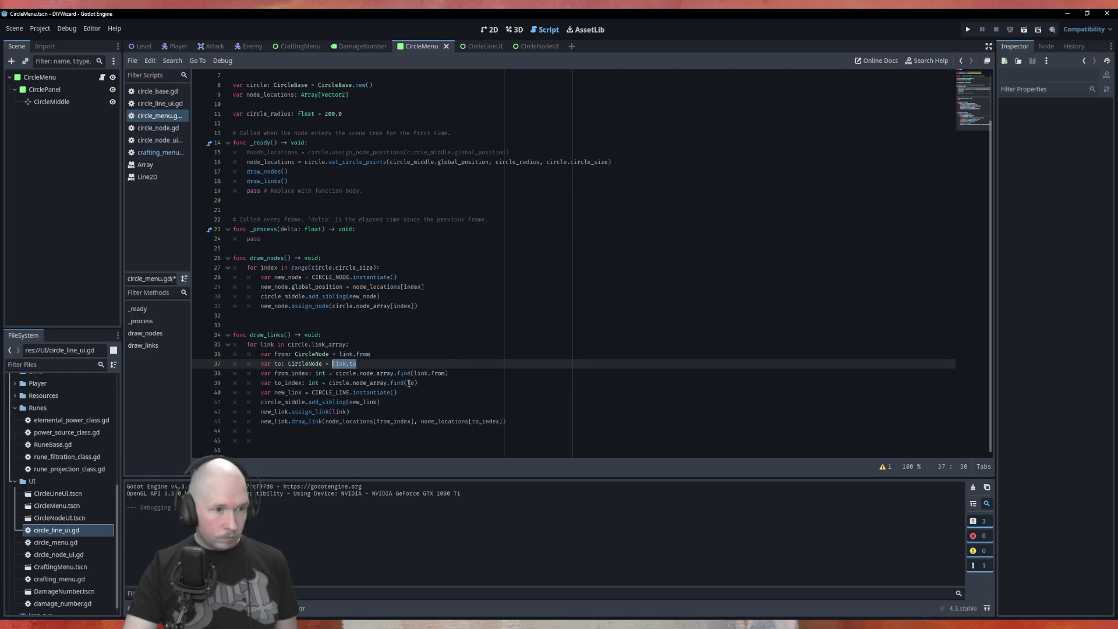
pyautogui.click(407, 383)
pyautogui.doubleClick(413, 383)
pyautogui.hotkey('ctrl', 'v')
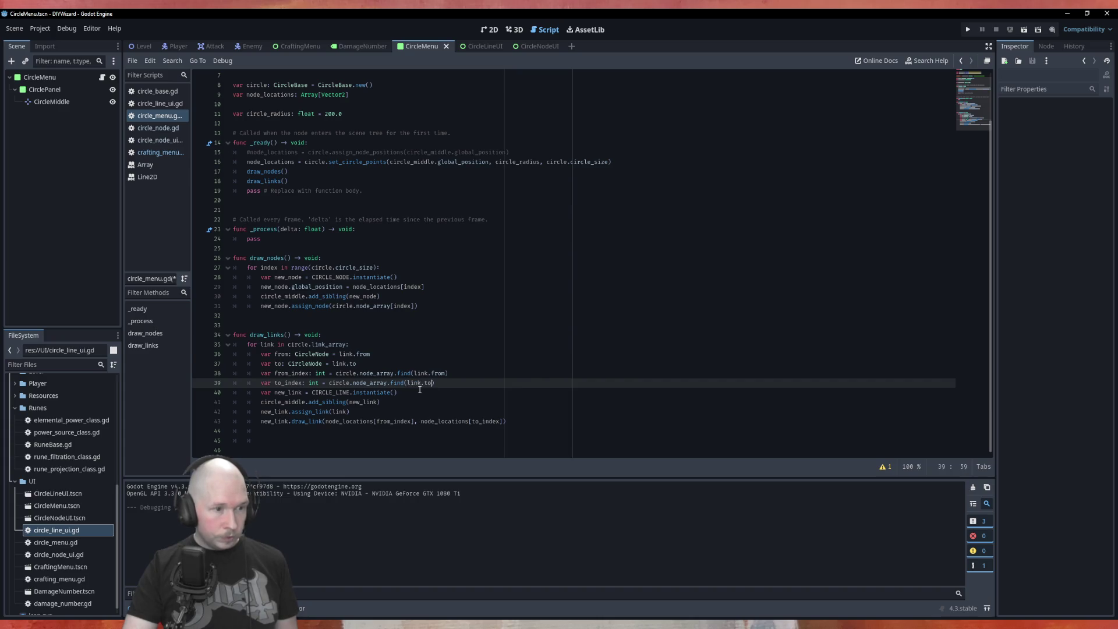
# Delete the two redundant lines in the draw_links loop and save the script.
pyautogui.moveTo(365, 366); pyautogui.dragTo(238, 356)
pyautogui.press('BackSpace')
pyautogui.press('BackSpace')
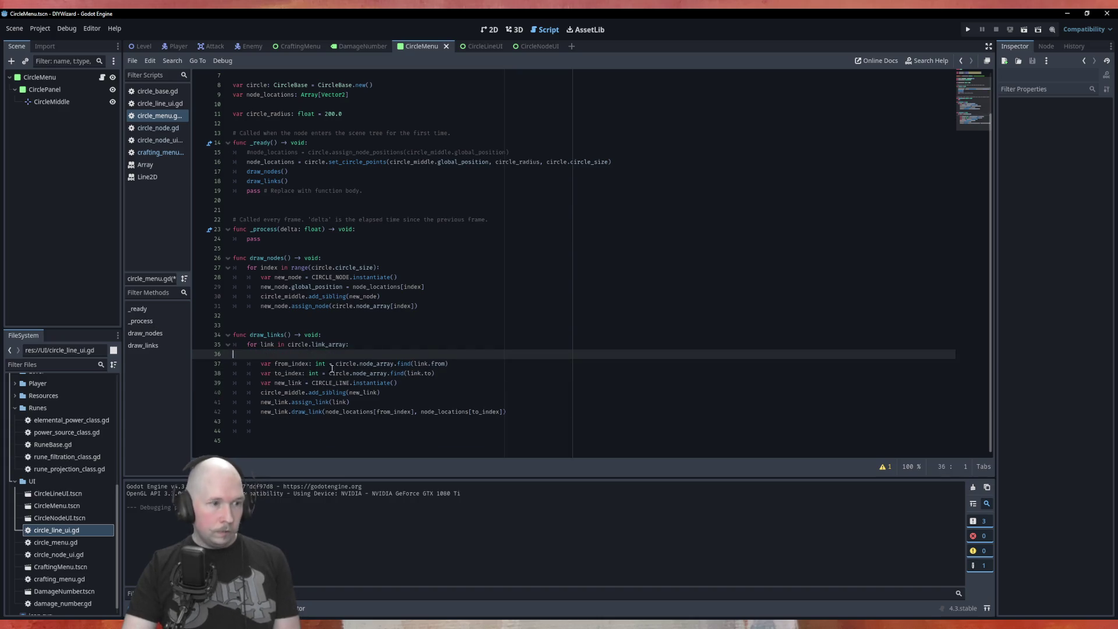
pyautogui.hotkey('ctrl', 's')
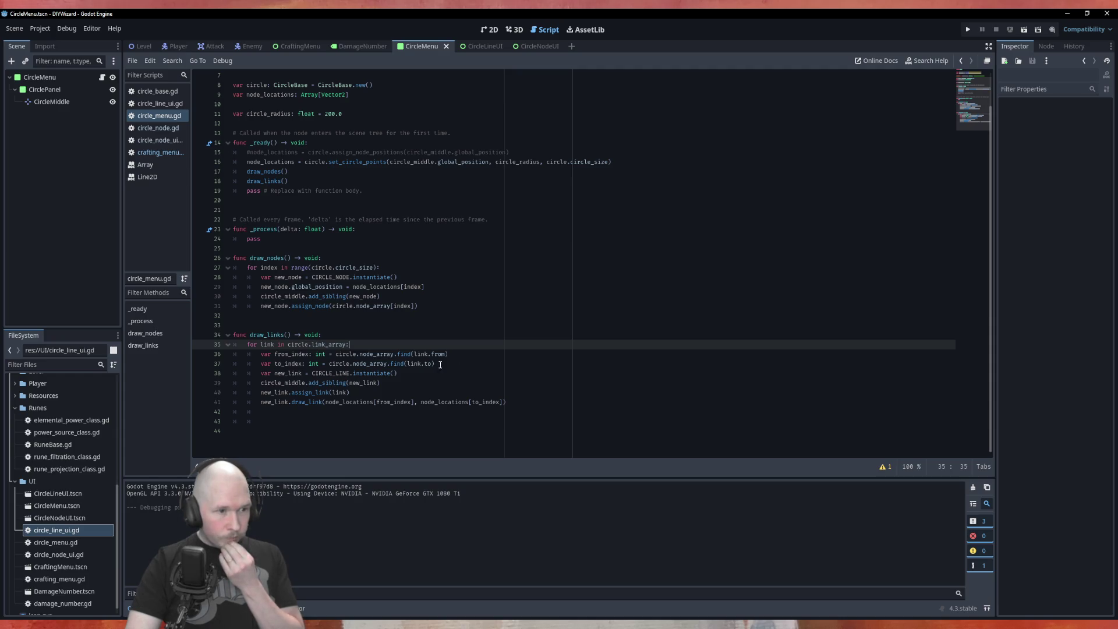
# Insert a blank line before the var new_link line.
pyautogui.doubleClick(299, 355)
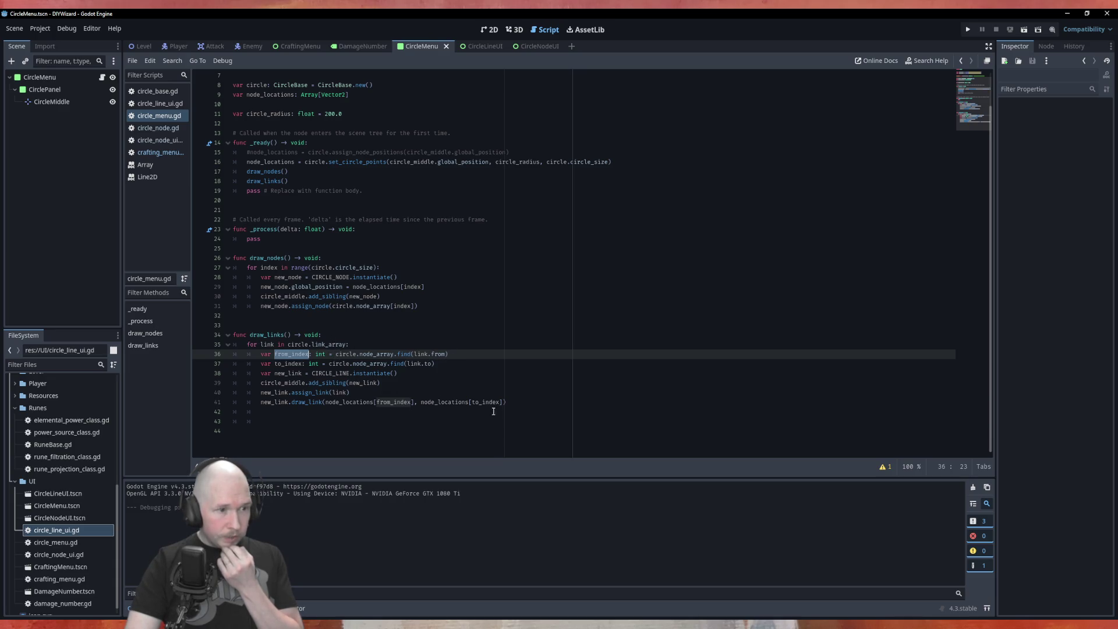
pyautogui.click(449, 373)
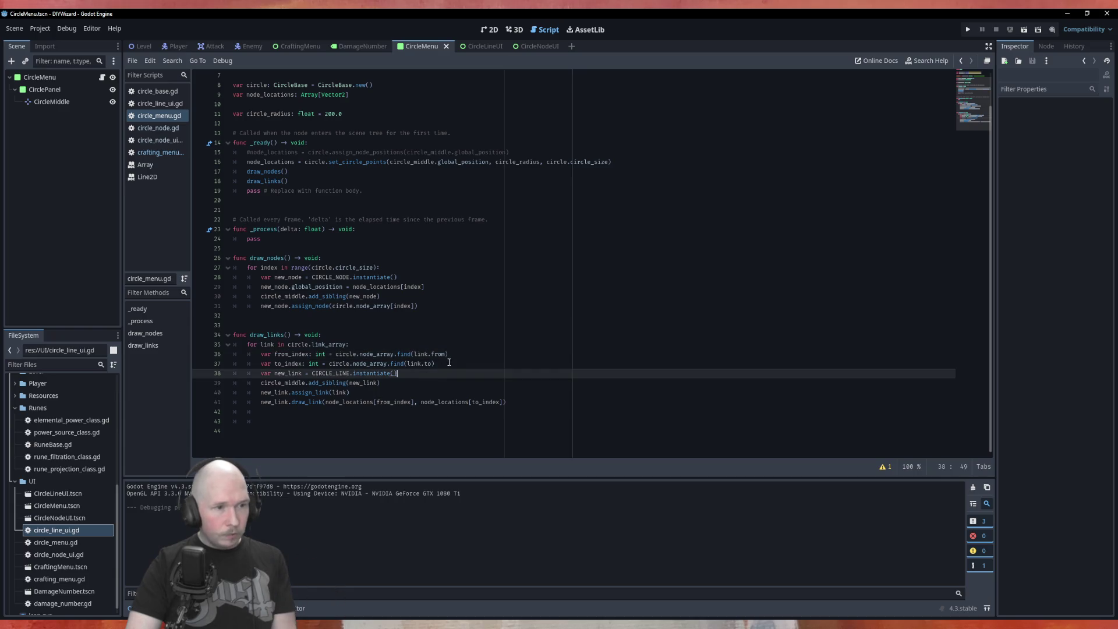
pyautogui.click(449, 363)
pyautogui.press('Return')
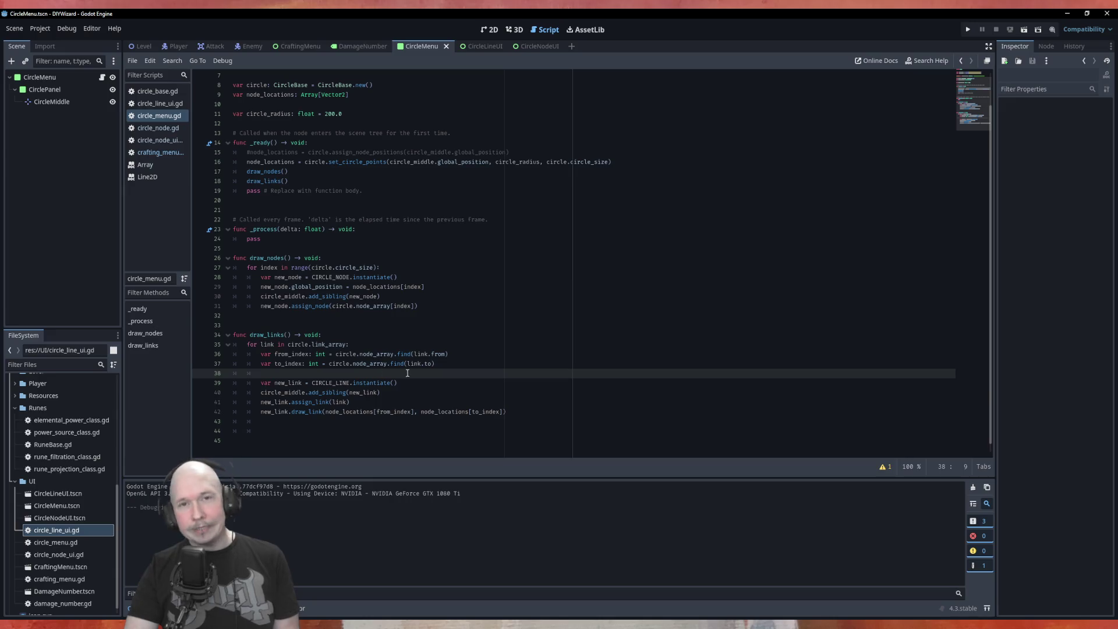
pyautogui.click(399, 392)
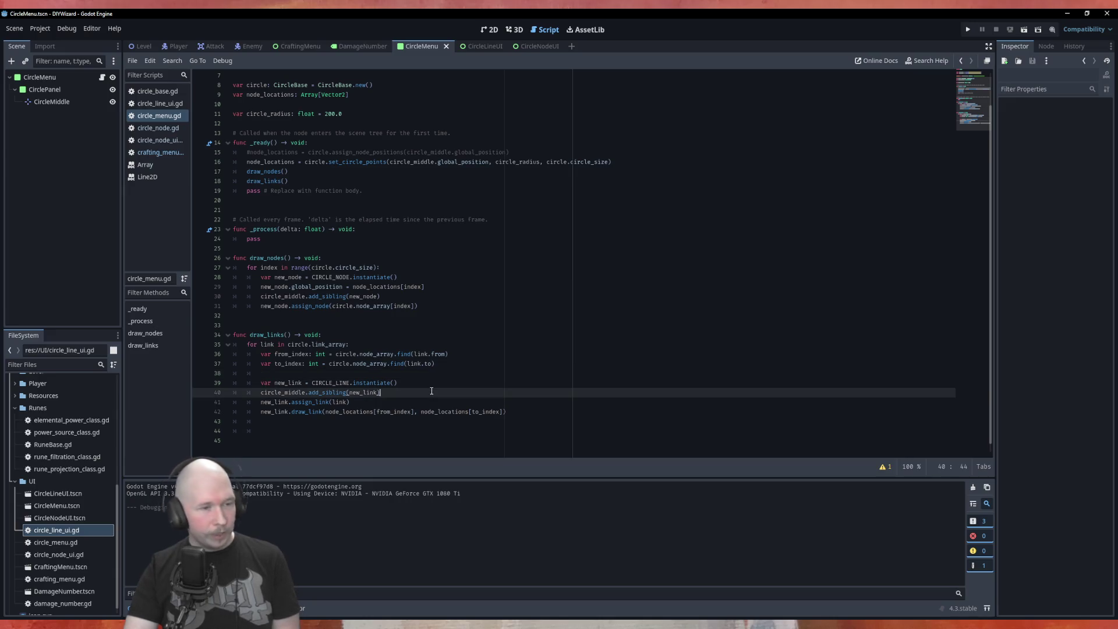
pyautogui.click(399, 371)
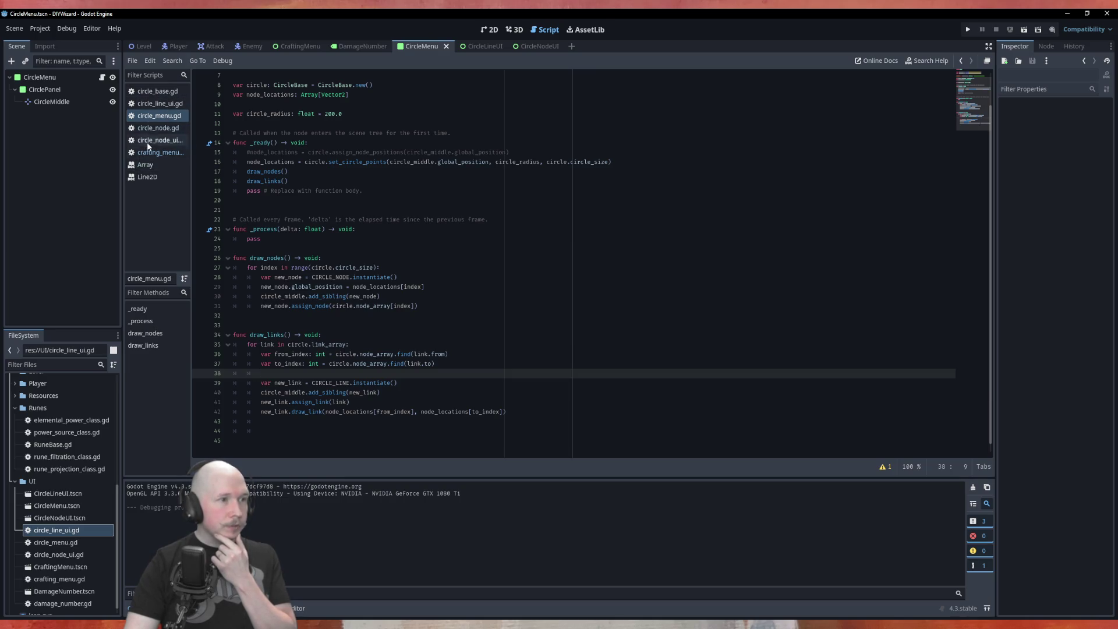
# Open circle_line_ui.gd from the script list.
pyautogui.click(167, 108)
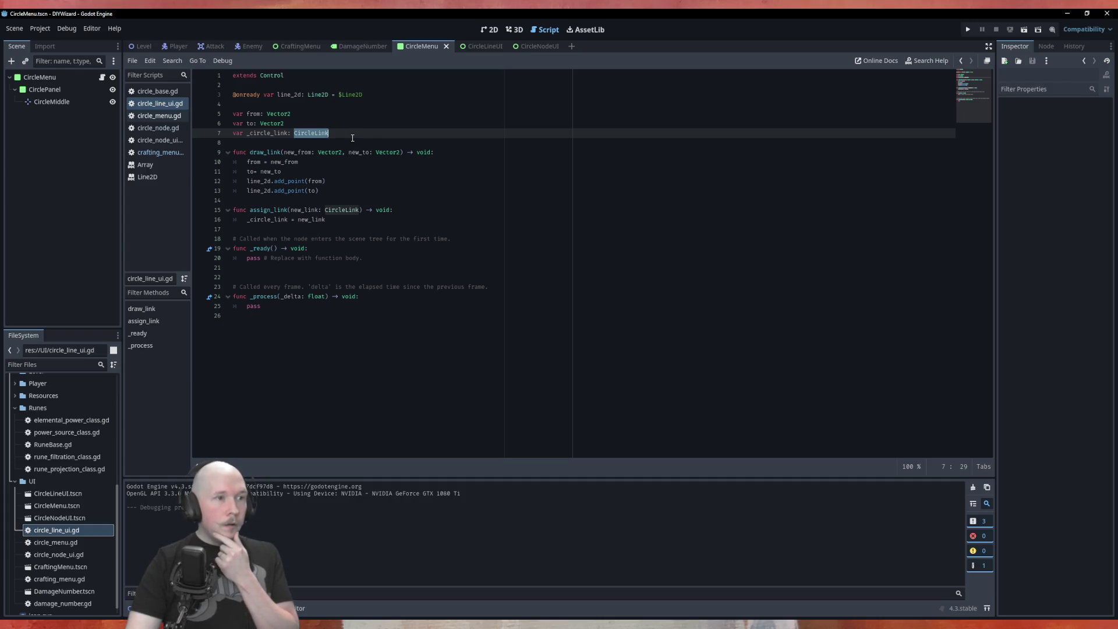
# Read the Line2D documentation page, scrolling to its gradient property.
pyautogui.click(152, 177)
pyautogui.scroll(-5, 470, 192)
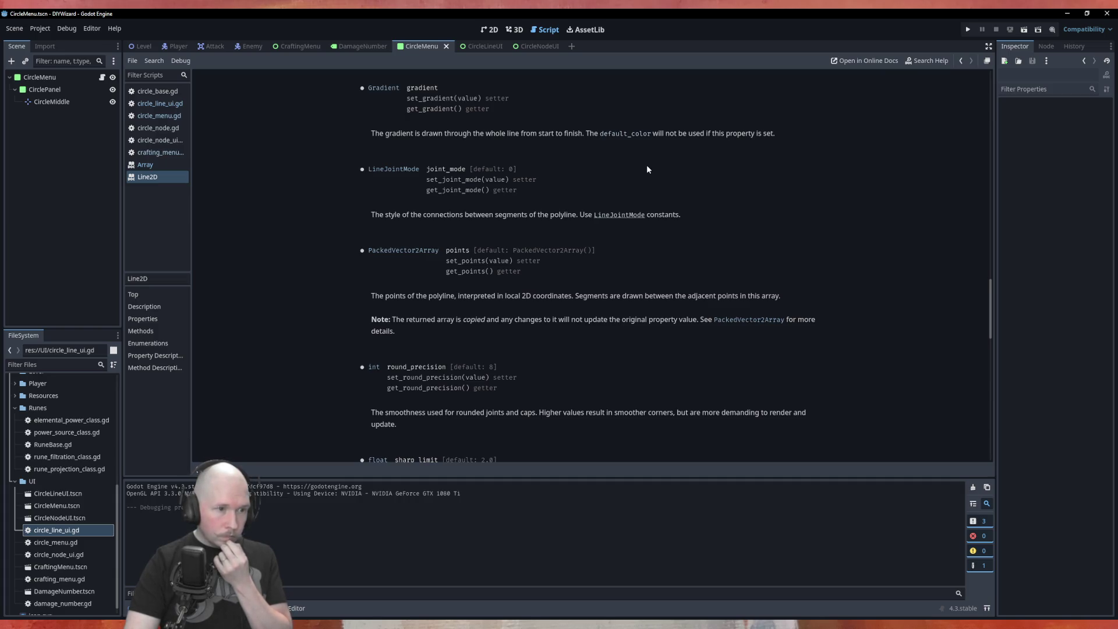
pyautogui.scroll(-4, 647, 167)
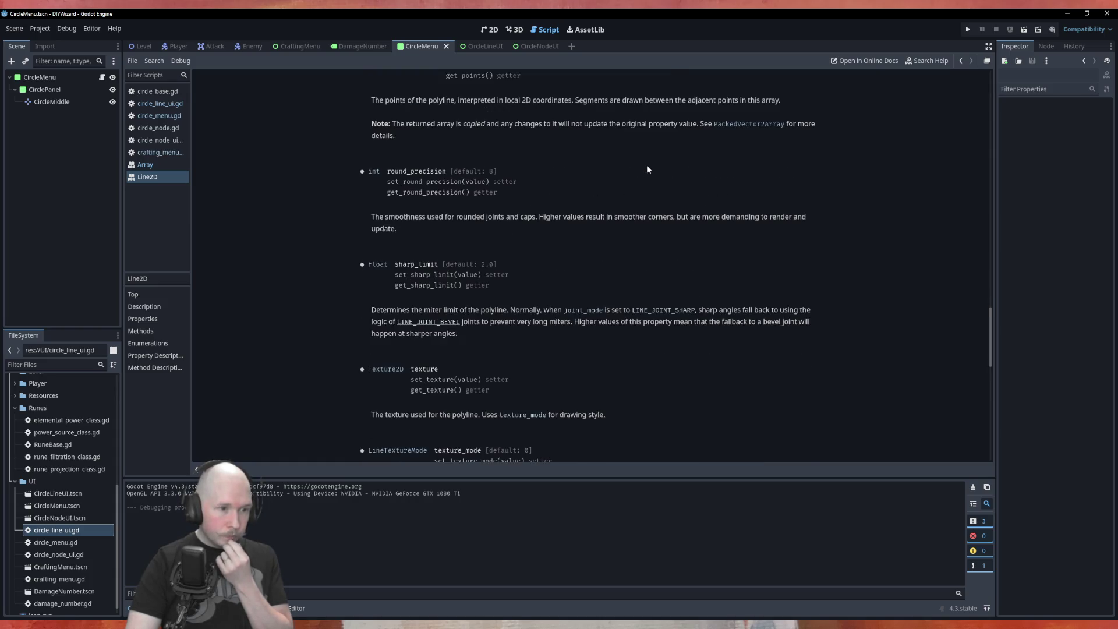
pyautogui.scroll(4, 646, 167)
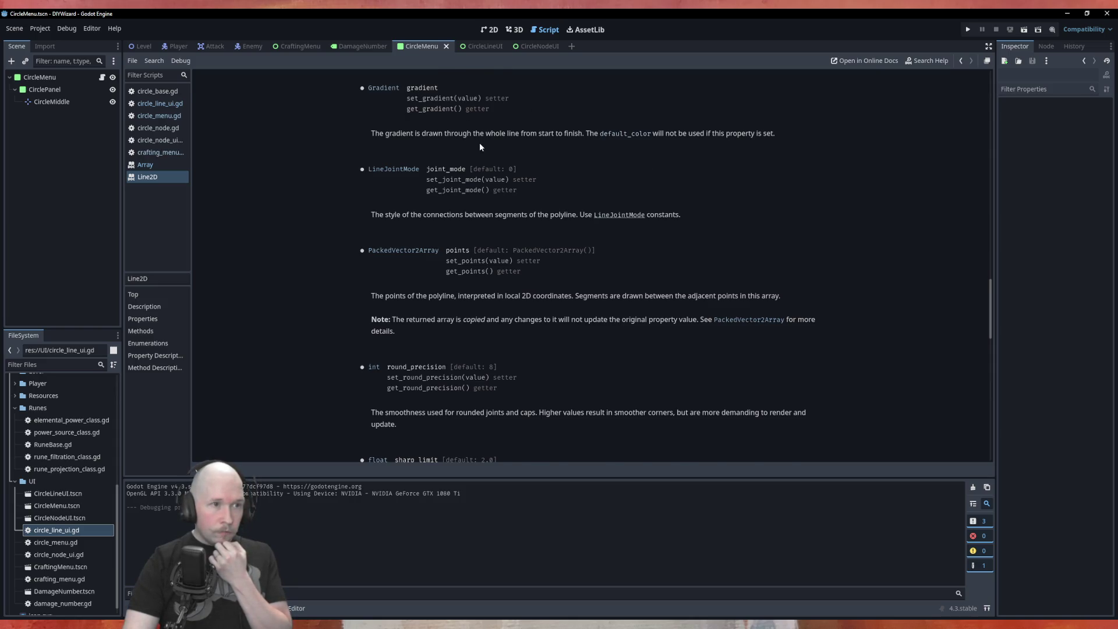
pyautogui.scroll(1, 415, 172)
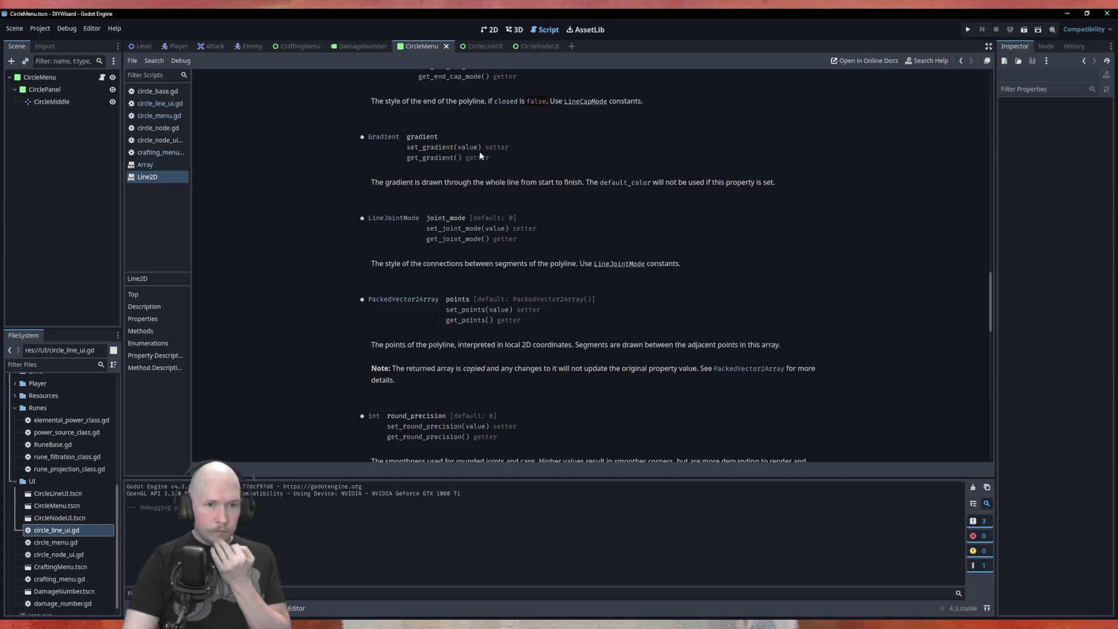
# Switch to the CircleLineUI scene.
pyautogui.click(46, 103)
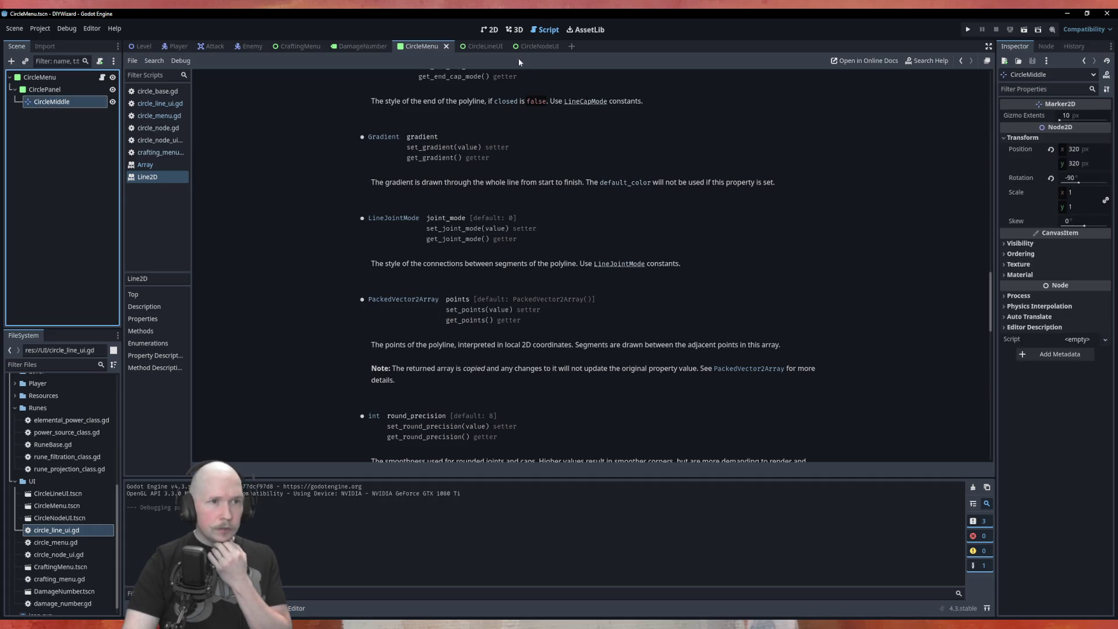
pyautogui.click(533, 50)
pyautogui.click(474, 47)
# Select the Line2D node and inspect its gradient options and two-colour list.
pyautogui.click(48, 91)
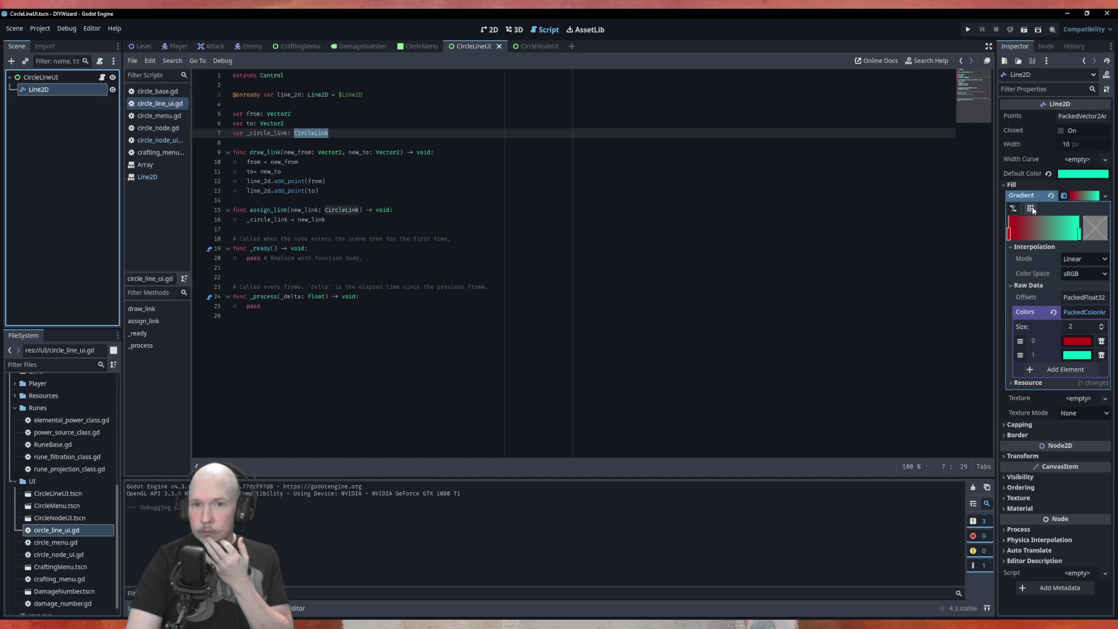
pyautogui.click(1105, 197)
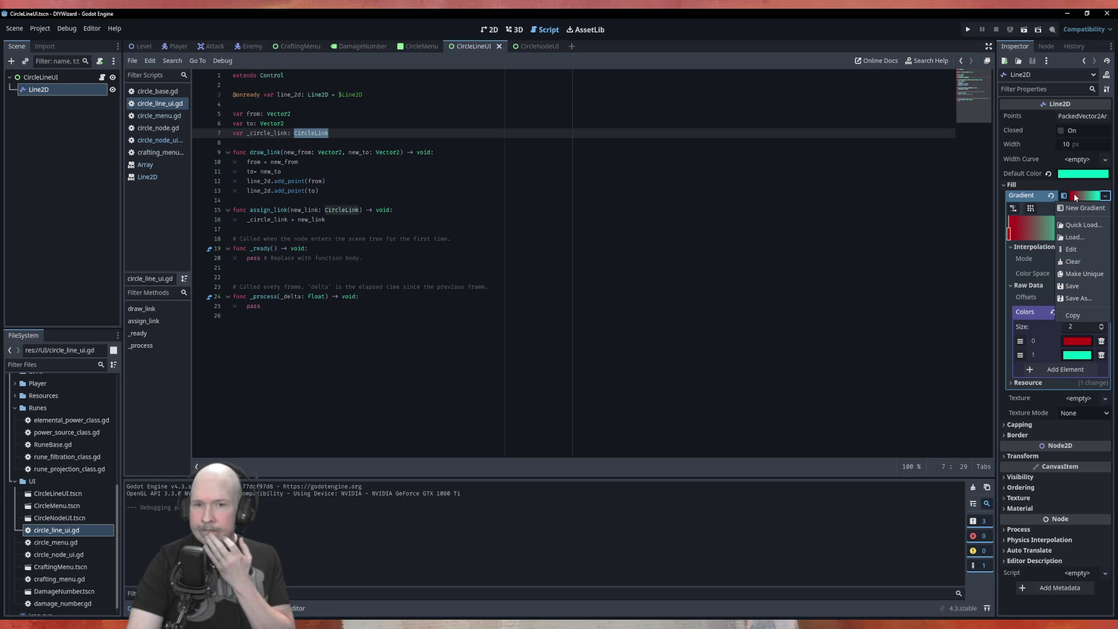
pyautogui.click(913, 257)
pyautogui.keyDown('shift'); pyautogui.click(913, 257); pyautogui.keyUp('shift')
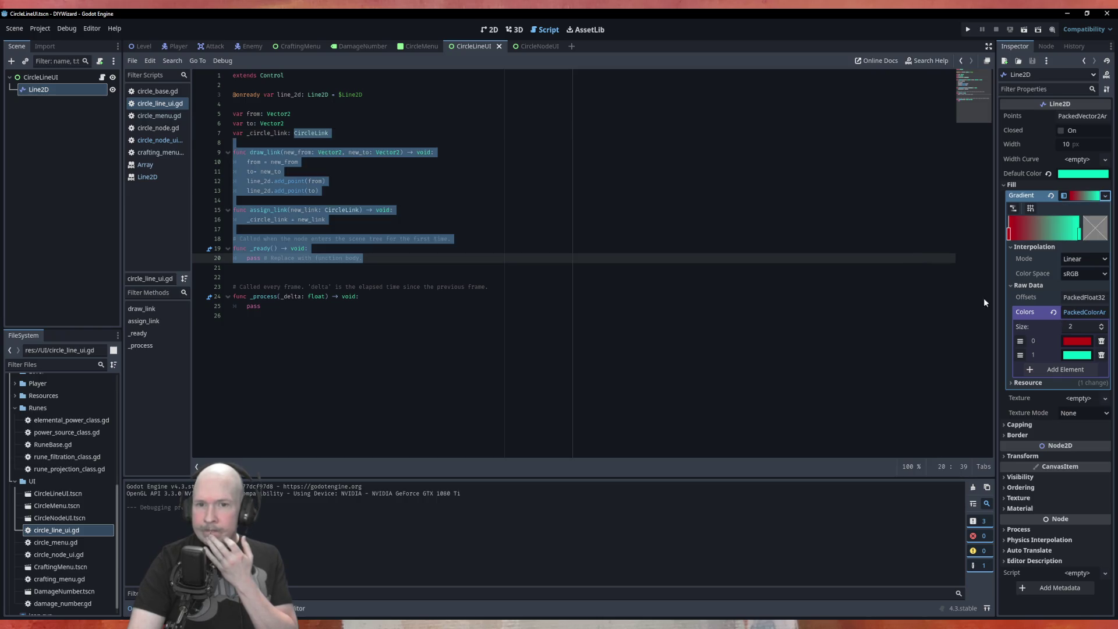
pyautogui.click(1078, 312)
pyautogui.click(1078, 312)
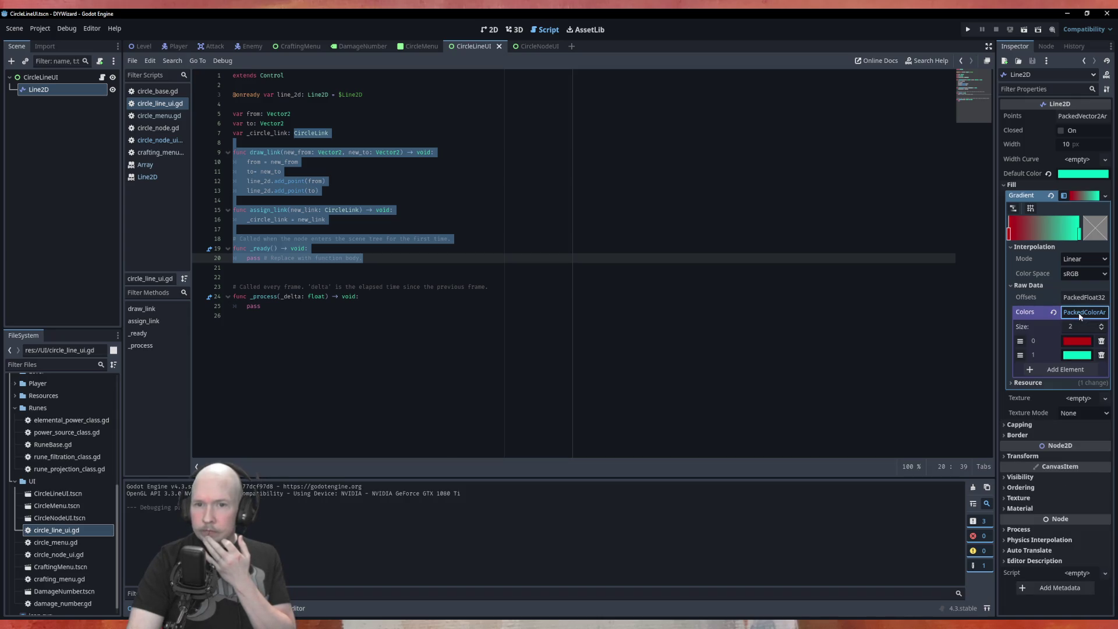
pyautogui.click(743, 277)
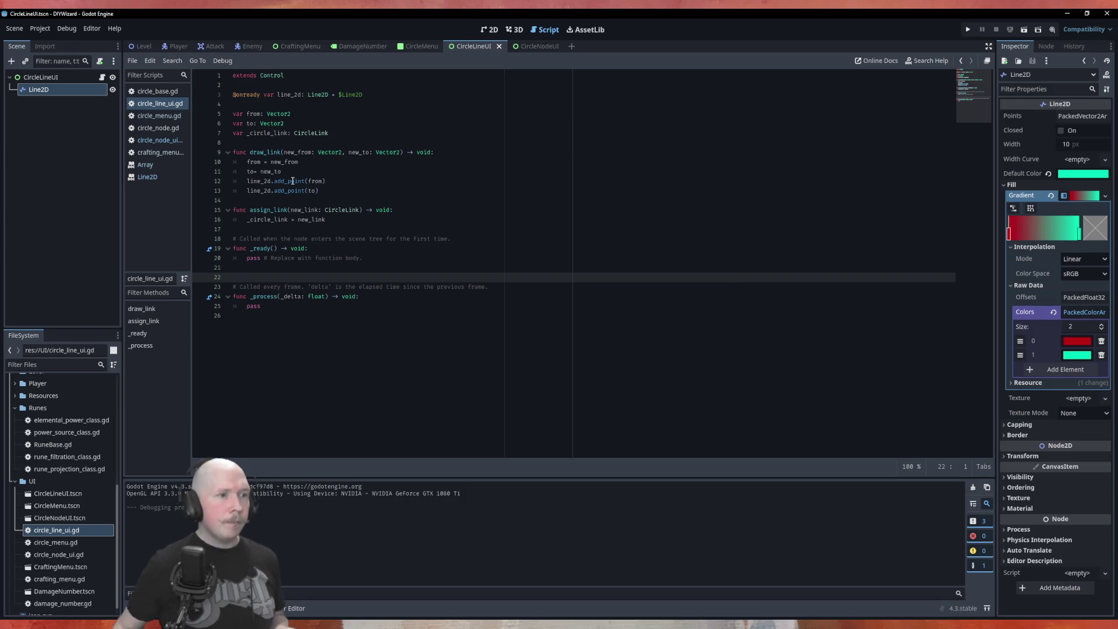
# Add a new function _set_gradient() -> void at the end of the script.
pyautogui.press('Down')
pyautogui.press('Down')
pyautogui.press('Down')
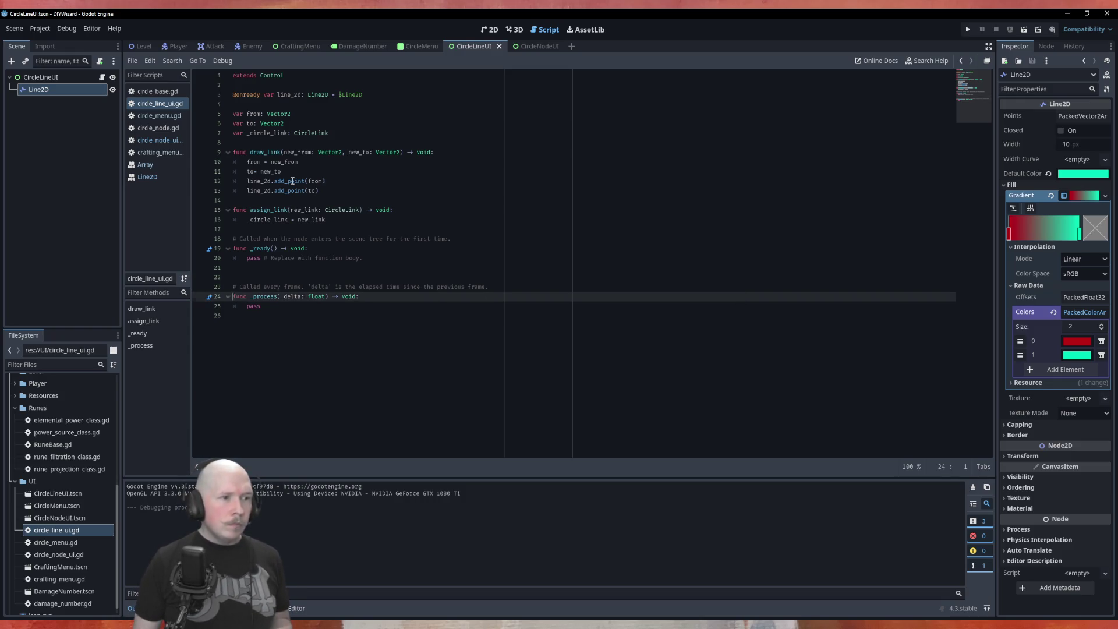
pyautogui.press('Return')
pyautogui.write('func')
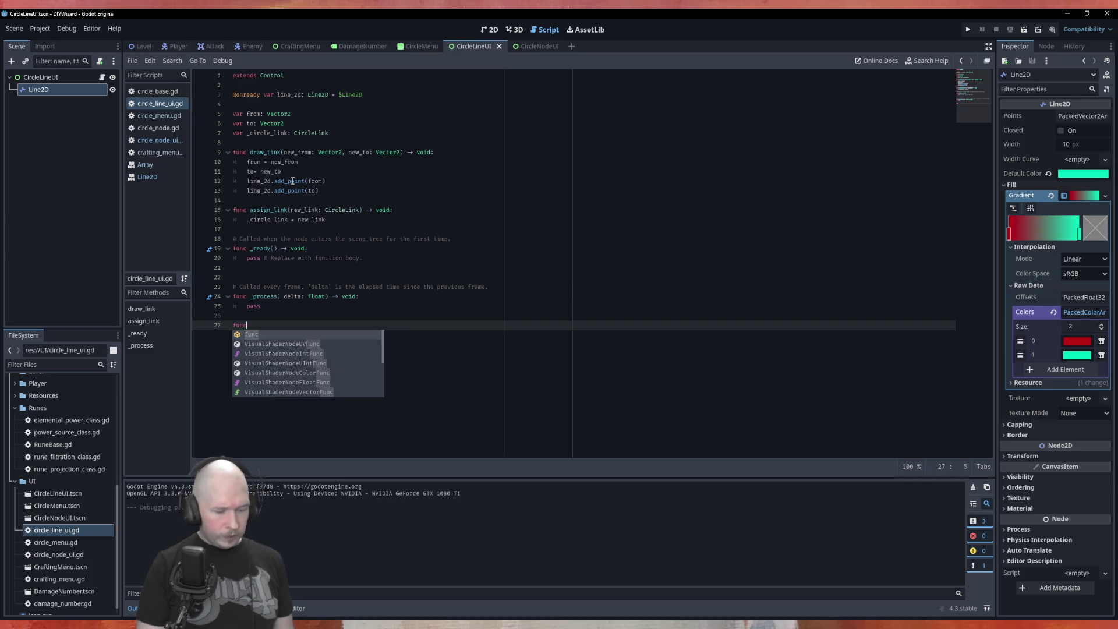
pyautogui.write(' set_gr')
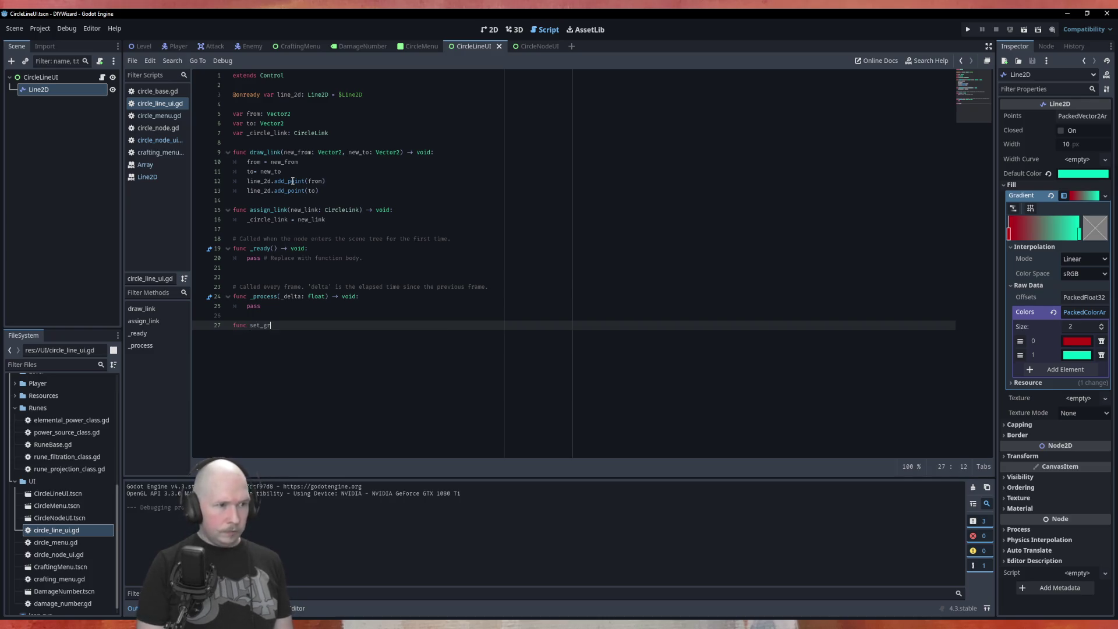
pyautogui.write('adient')
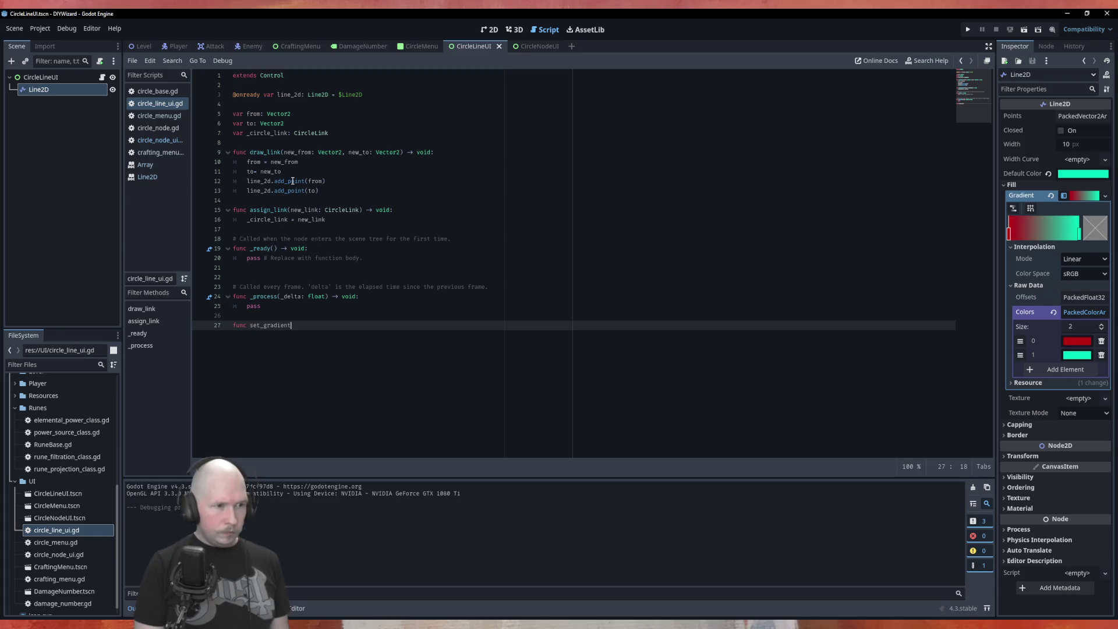
pyautogui.write('(')
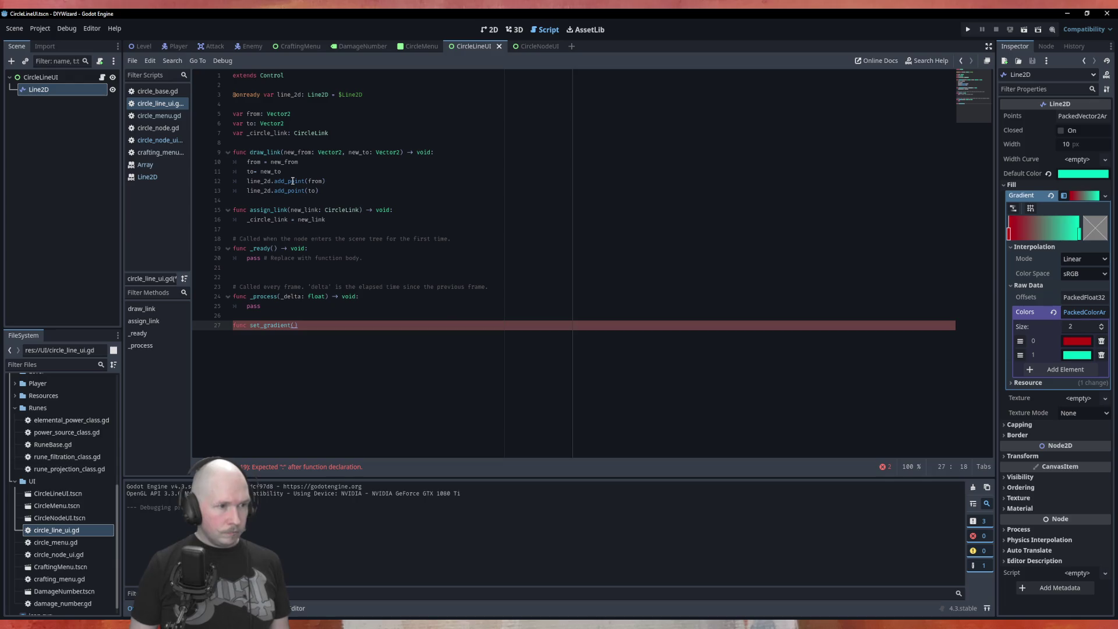
pyautogui.write('_')
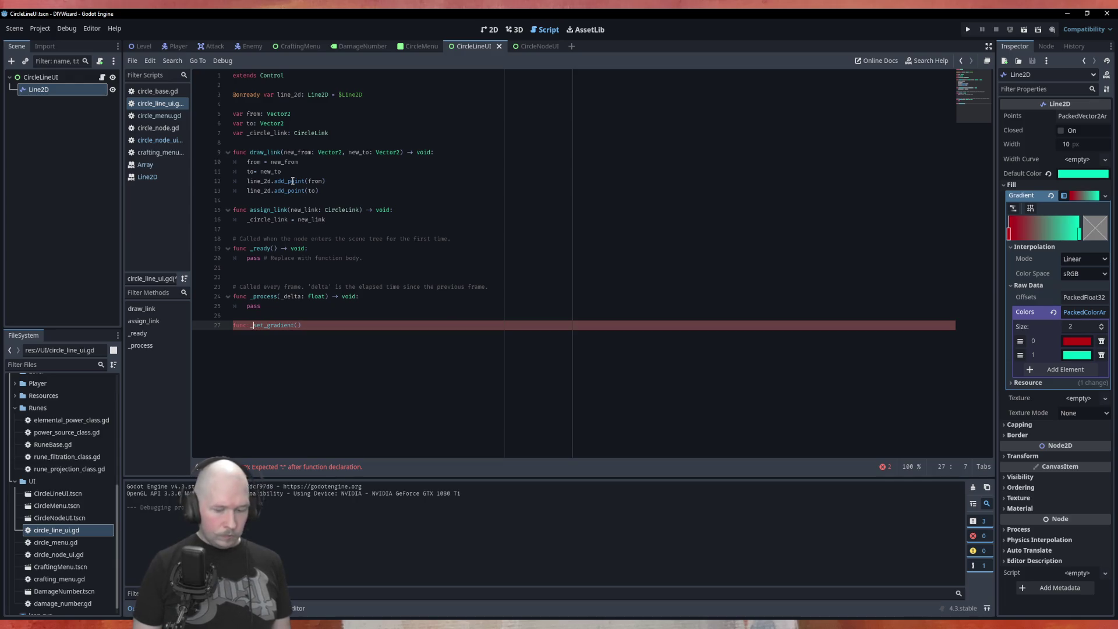
pyautogui.press('End')
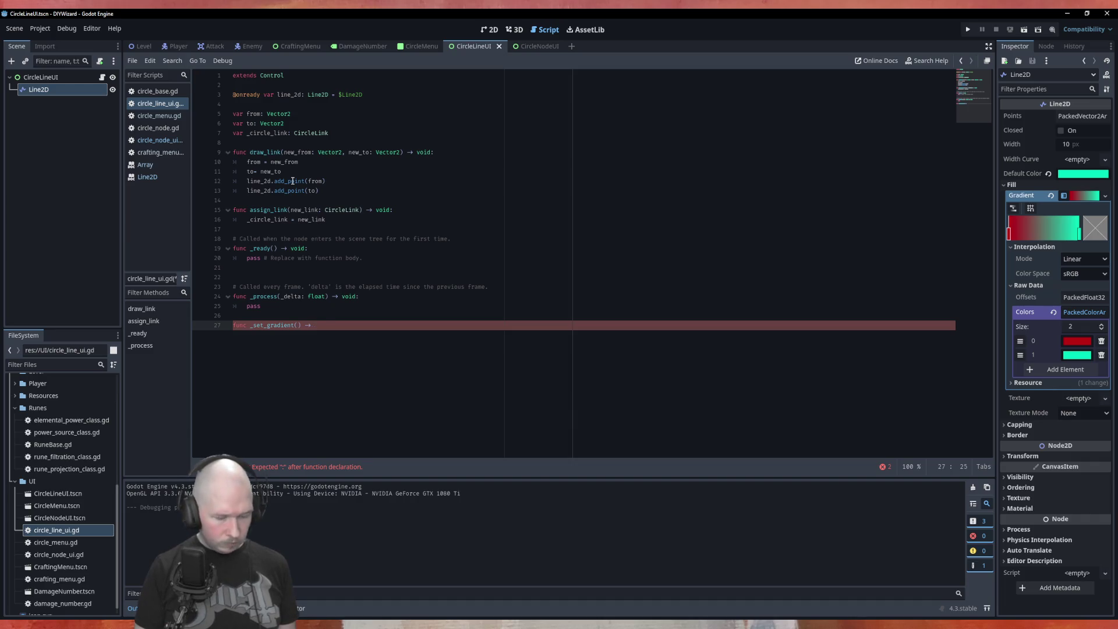
pyautogui.write('void:')
pyautogui.press('Return')
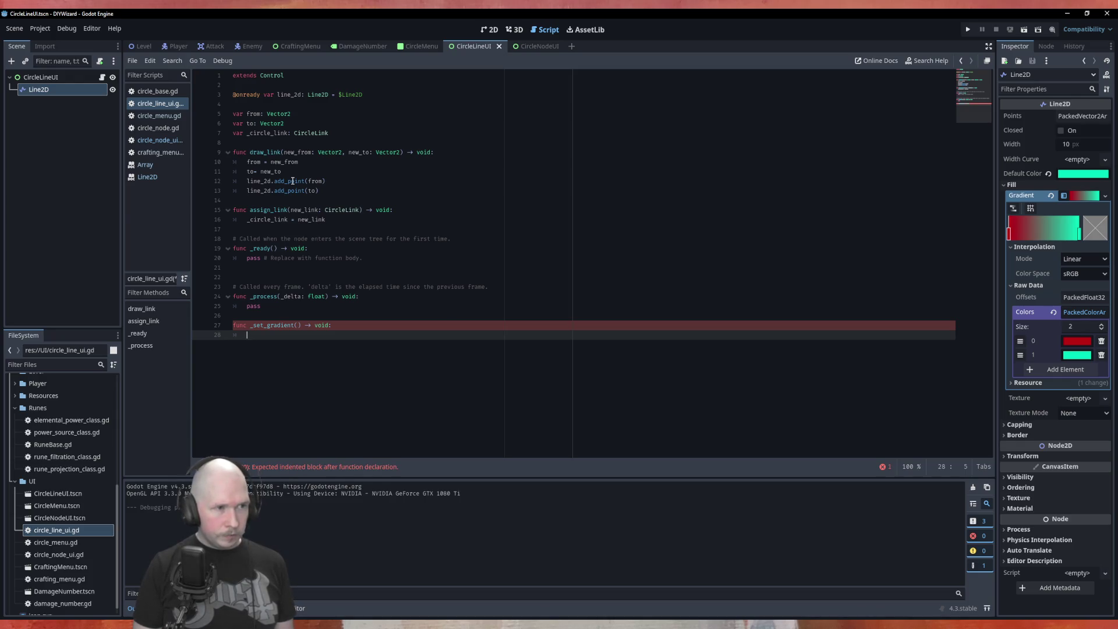
# Start the function body with line_2d.gradient using autocompletion.
pyautogui.write('line_2d')
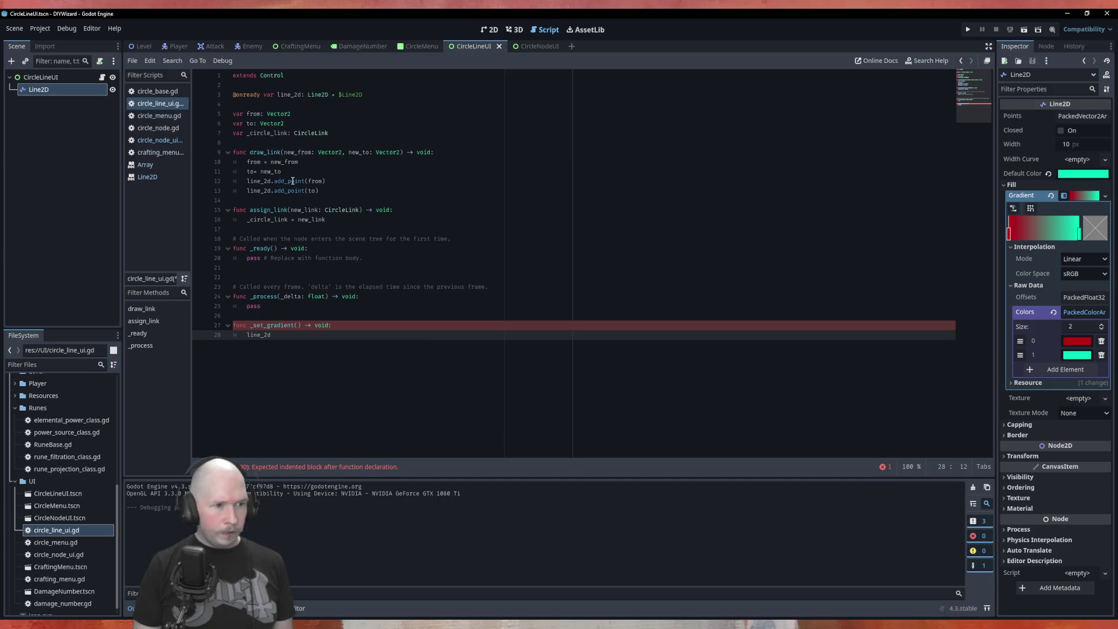
pyautogui.write('.g')
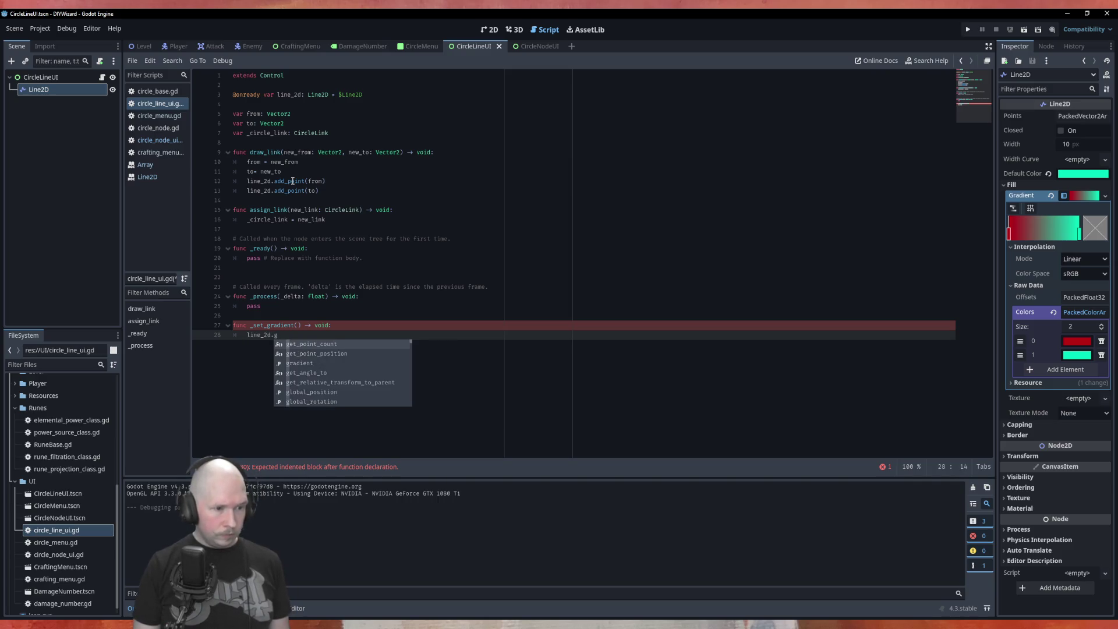
pyautogui.write('rad')
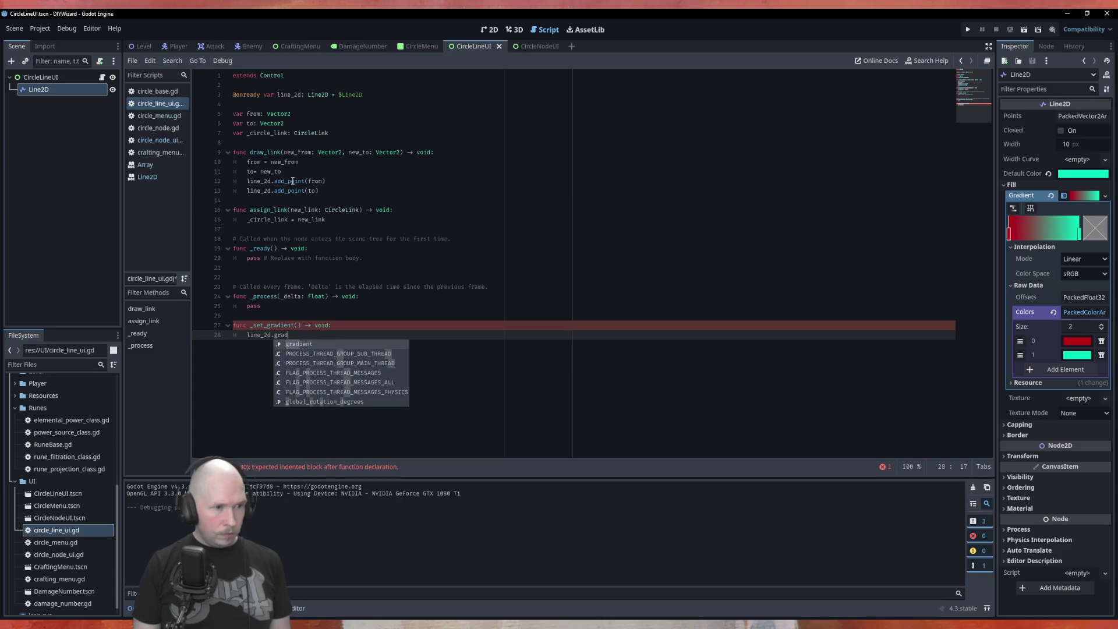
pyautogui.press('Return')
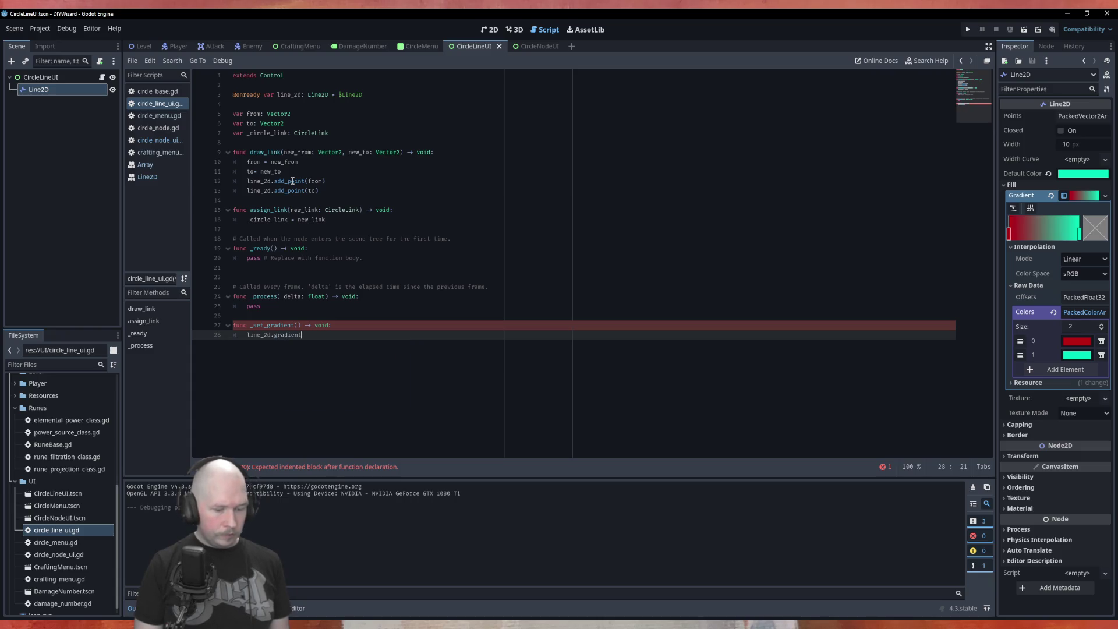
pyautogui.press('BackSpace')
pyautogui.press('BackSpace')
pyautogui.press('BackSpace')
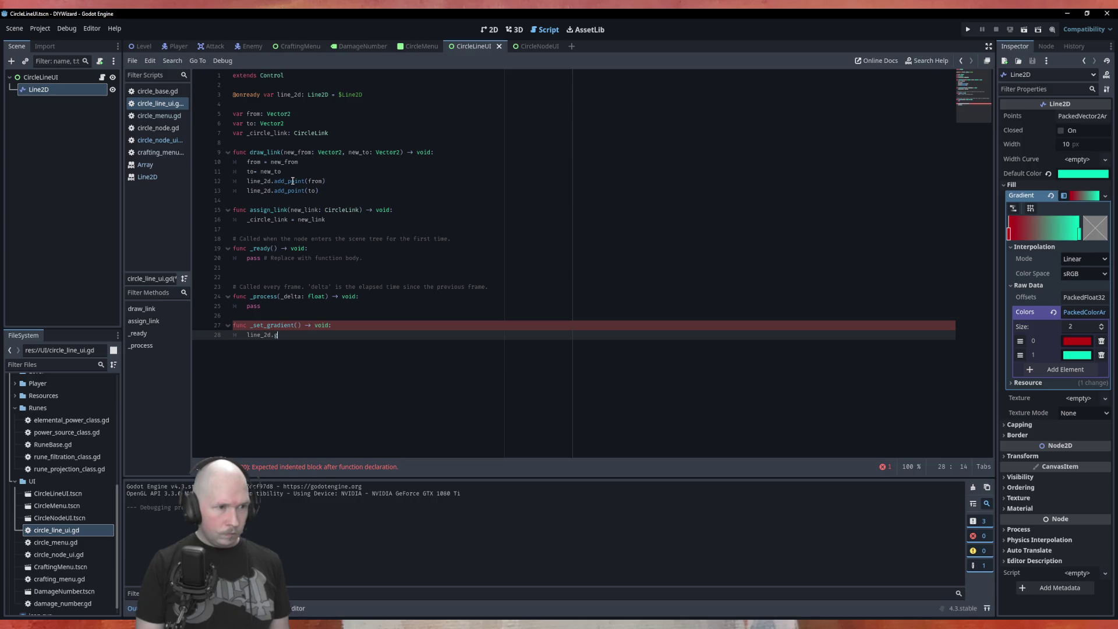
pyautogui.write('get_gr')
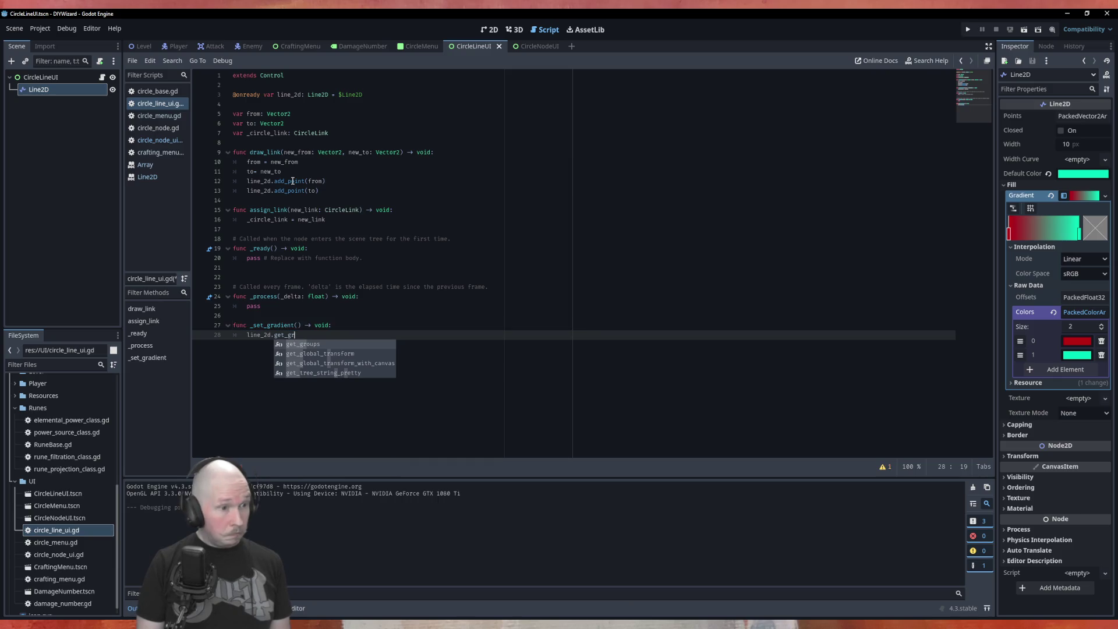
pyautogui.write('a')
pyautogui.press('BackSpace')
pyautogui.press('BackSpace')
pyautogui.press('BackSpace')
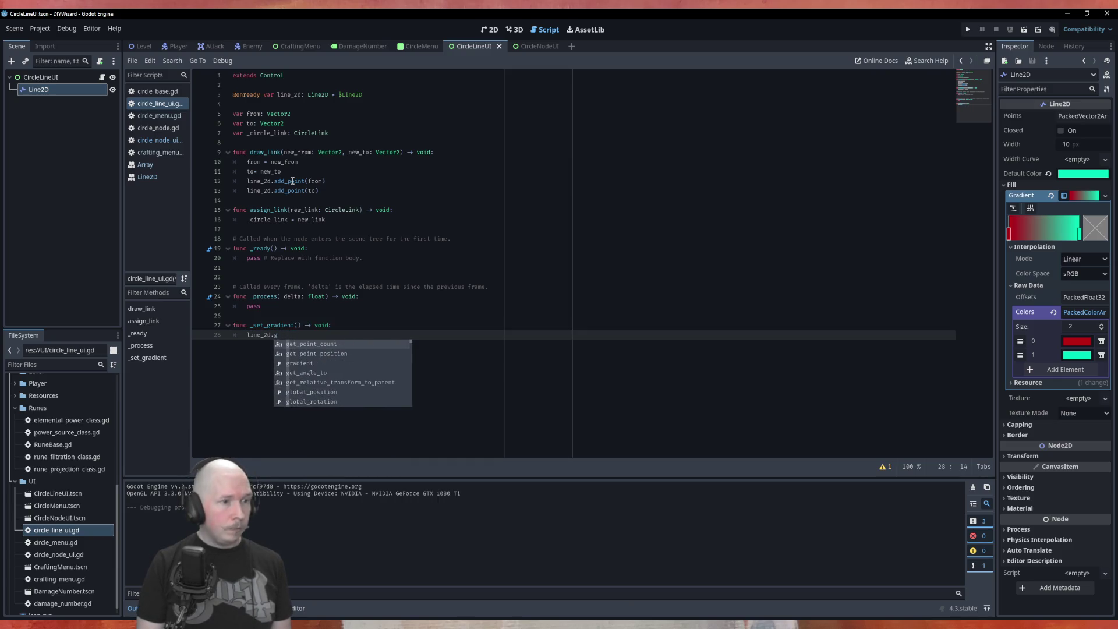
pyautogui.write('set_gr')
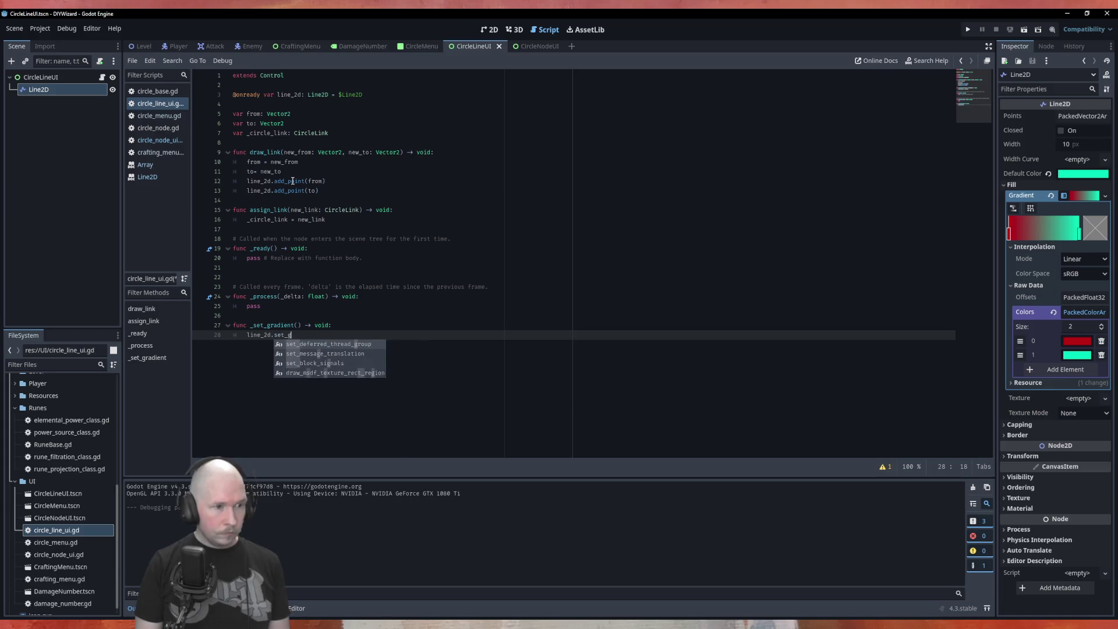
pyautogui.press('BackSpace')
pyautogui.press('BackSpace')
pyautogui.press('BackSpace')
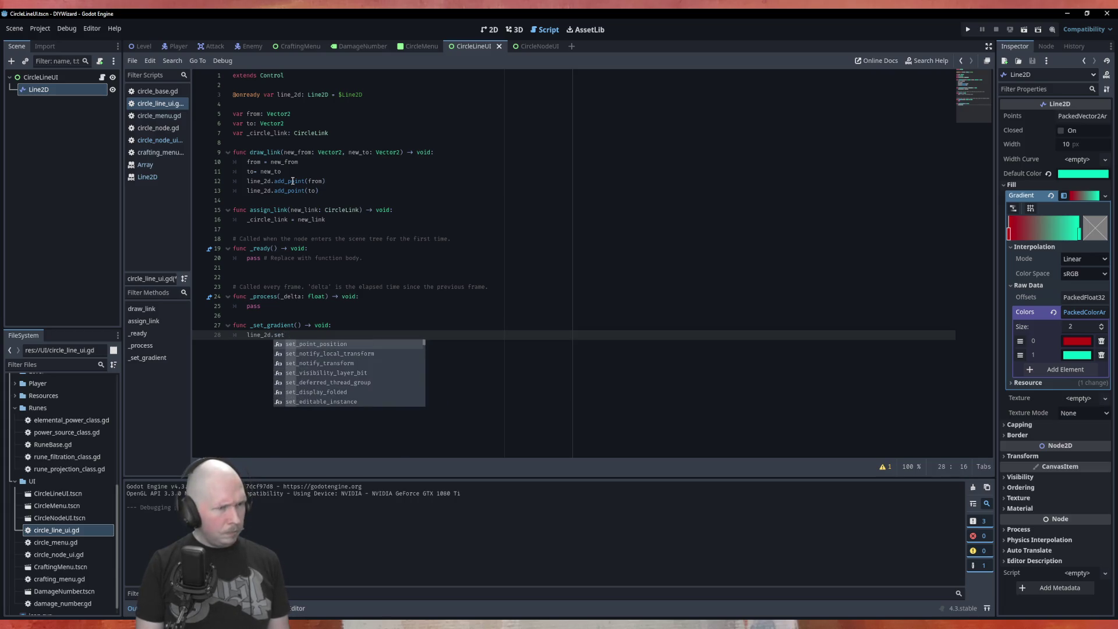
pyautogui.write('grad')
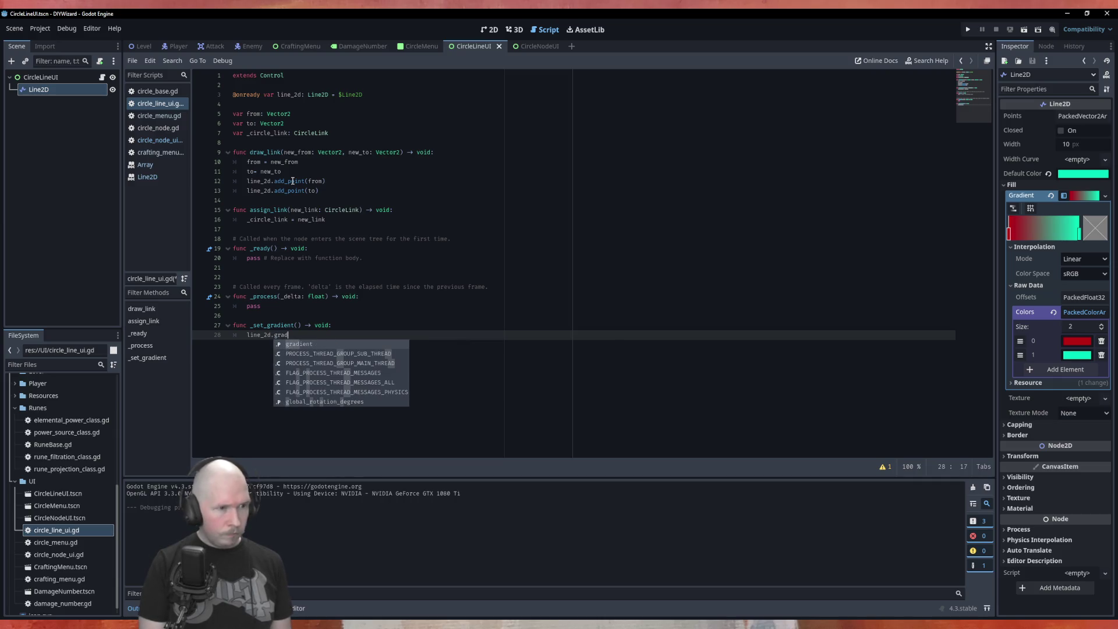
pyautogui.press('Return')
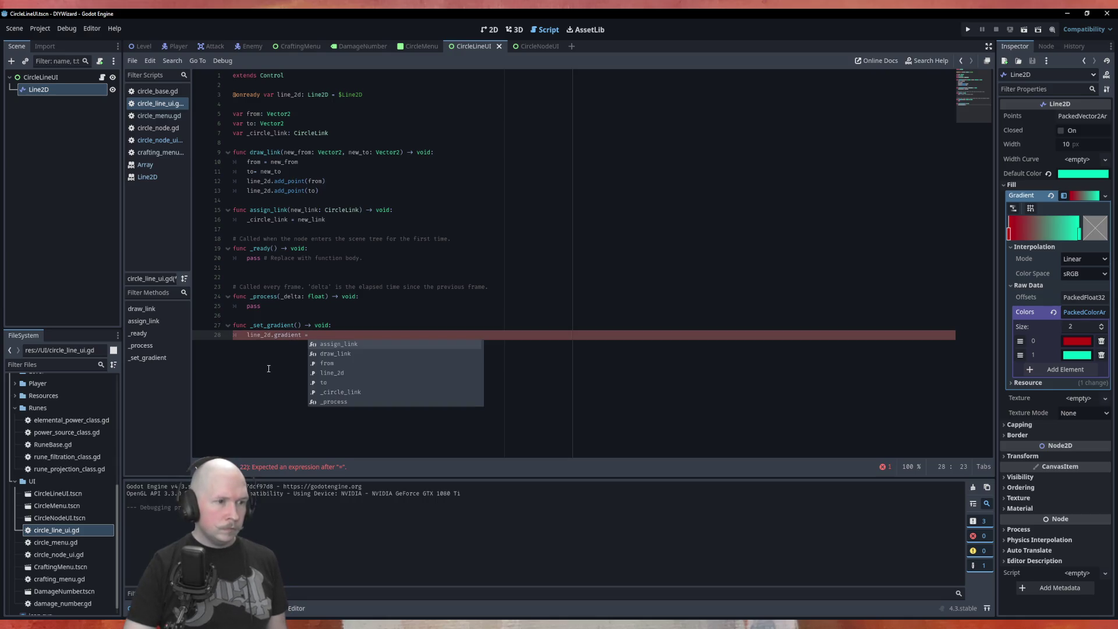
pyautogui.press('Escape')
# Assign PackedColorArray to line_2d.gradient and open the PackedColorArray documentation.
pyautogui.click(288, 335)
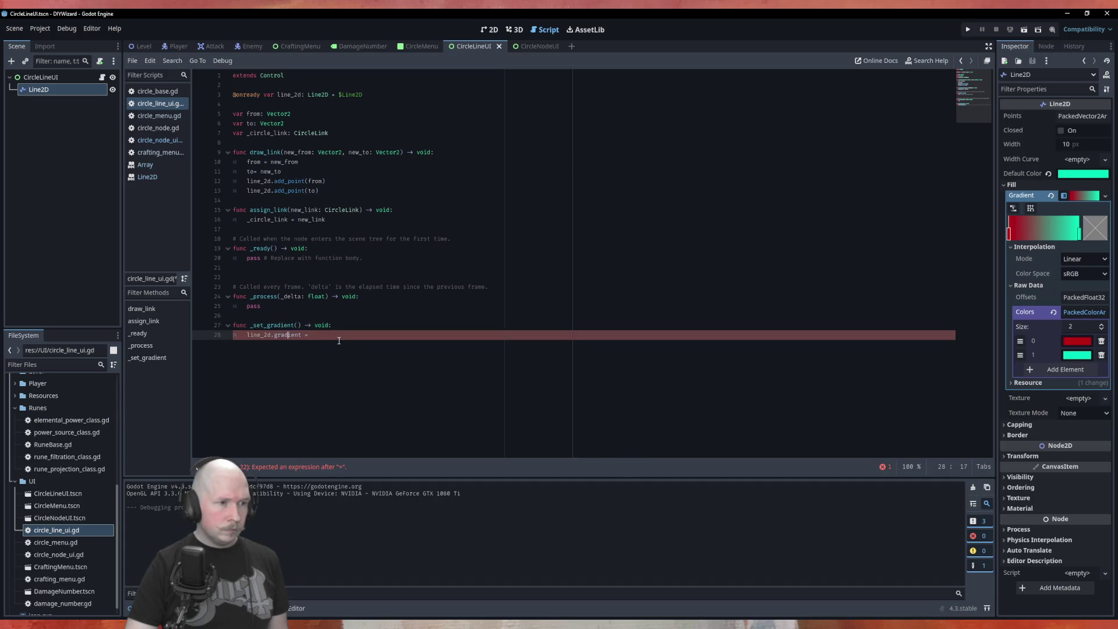
pyautogui.write('P')
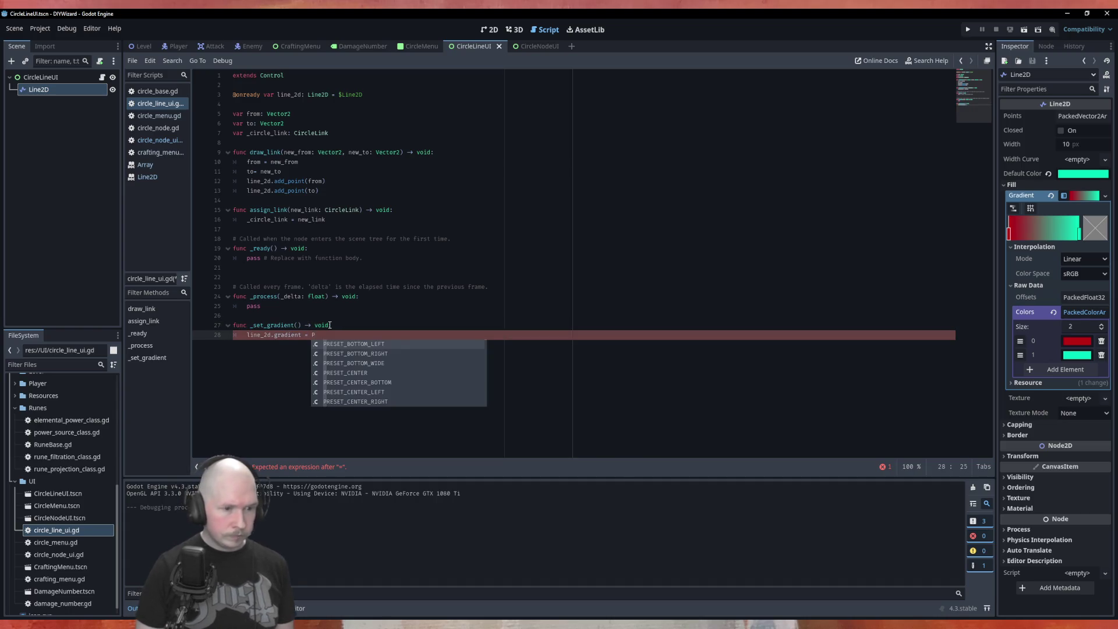
pyautogui.write('ack')
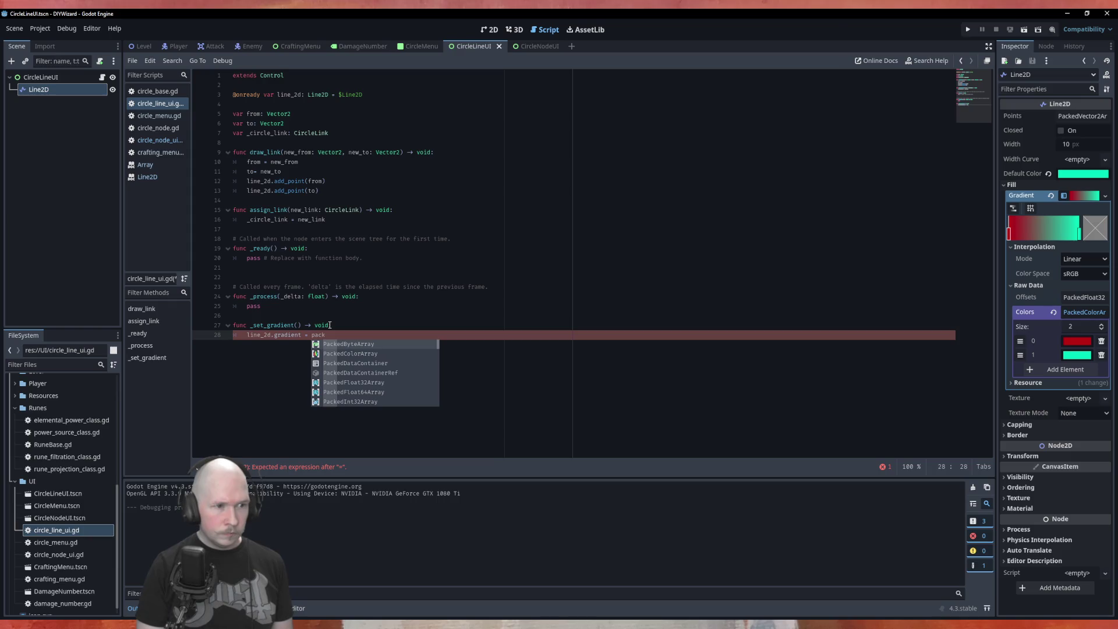
pyautogui.write('e')
pyautogui.press('Down')
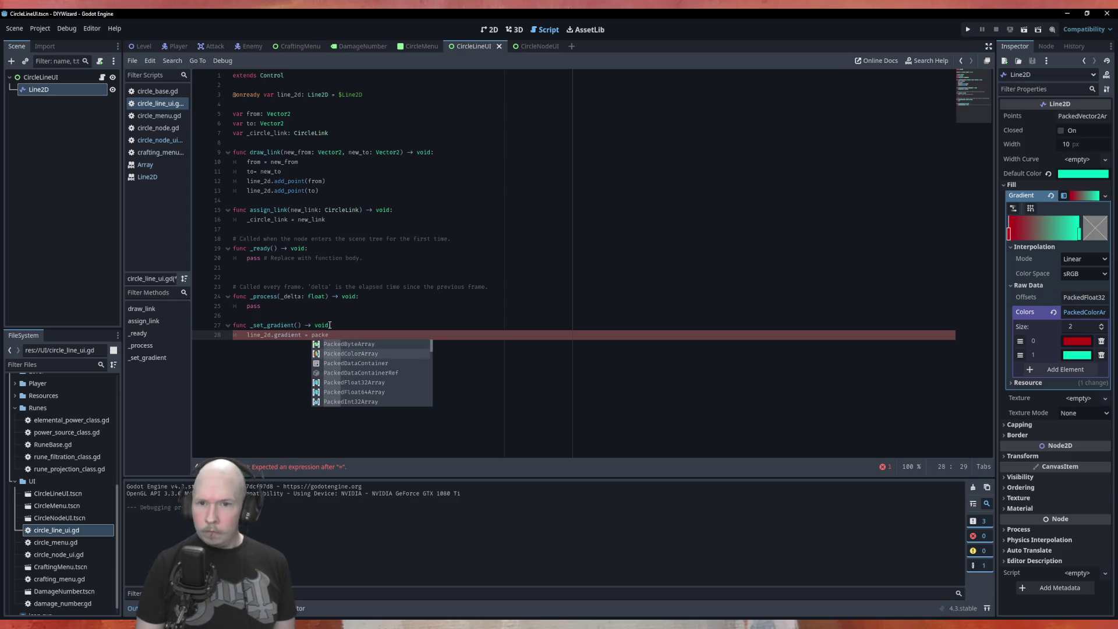
pyautogui.press('Return')
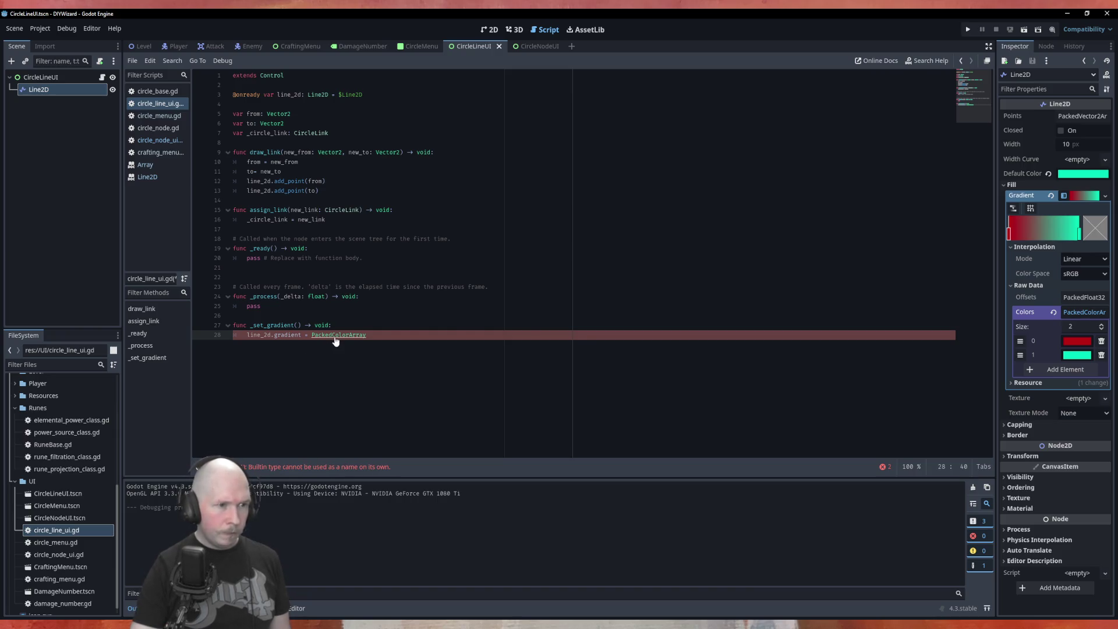
pyautogui.keyDown('ctrl'); pyautogui.click(336, 335); pyautogui.keyUp('ctrl')
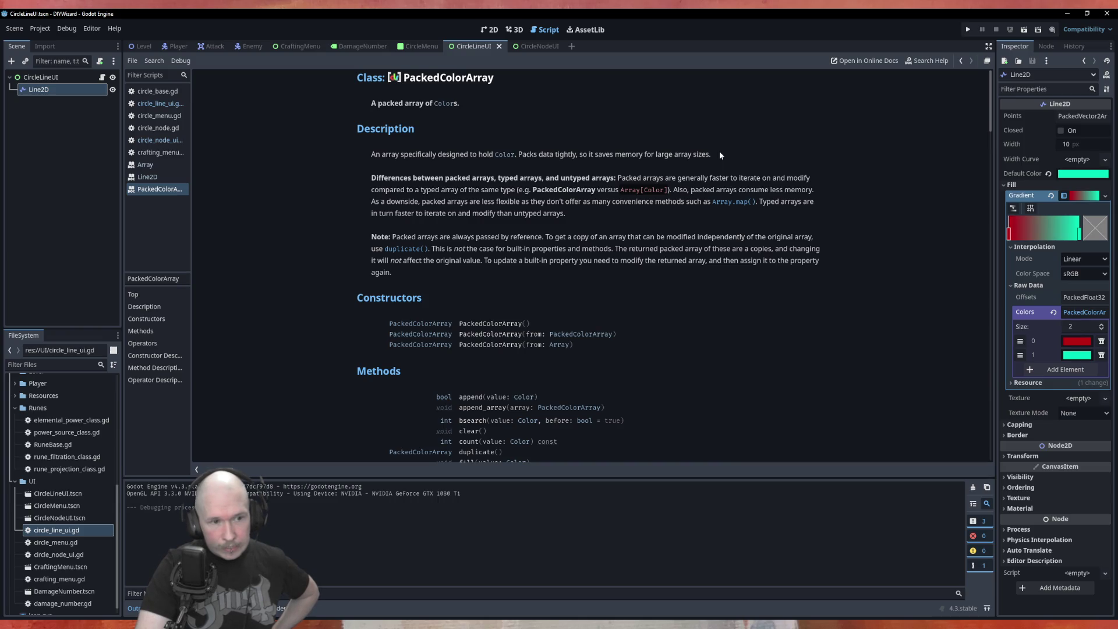
# Scroll the PackedColorArray help to its constructors, then return to circle_line_ui.gd.
pyautogui.scroll(-10, 720, 155)
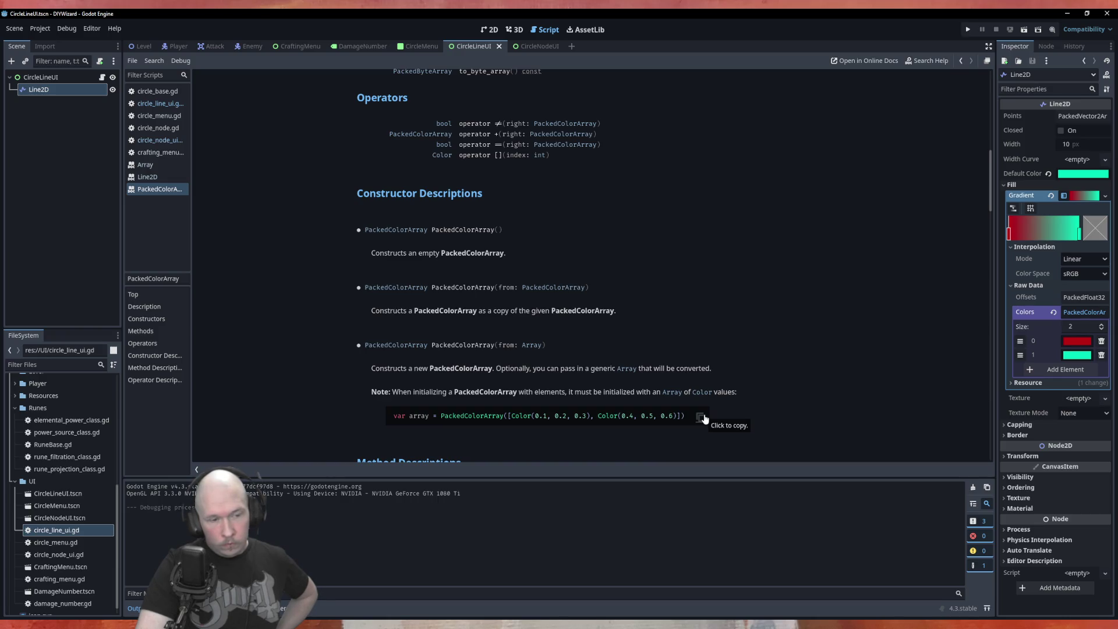
pyautogui.click(160, 103)
# Paste the sample two-Color PackedColorArray line into _set_gradient.
pyautogui.click(374, 315)
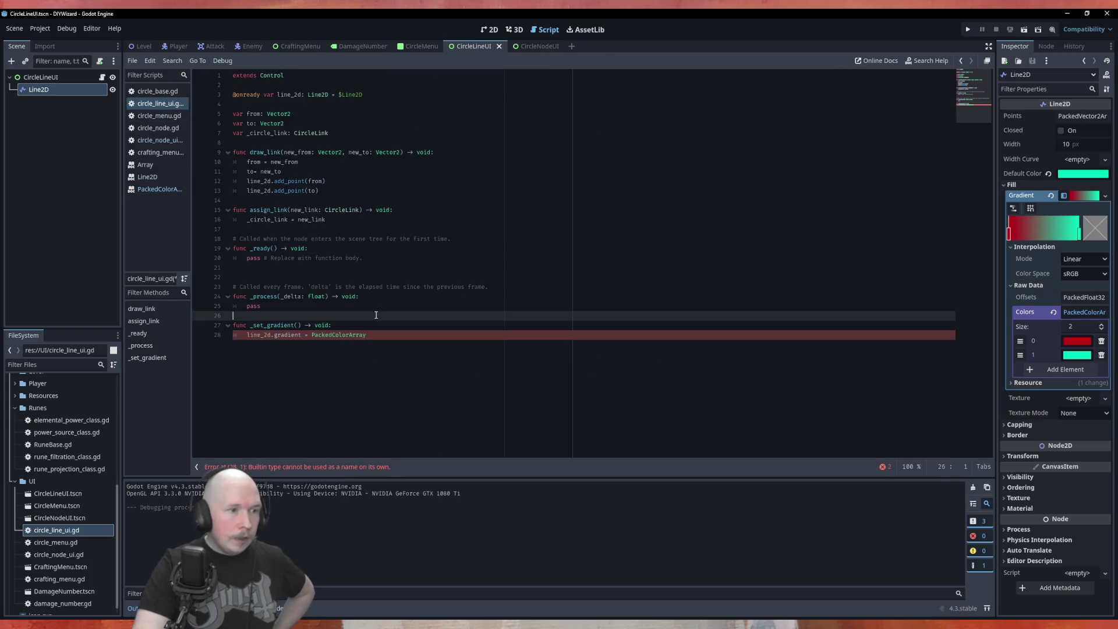
pyautogui.press('Down')
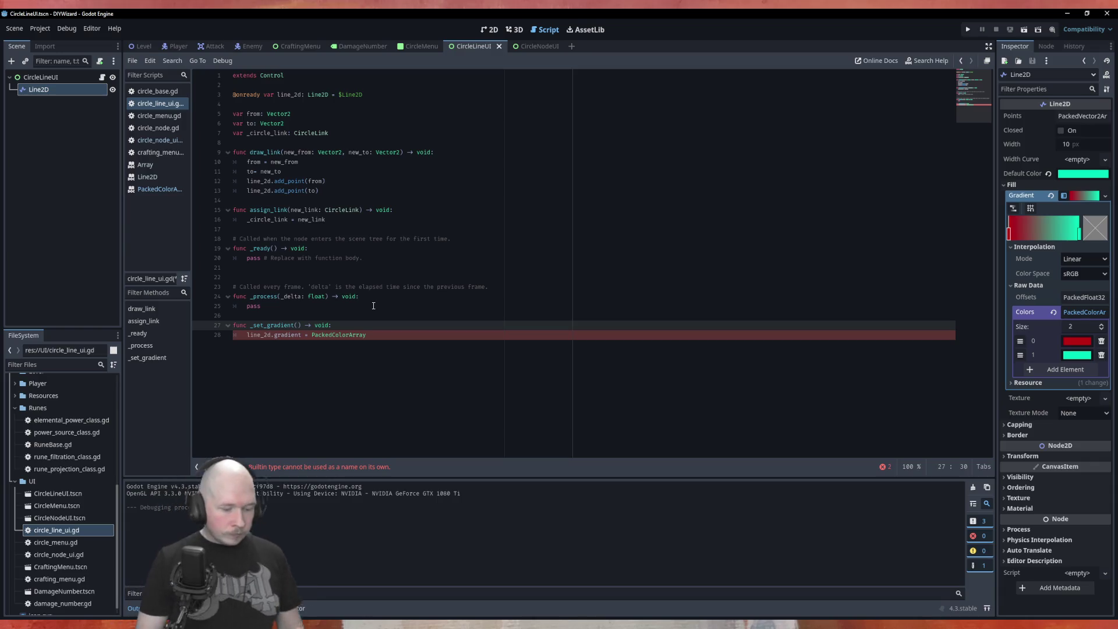
pyautogui.press('Return')
pyautogui.write('var array = PackedColorArray([Color(0.1, 0.2, 0.3), Color(0.4, 0.5, 0.6)])')
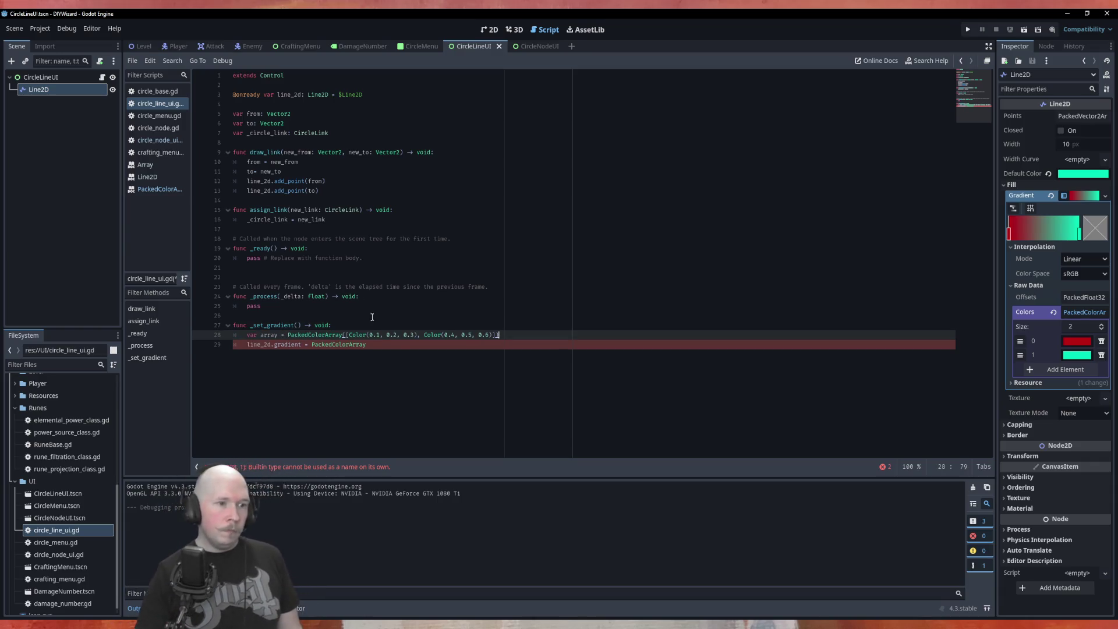
pyautogui.click(399, 354)
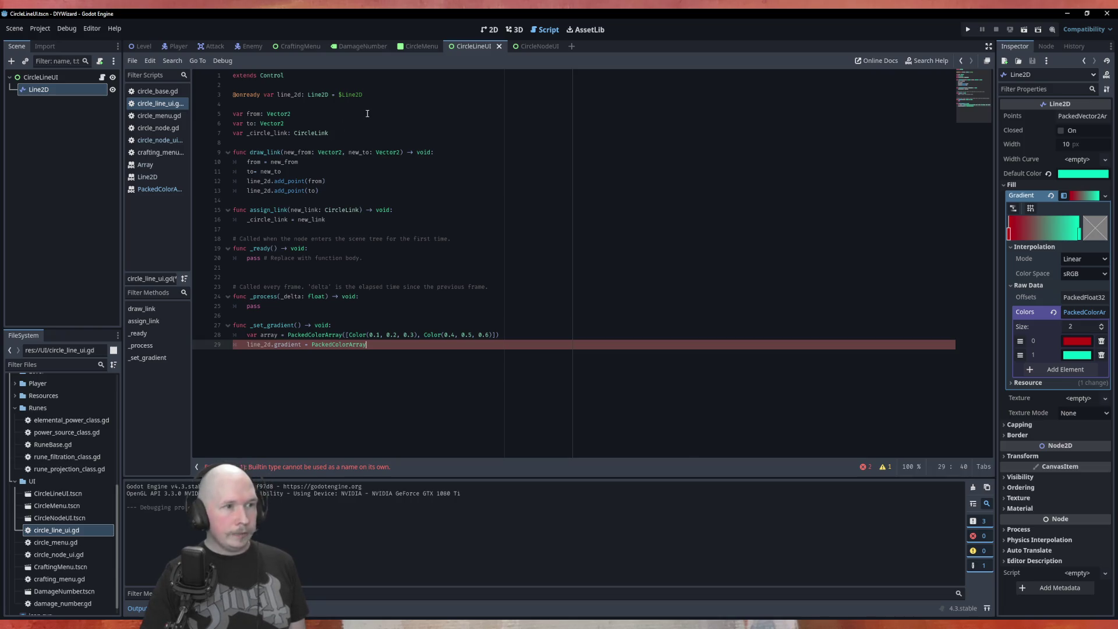
# Declare var from_color: Color = Color.DARK_RED below the _circle_link variable.
pyautogui.click(382, 132)
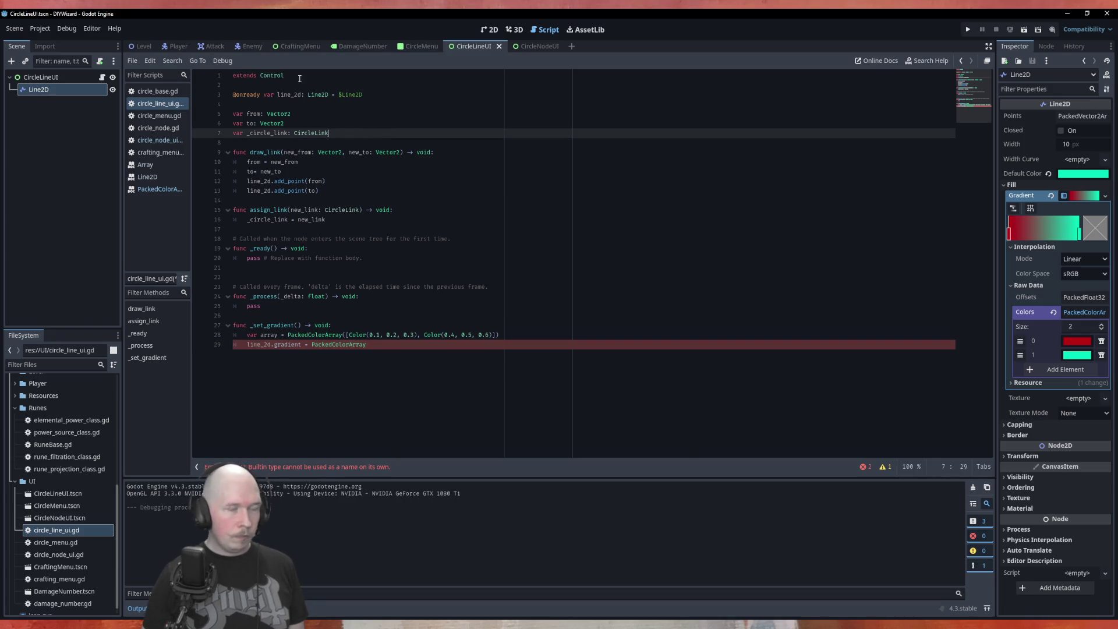
pyautogui.press('Up')
pyautogui.press('Return')
pyautogui.press('Return')
pyautogui.press('Up')
pyautogui.press('Return')
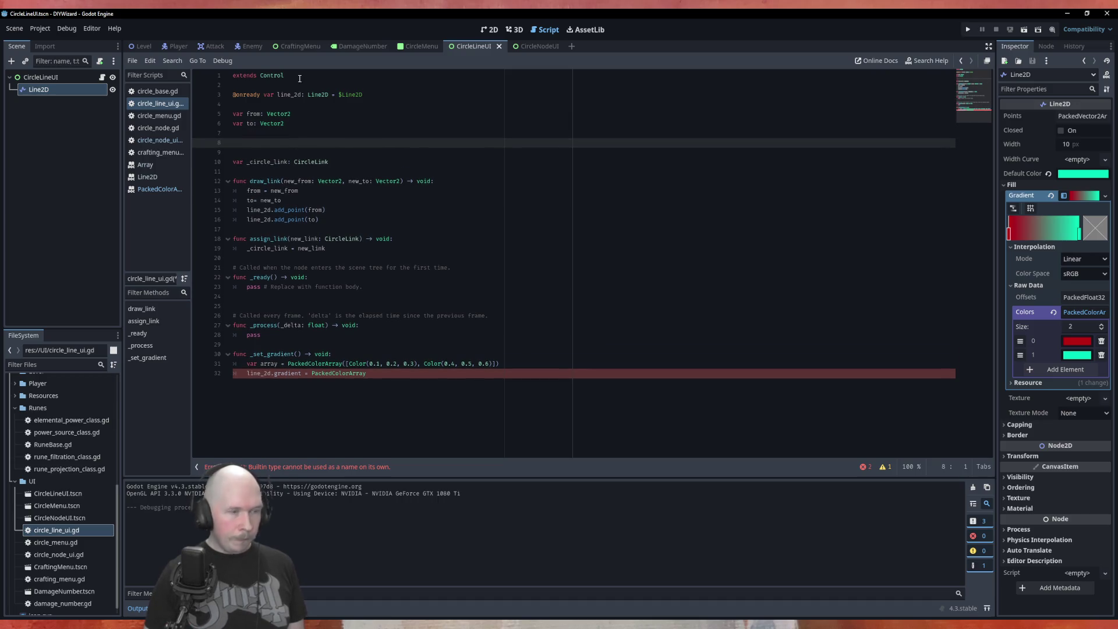
pyautogui.write('var from')
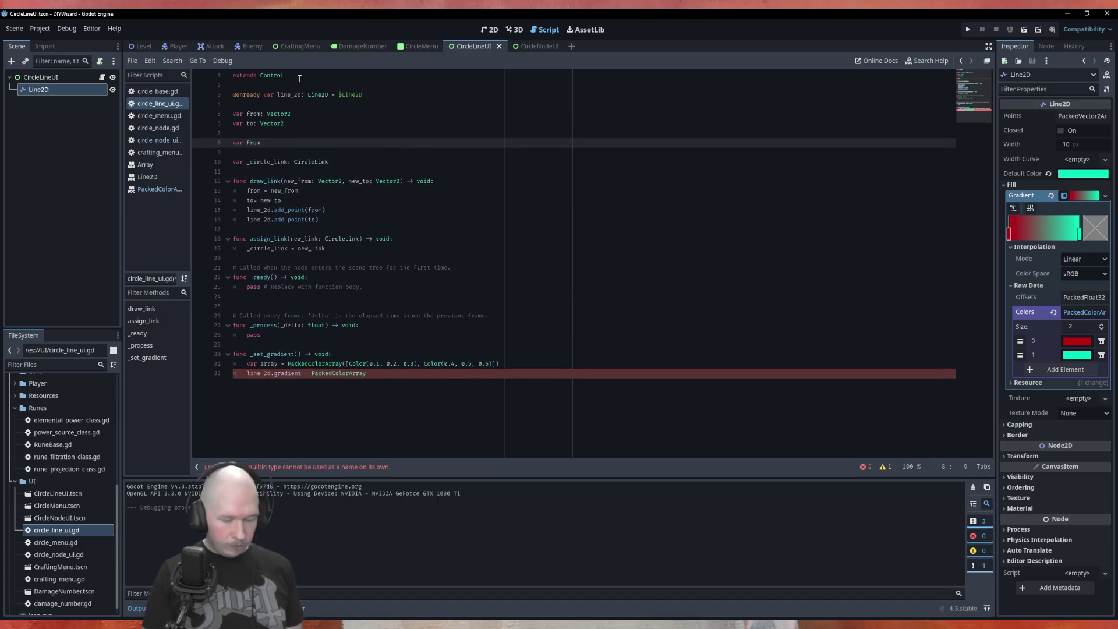
pyautogui.write('_color')
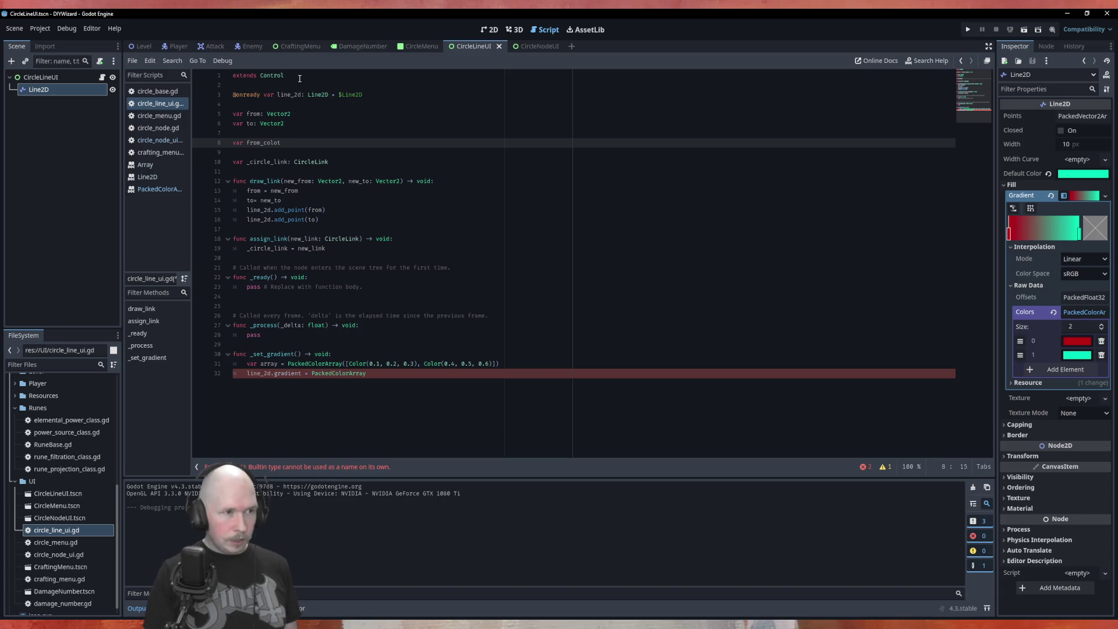
pyautogui.press('BackSpace')
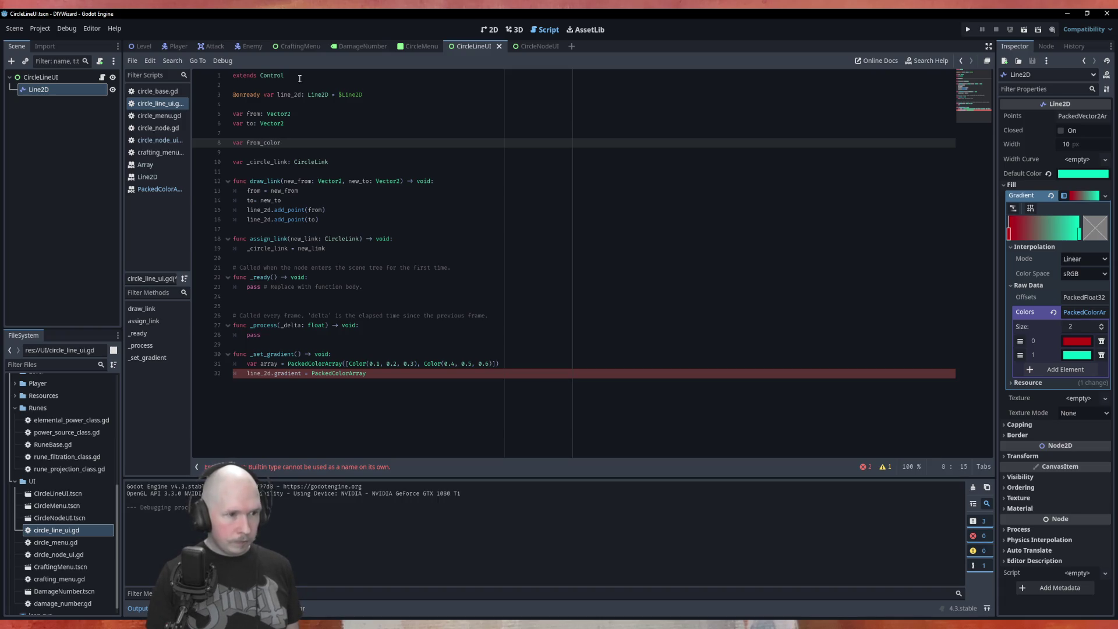
pyautogui.write(': Colo')
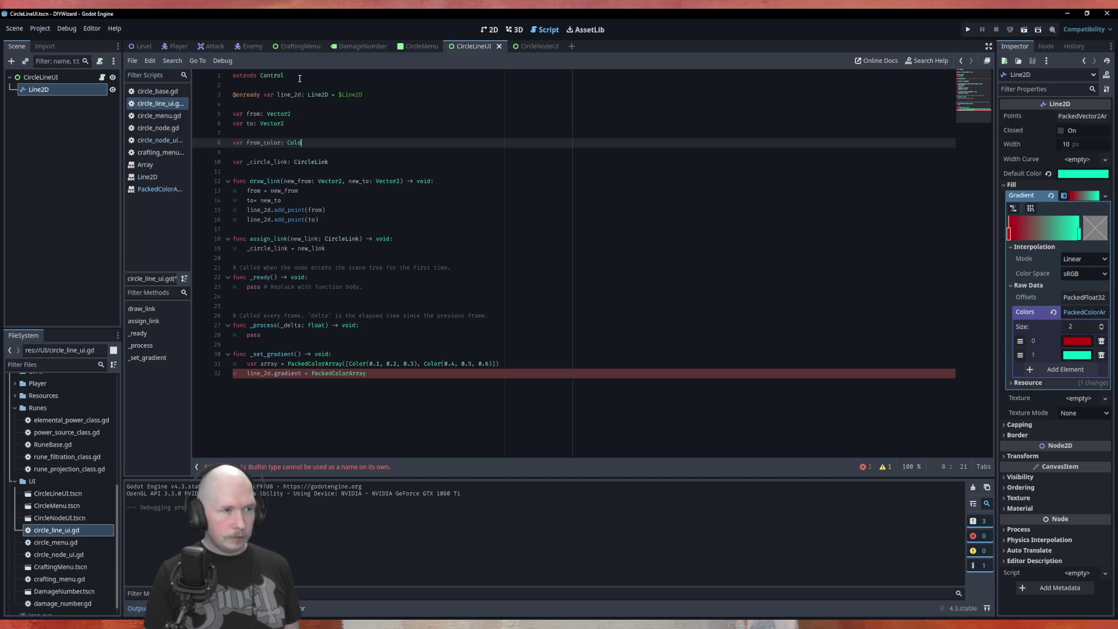
pyautogui.press('Return')
pyautogui.write('Colo')
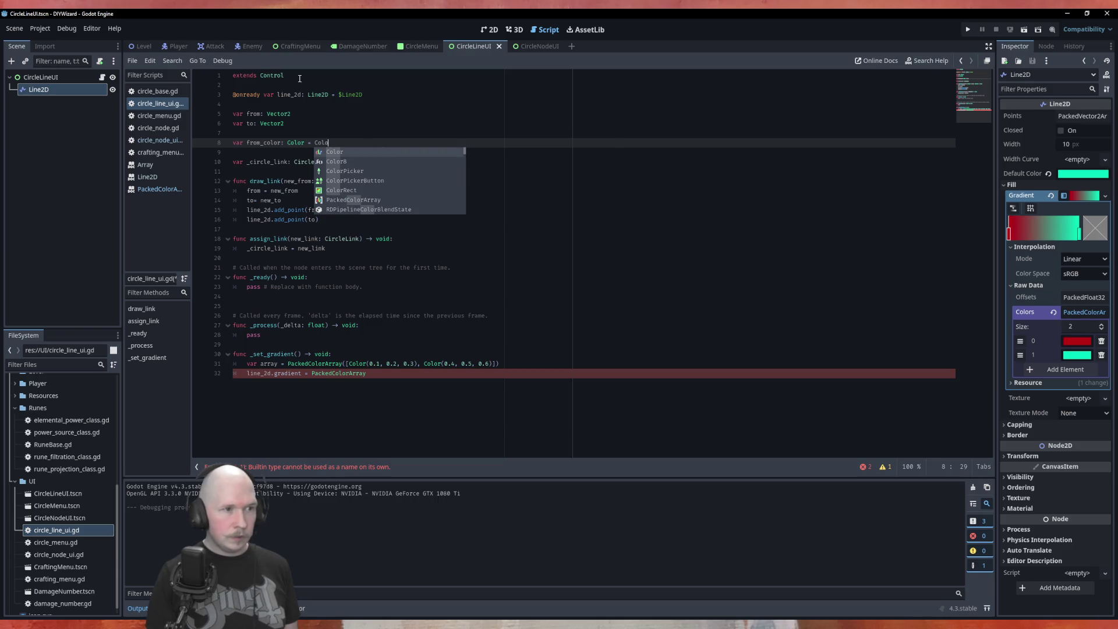
pyautogui.press('Return')
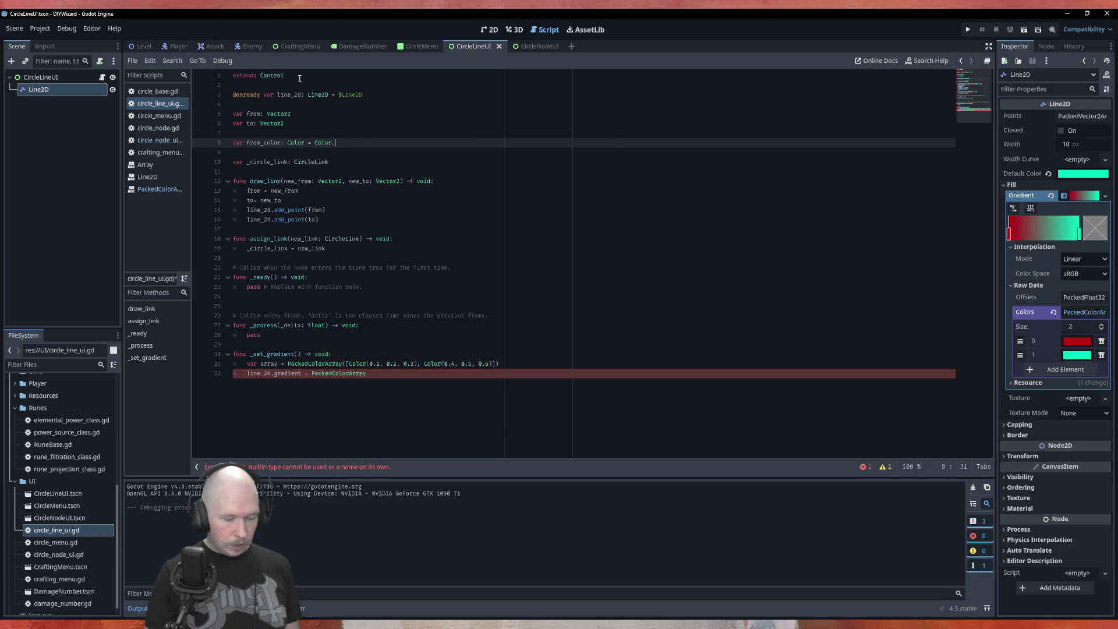
pyautogui.write('Red')
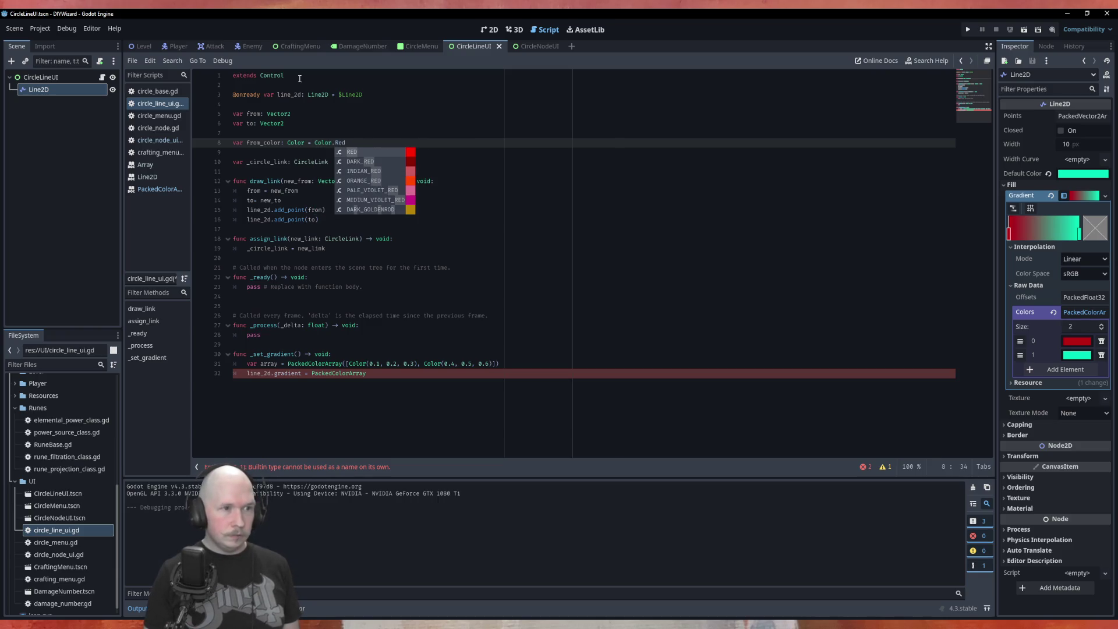
pyautogui.press('Down')
pyautogui.press('Return')
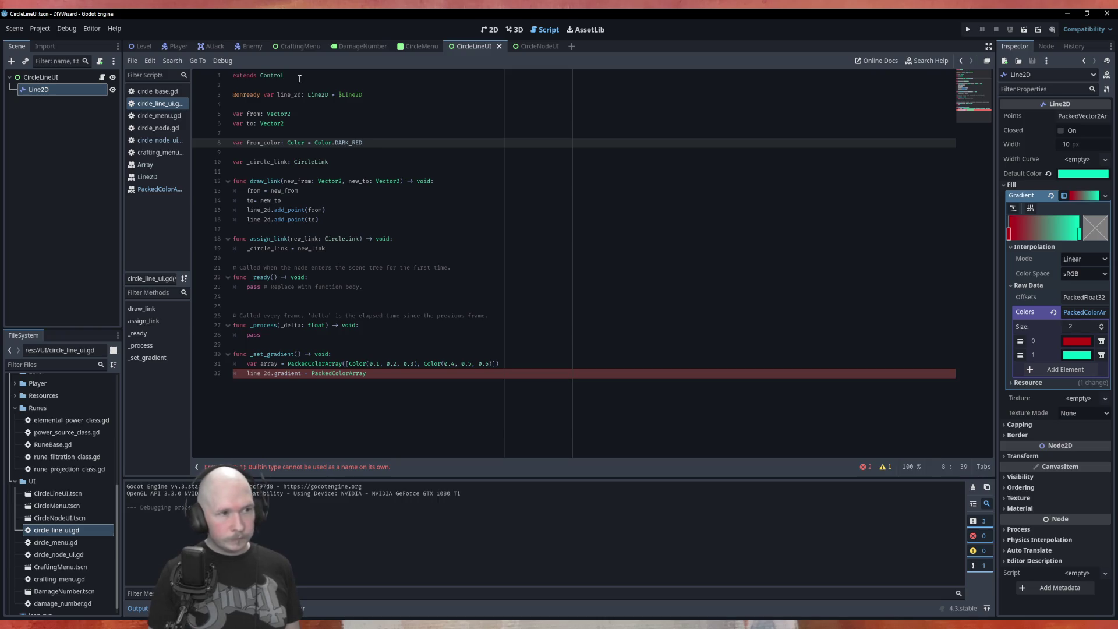
# Add var to_color: Color = Color.CYAN on the next line.
pyautogui.press('Return')
pyautogui.write('var')
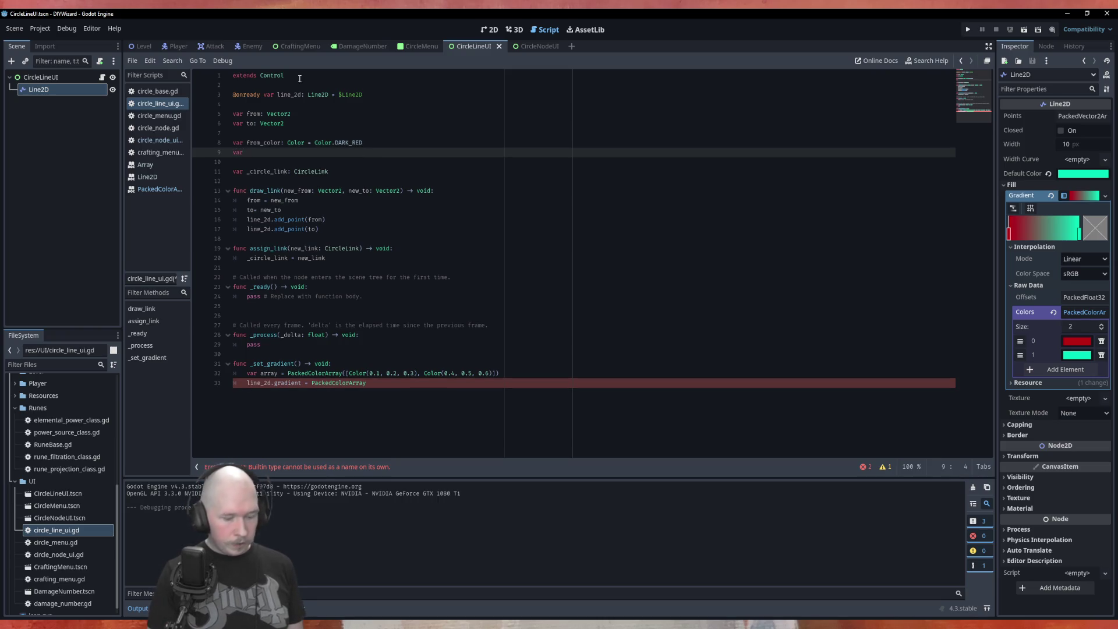
pyautogui.write(' to_color')
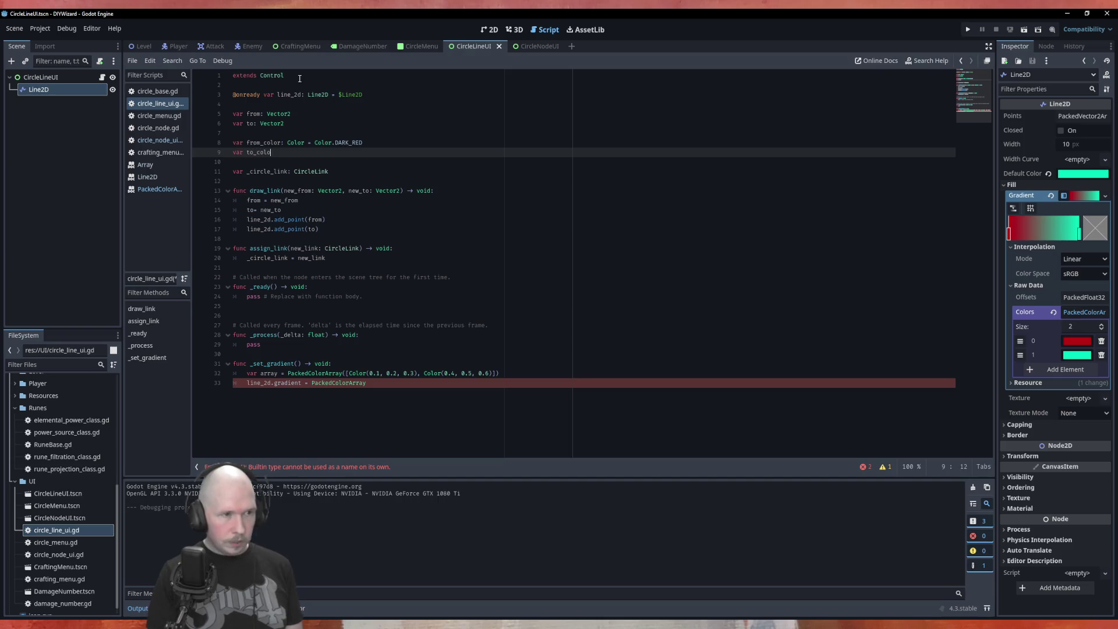
pyautogui.write(': Color = ')
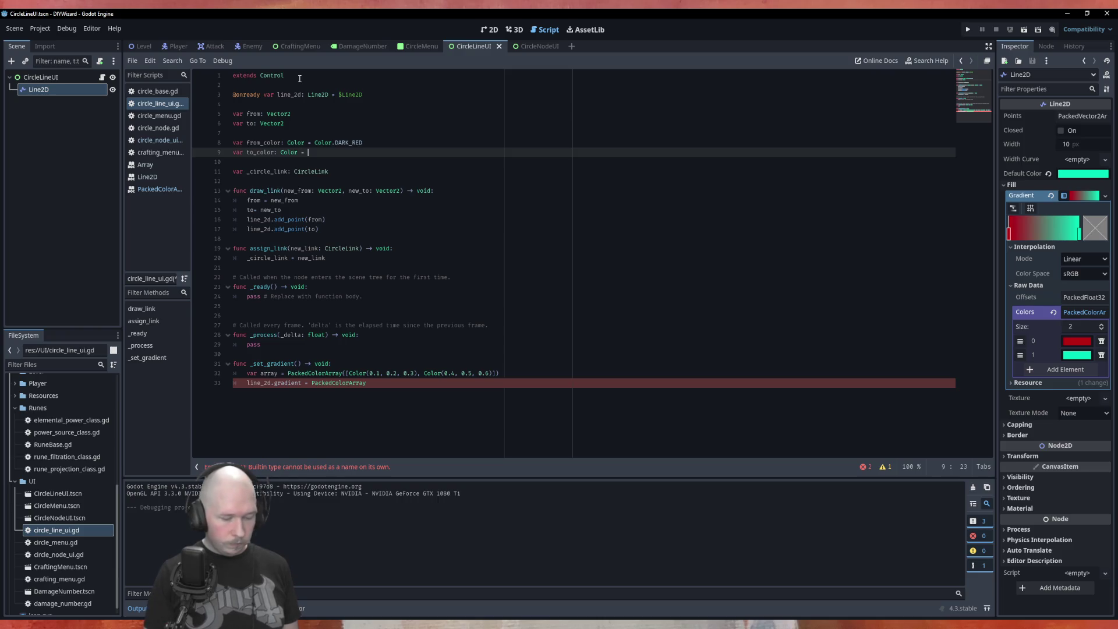
pyautogui.write('Color.')
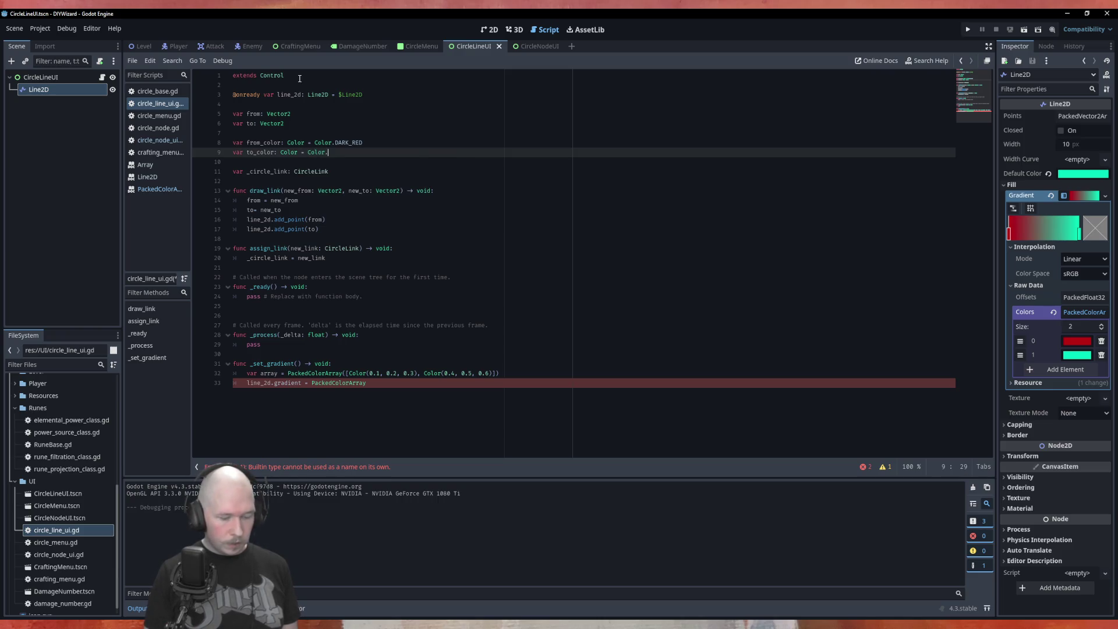
pyautogui.write('Tea')
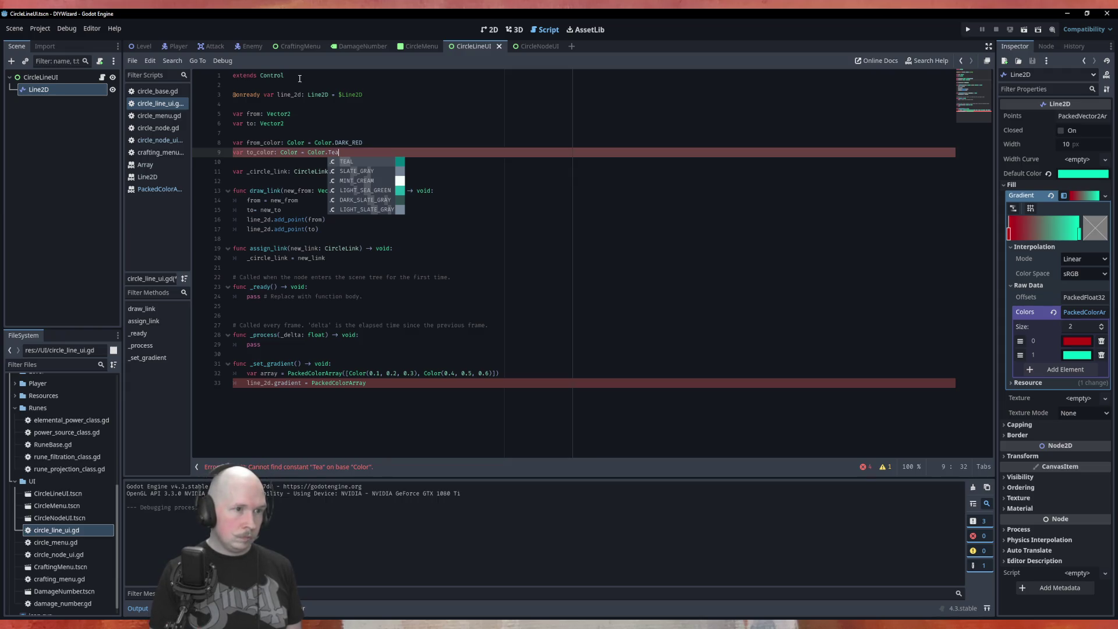
pyautogui.press('BackSpace')
pyautogui.press('BackSpace')
pyautogui.press('BackSpace')
pyautogui.write('Cy')
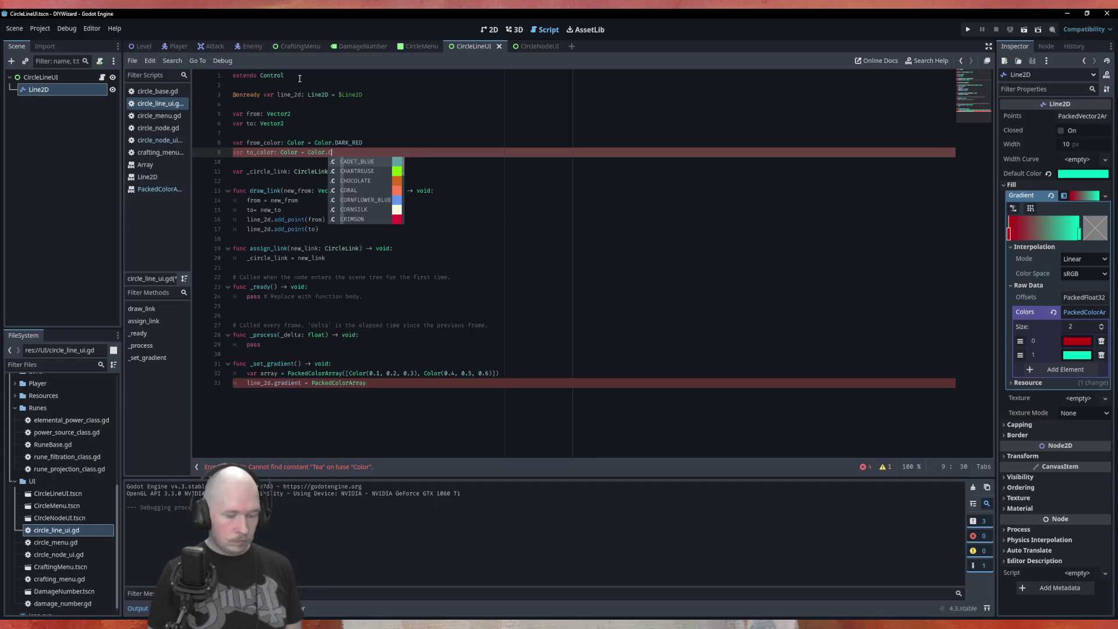
pyautogui.press('Return')
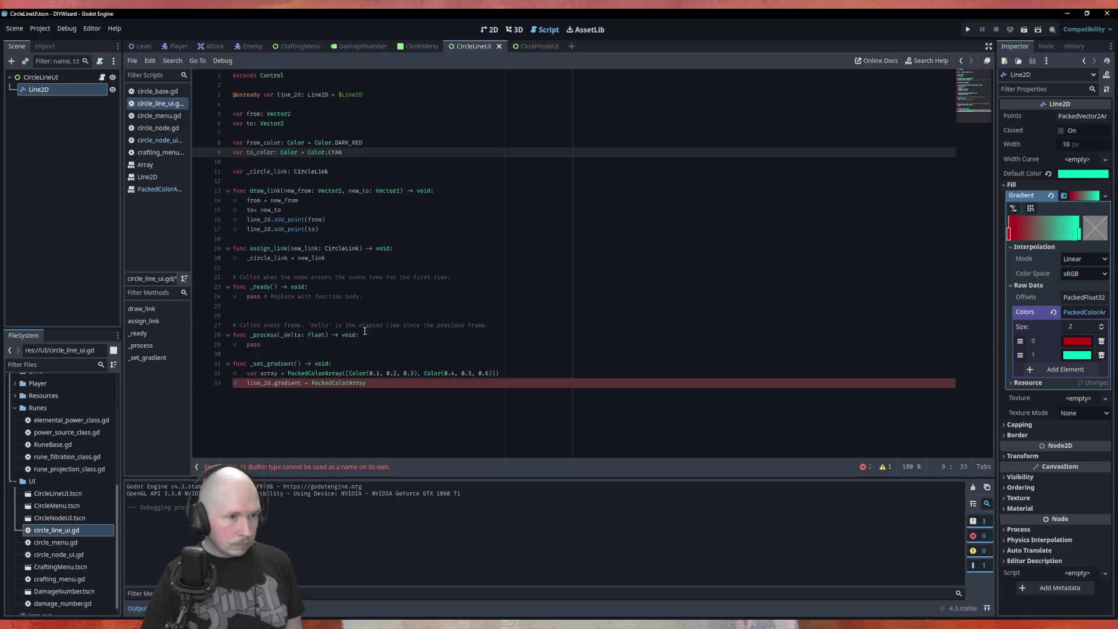
# Assign PackedColorArray([from_color, to_color]) to line_2d.gradient on line 33.
pyautogui.click(391, 382)
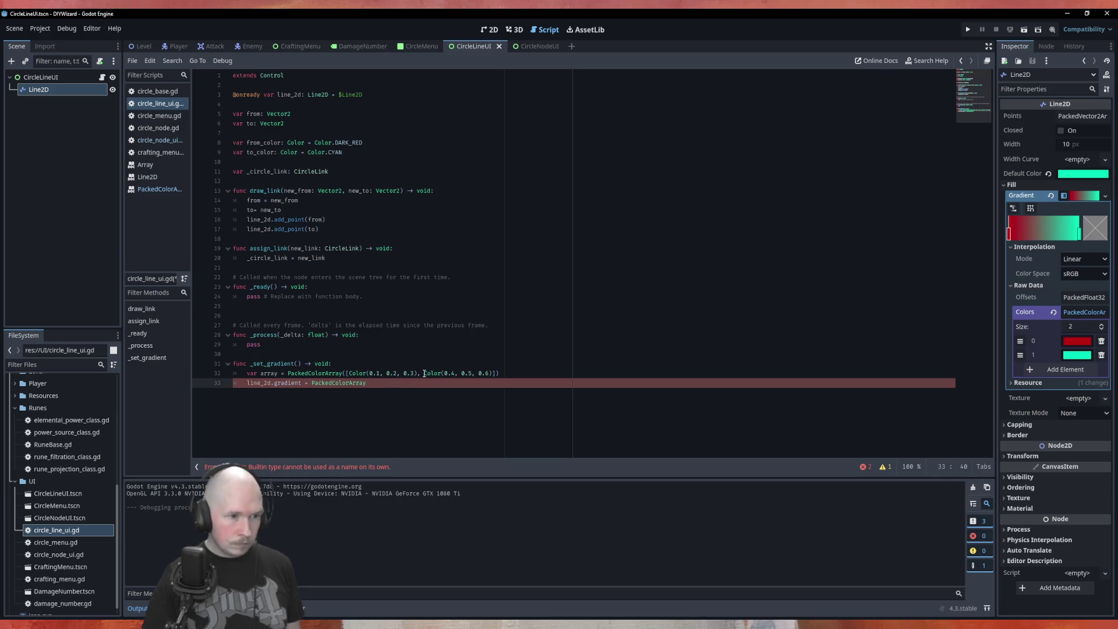
pyautogui.write('(')
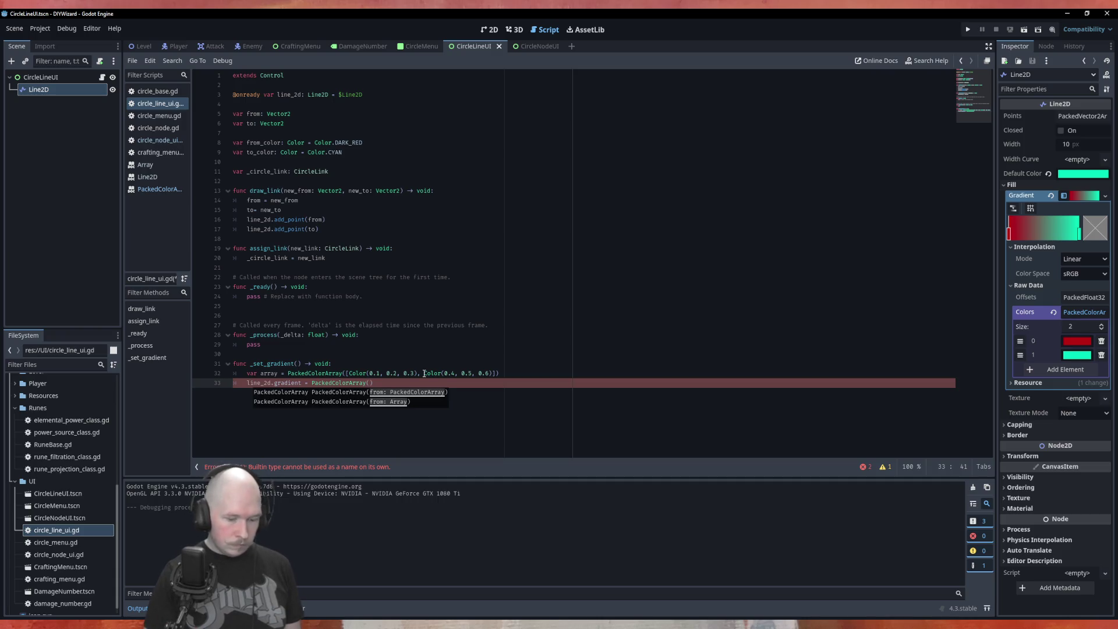
pyautogui.write('[f')
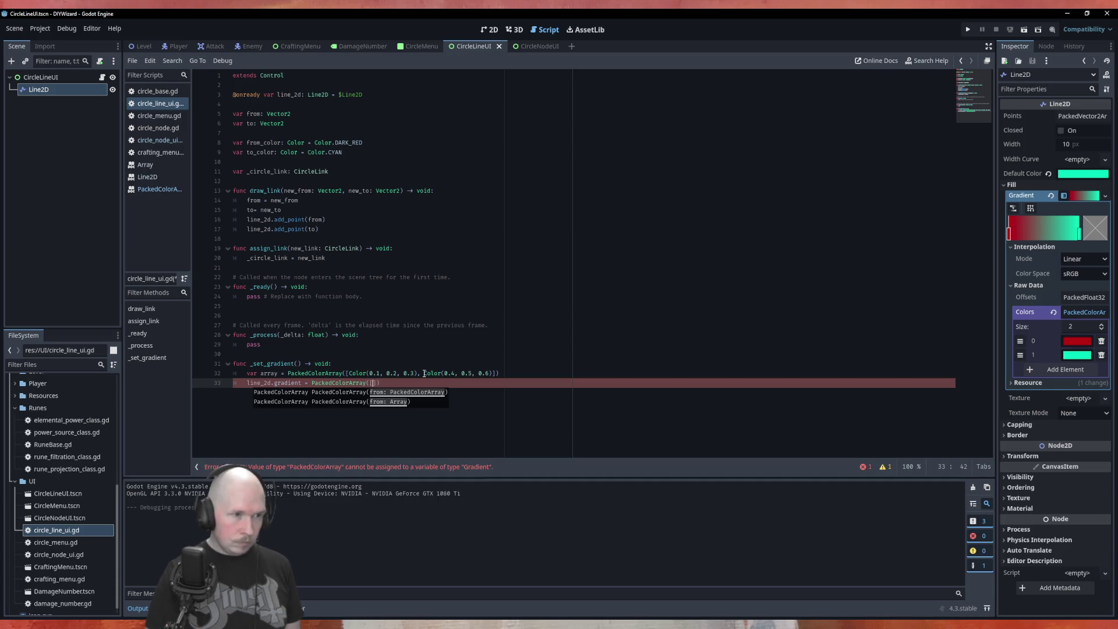
pyautogui.write('rom')
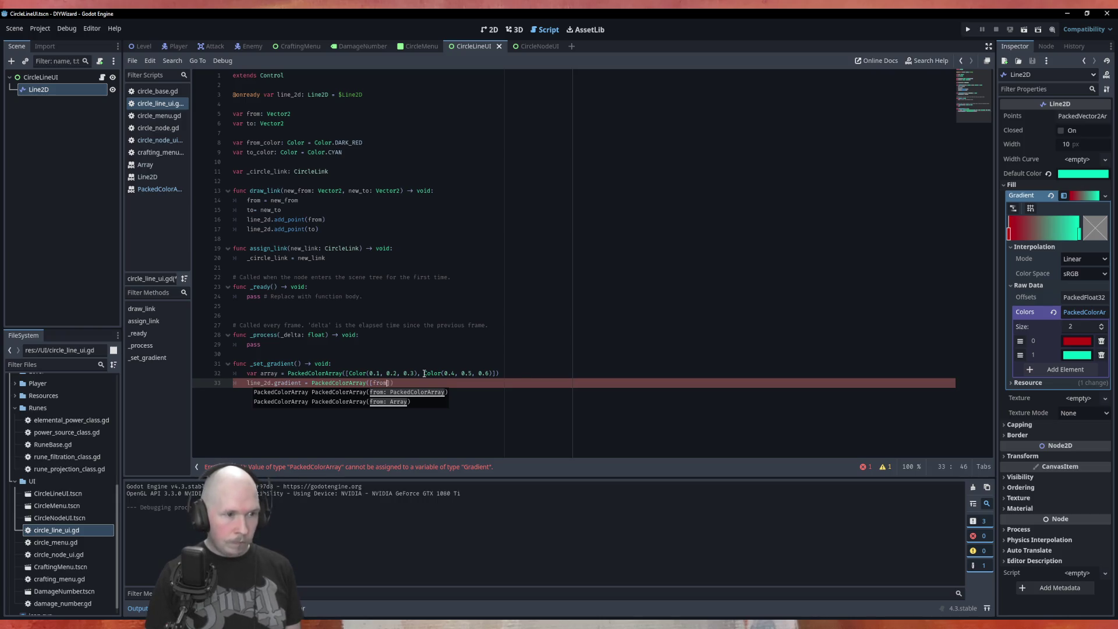
pyautogui.press('Down')
pyautogui.press('Return')
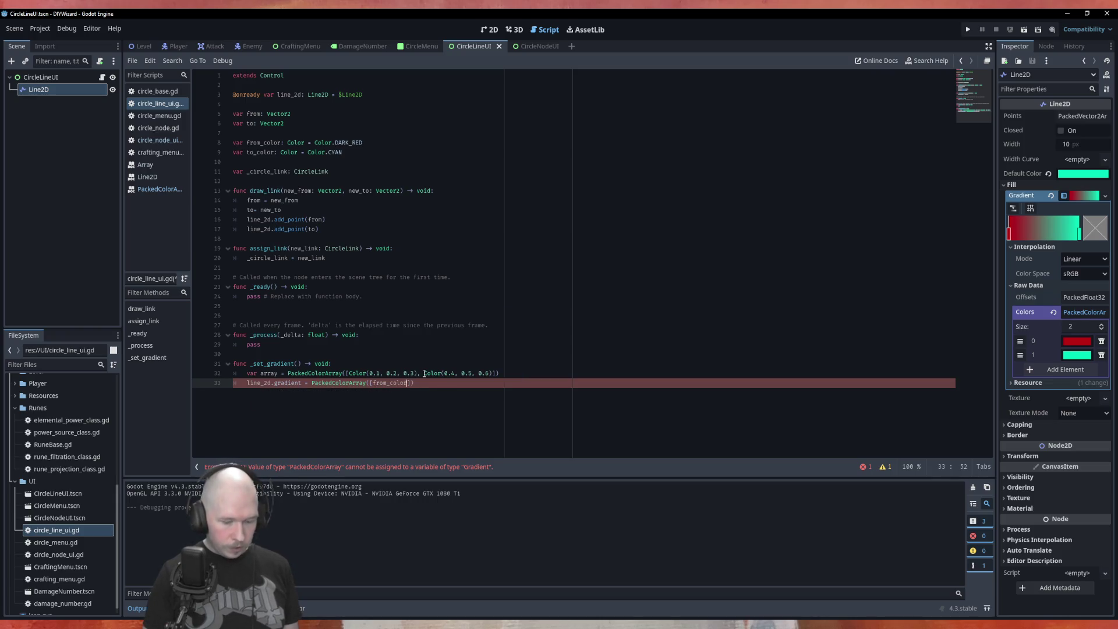
pyautogui.write(', t')
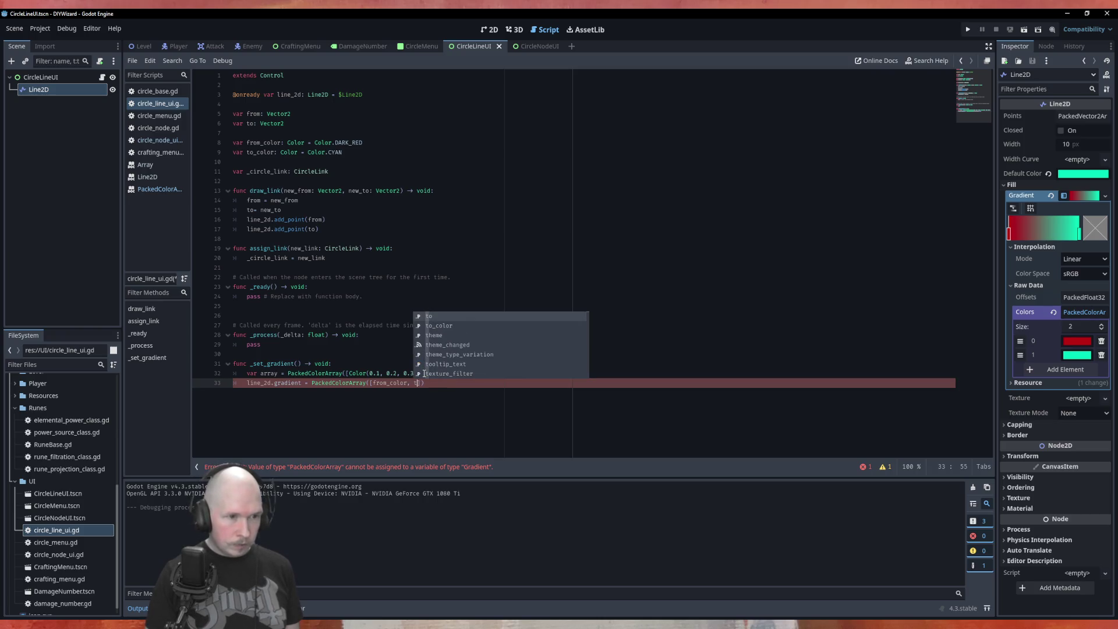
pyautogui.press('Down')
pyautogui.press('Return')
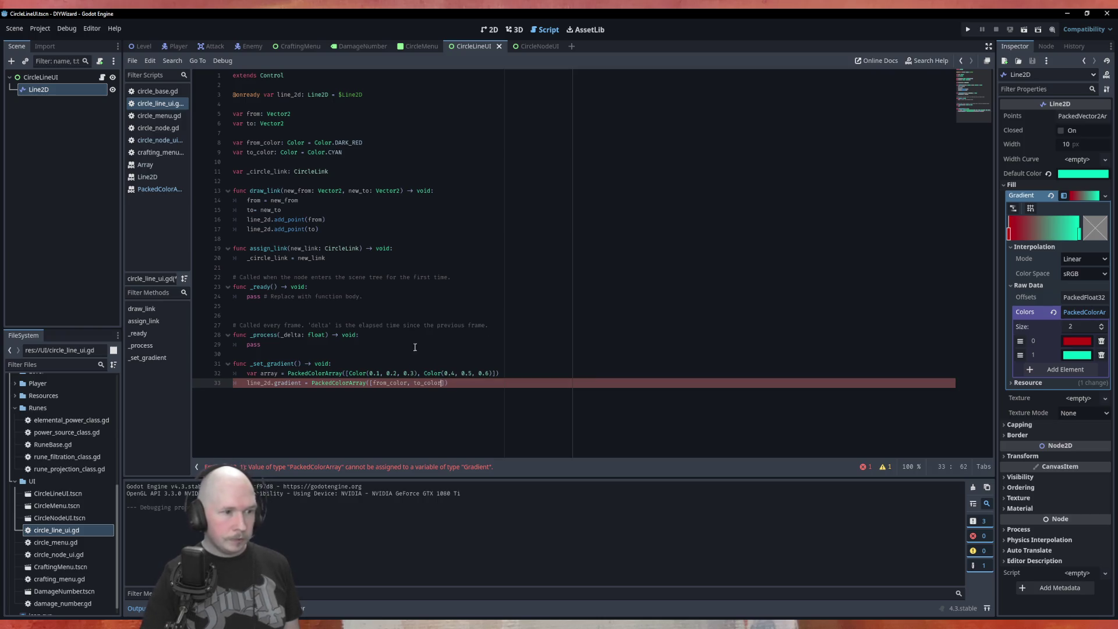
# Select the sample array on line 32, then begin a new line below with Gradient.
pyautogui.moveTo(507, 374); pyautogui.dragTo(233, 373)
pyautogui.click(221, 370)
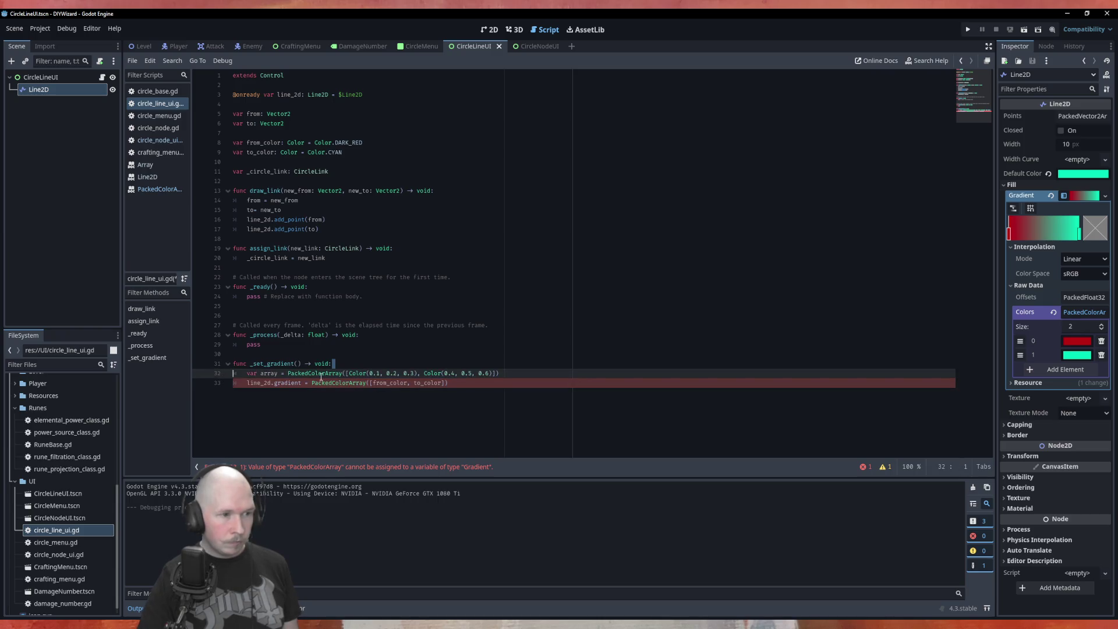
pyautogui.moveTo(512, 373); pyautogui.dragTo(239, 376)
pyautogui.click(245, 374)
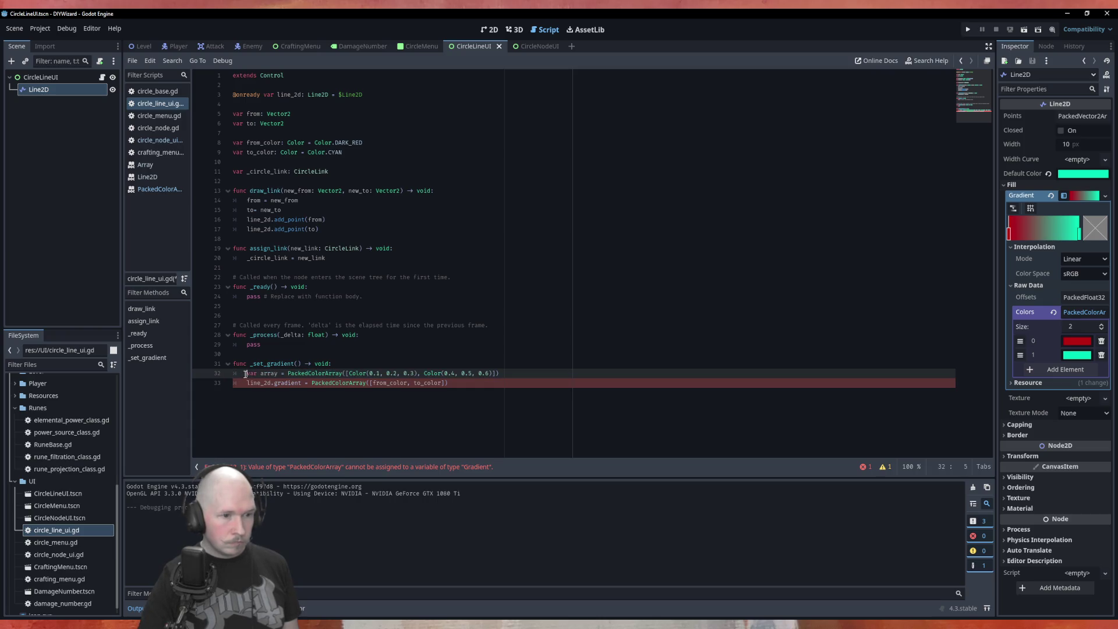
pyautogui.click(340, 399)
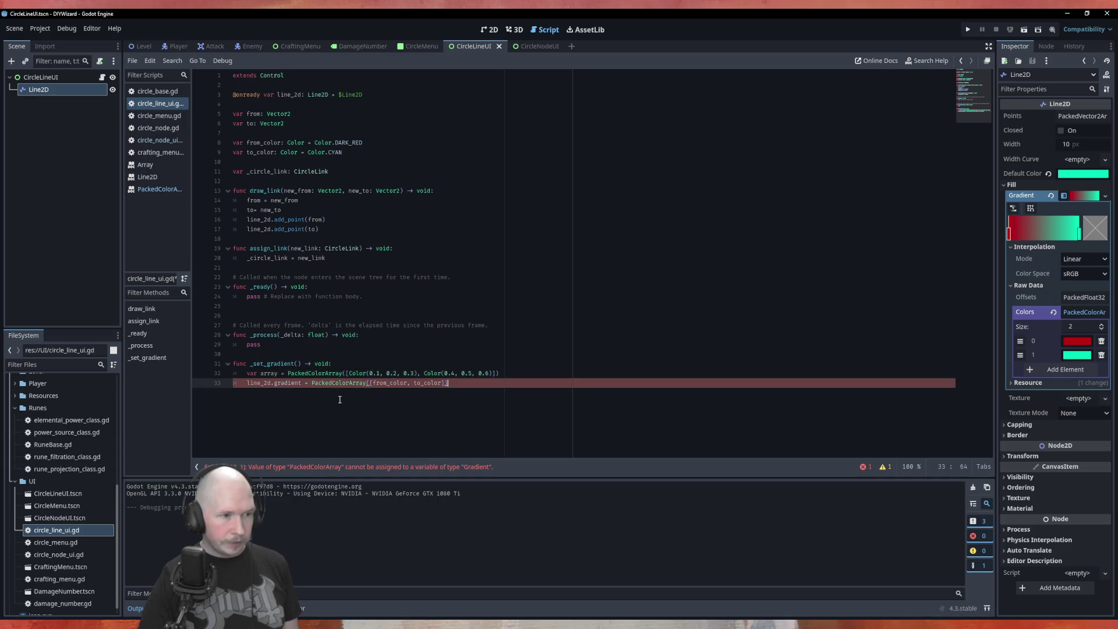
pyautogui.press('Return')
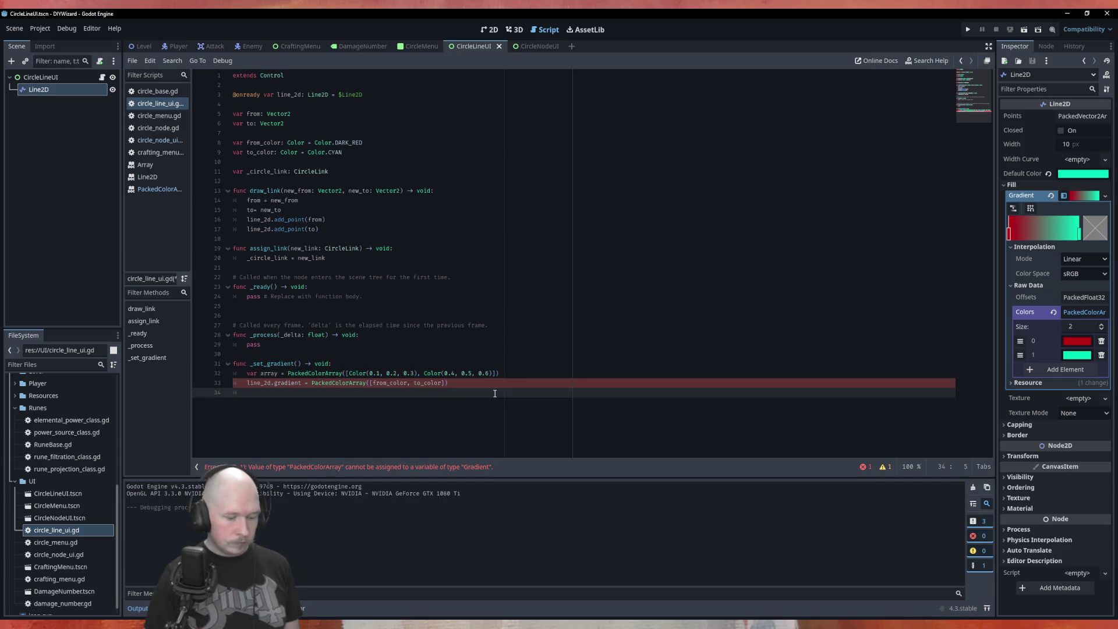
pyautogui.write('Gradient')
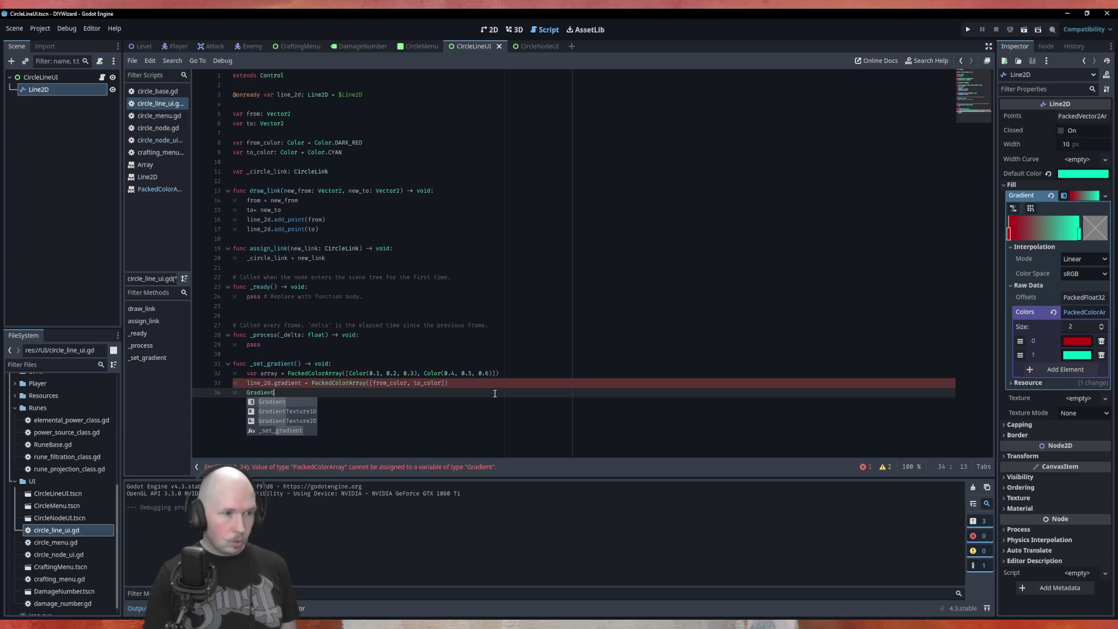
# Open the Gradient class reference at its Method Descriptions and save the script.
pyautogui.press('Escape')
pyautogui.keyDown('ctrl'); pyautogui.click(269, 392); pyautogui.keyUp('ctrl')
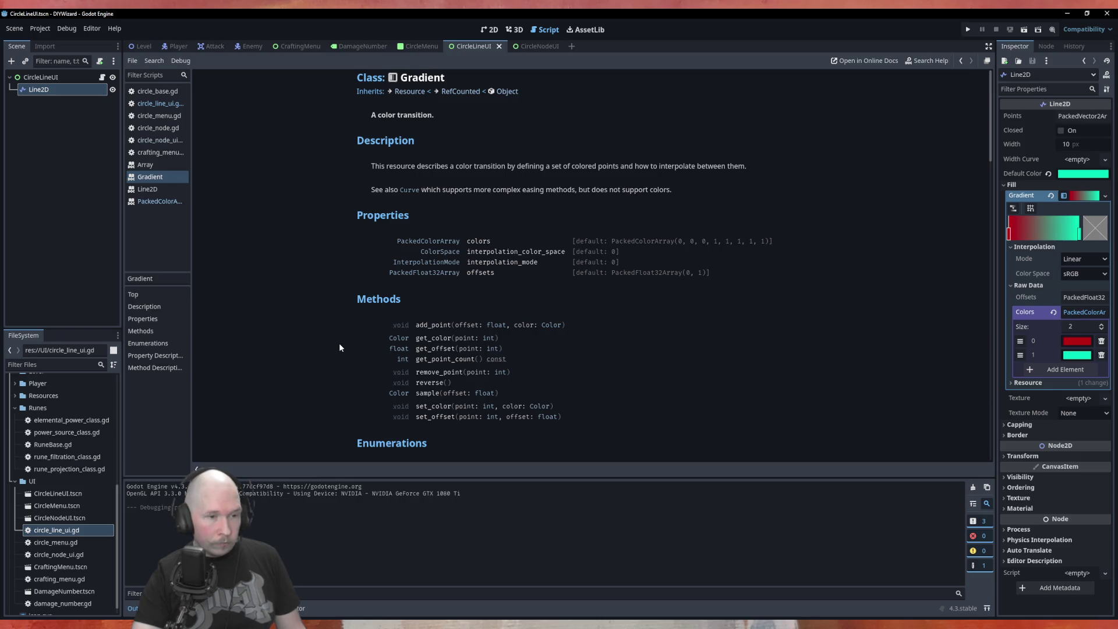
pyautogui.click(437, 407)
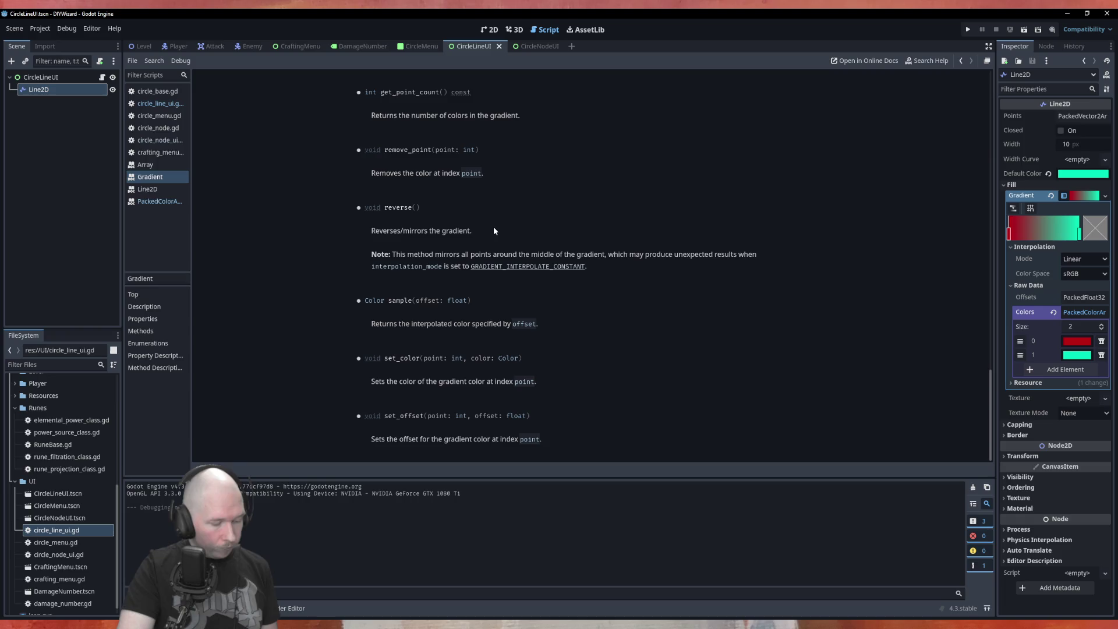
pyautogui.hotkey('ctrl', 's')
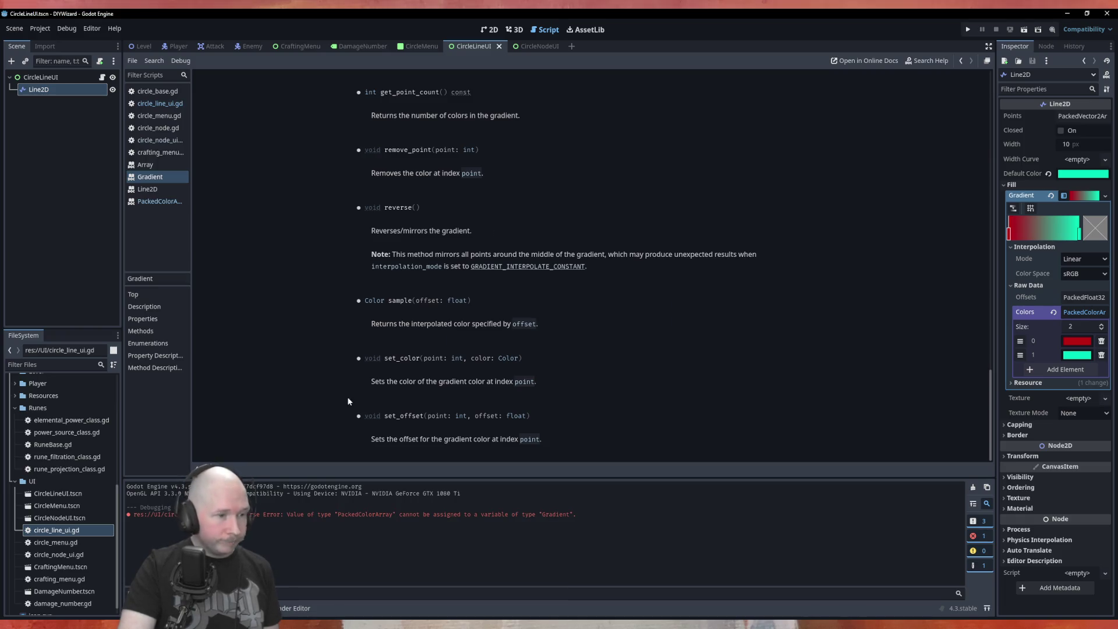
# In circle_line_ui.gd, add 'var new_gradient = Gradient' on a new line after line 32.
pyautogui.click(160, 103)
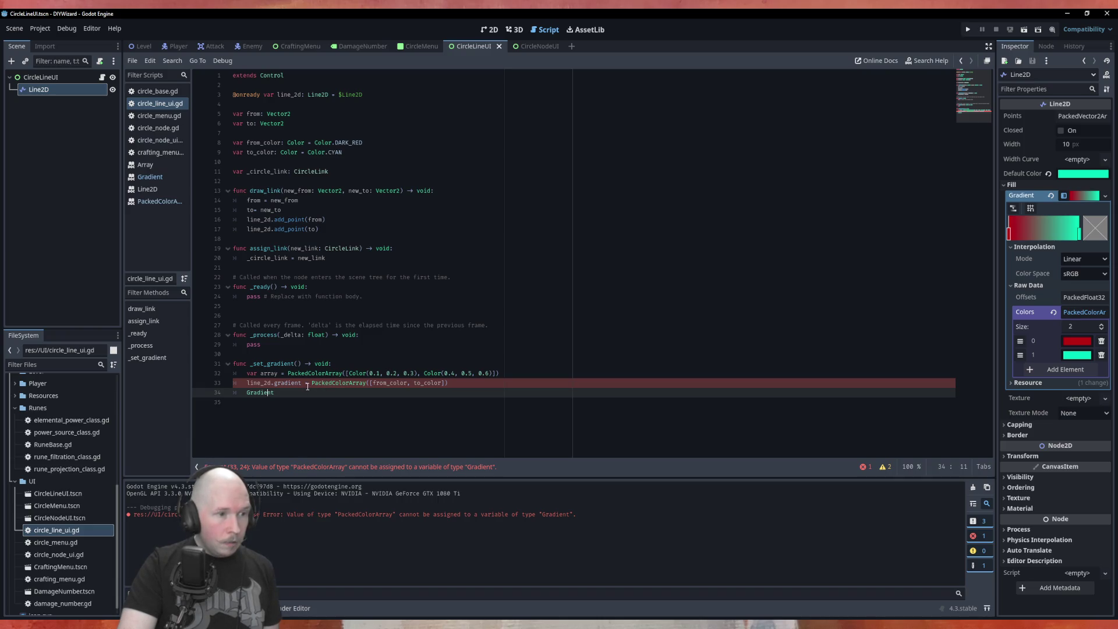
pyautogui.click(515, 374)
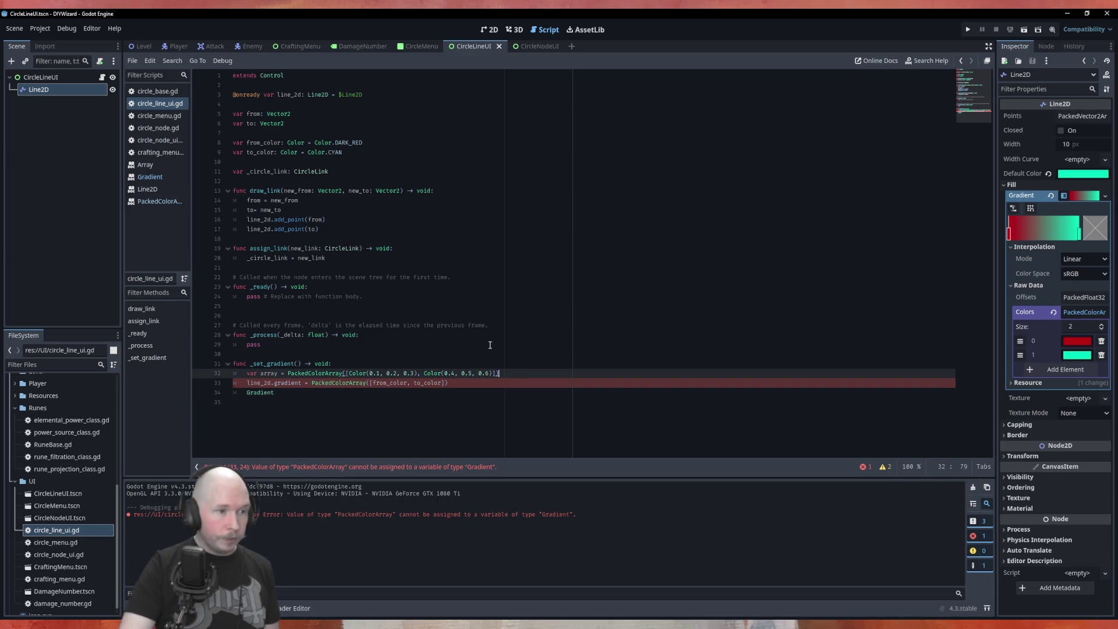
pyautogui.press('Return')
pyautogui.write('var new')
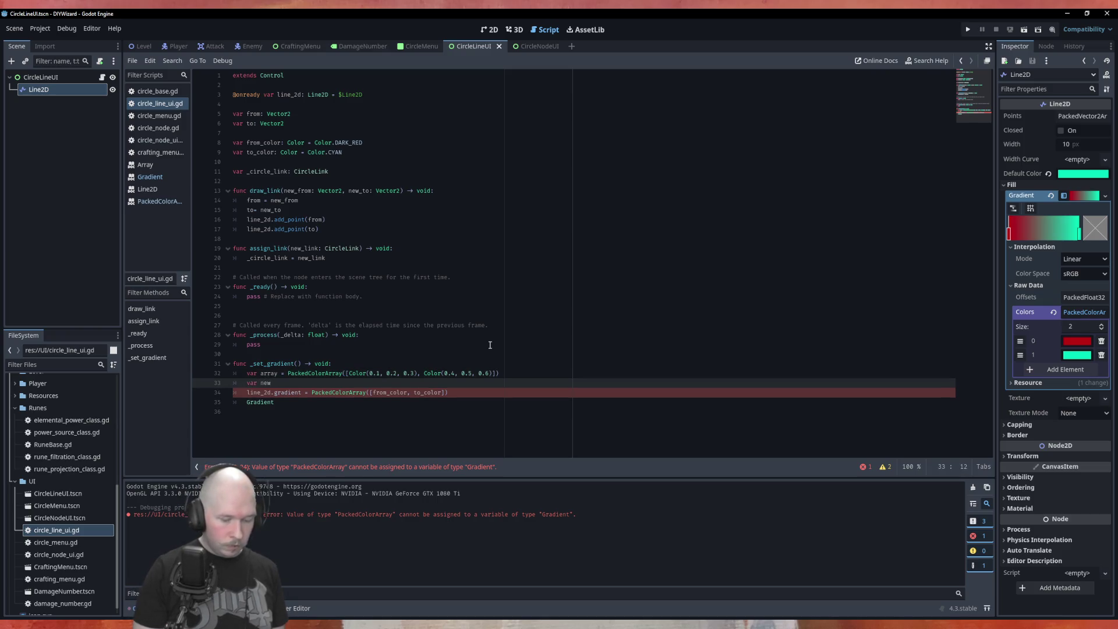
pyautogui.write('_gra')
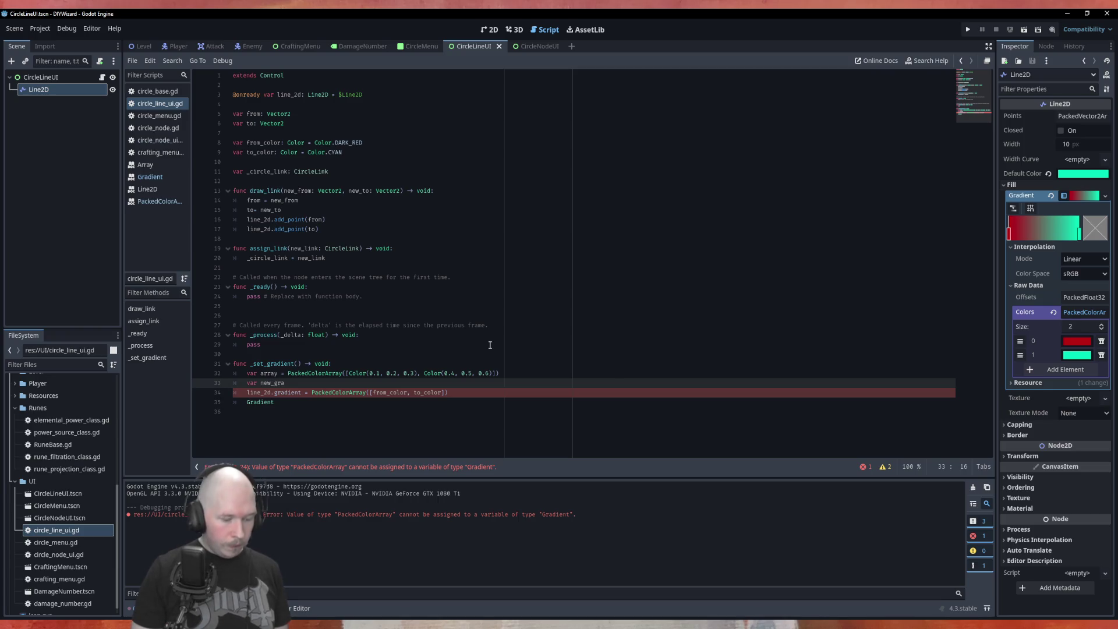
pyautogui.write('dient ')
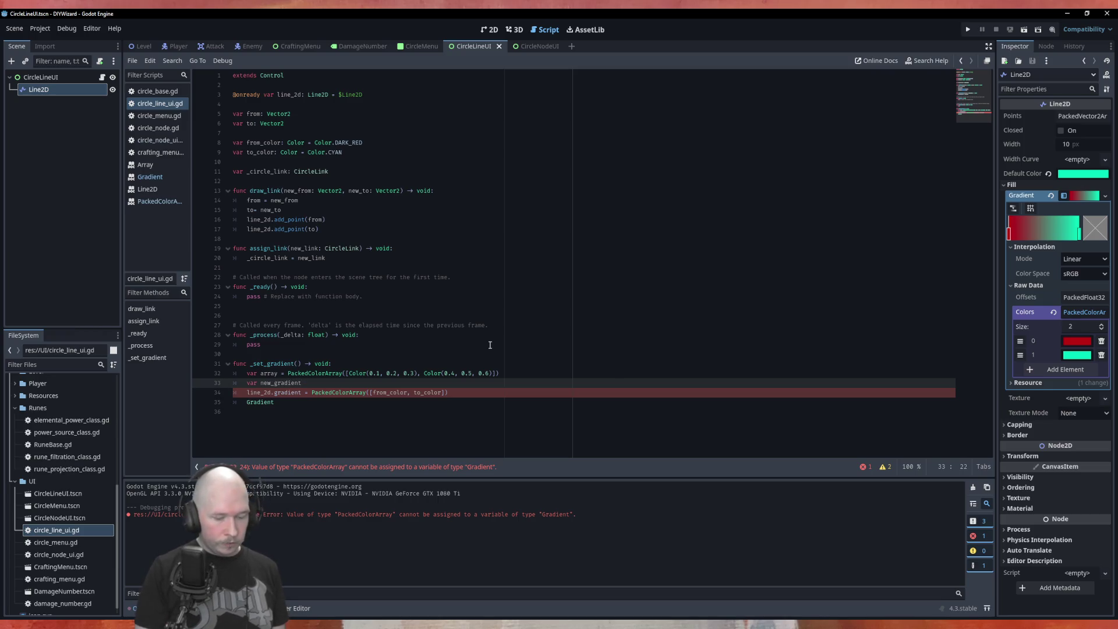
pyautogui.write('= Gra')
pyautogui.press('Return')
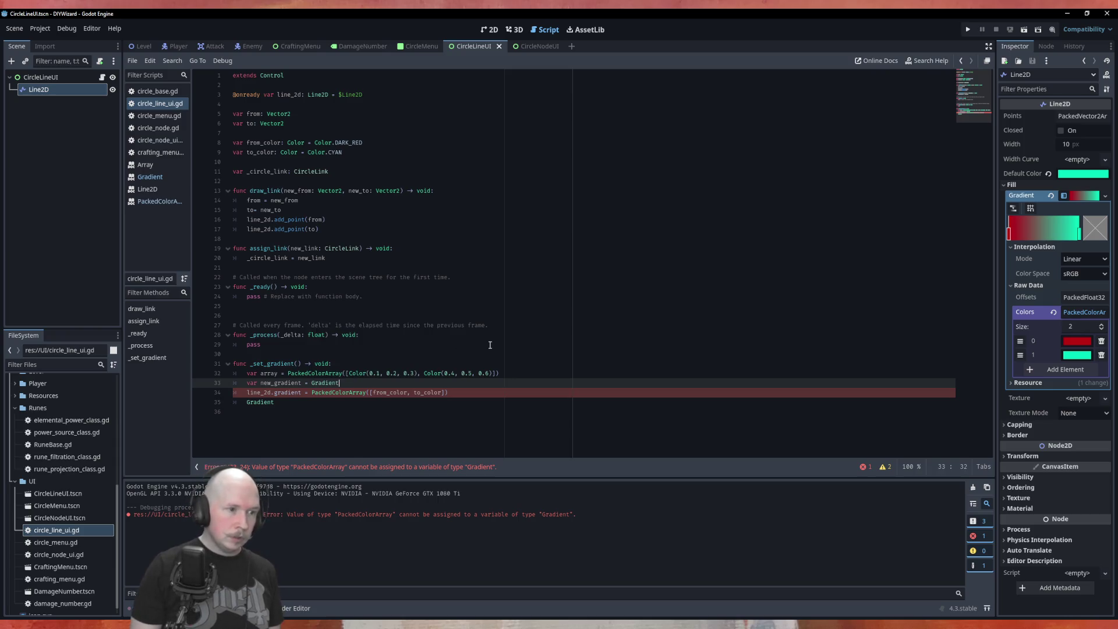
# Review the Gradient reference's Properties, Methods and Enumerations sections, including the colors property.
pyautogui.click(150, 177)
pyautogui.scroll(10, 545, 213)
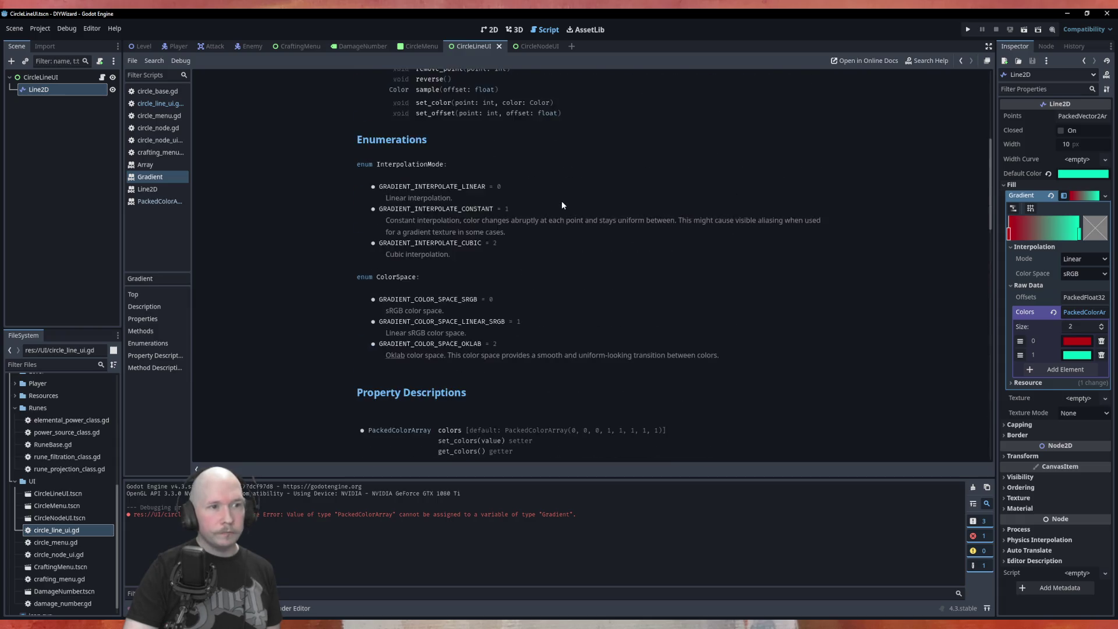
pyautogui.scroll(3, 343, 200)
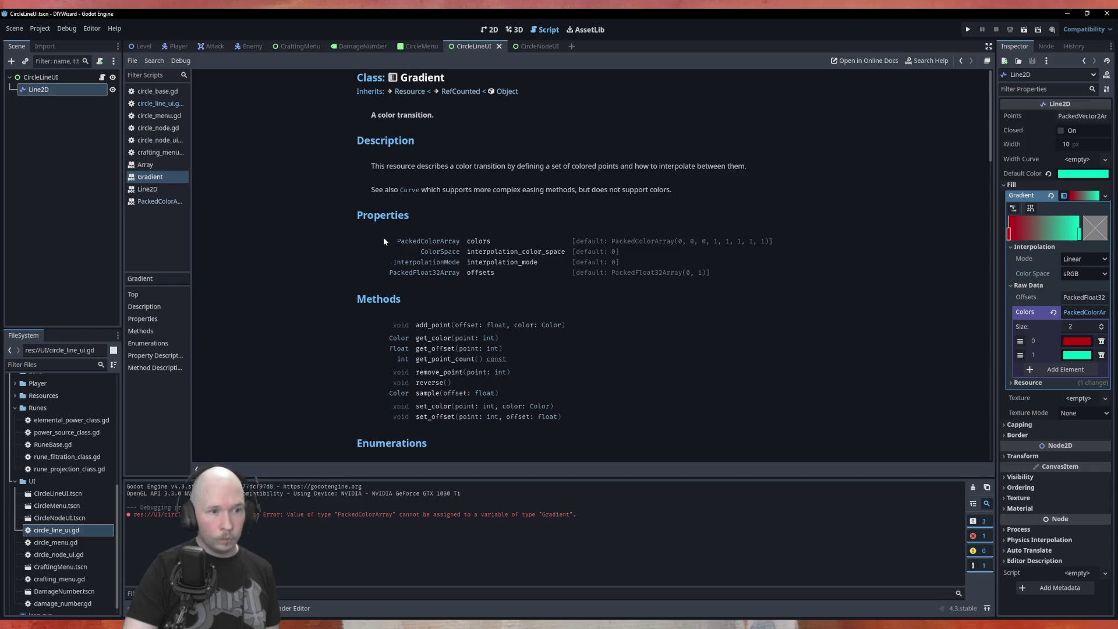
pyautogui.scroll(-10, 342, 251)
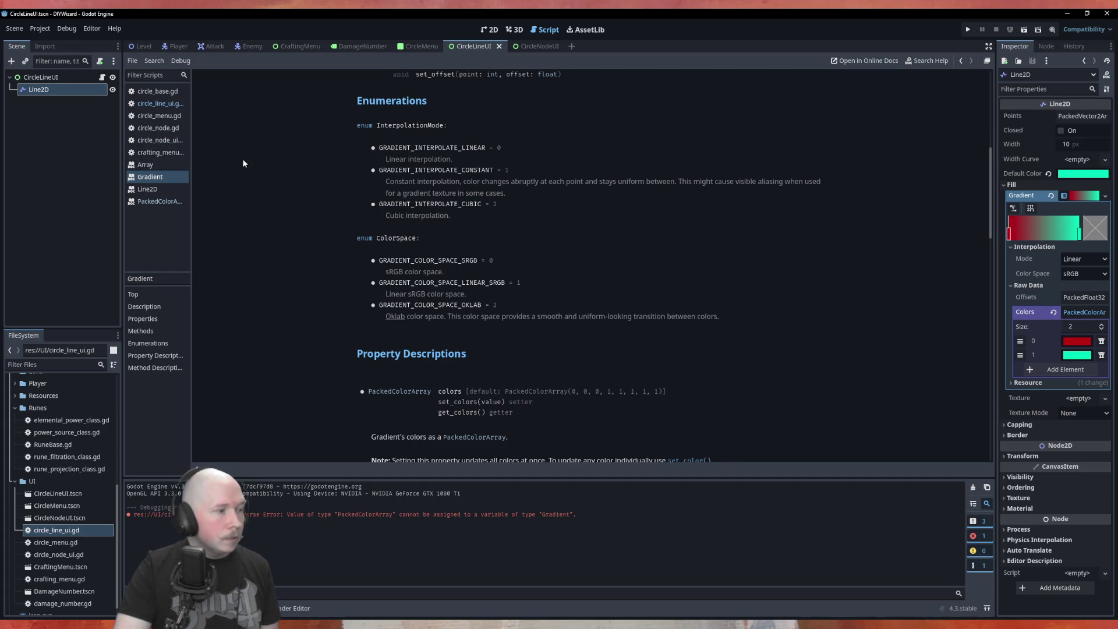
pyautogui.click(160, 103)
pyautogui.write('var new_gradient = Gradient.')
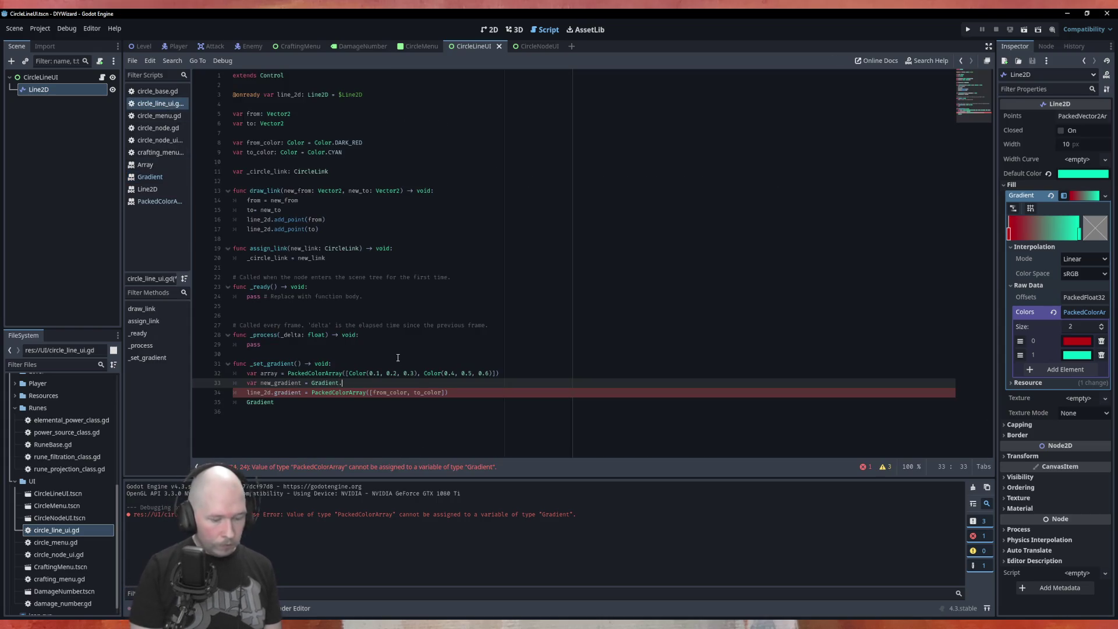
# Declare new_gradient: Gradient = Gradient.new() and begin a 'new_gradient.colors =' line below it.
pyautogui.write('new(')
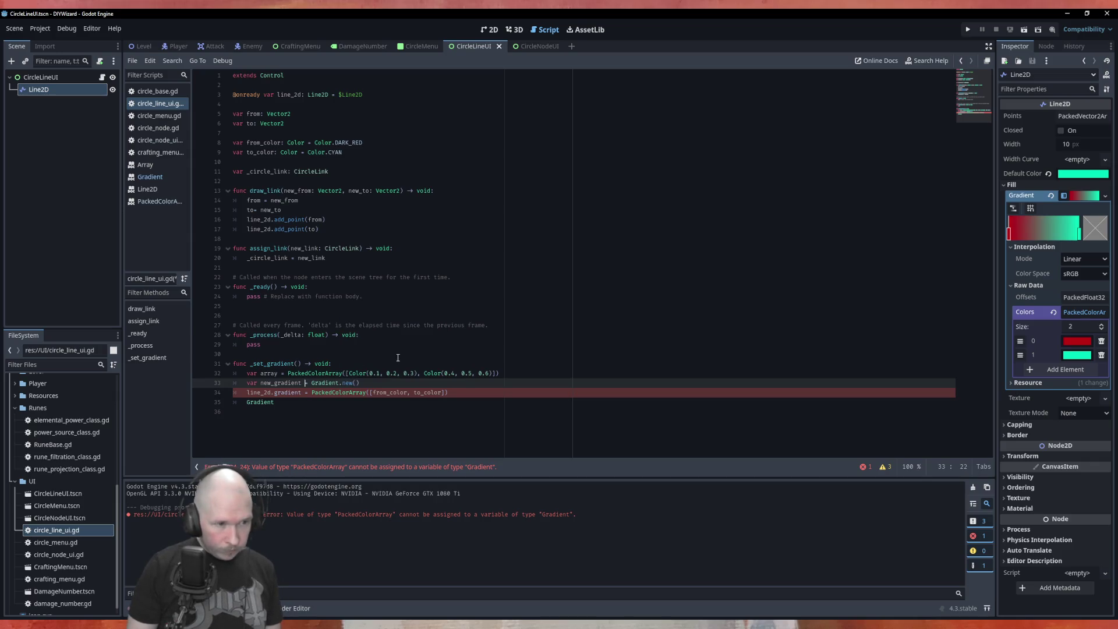
pyautogui.write(': g')
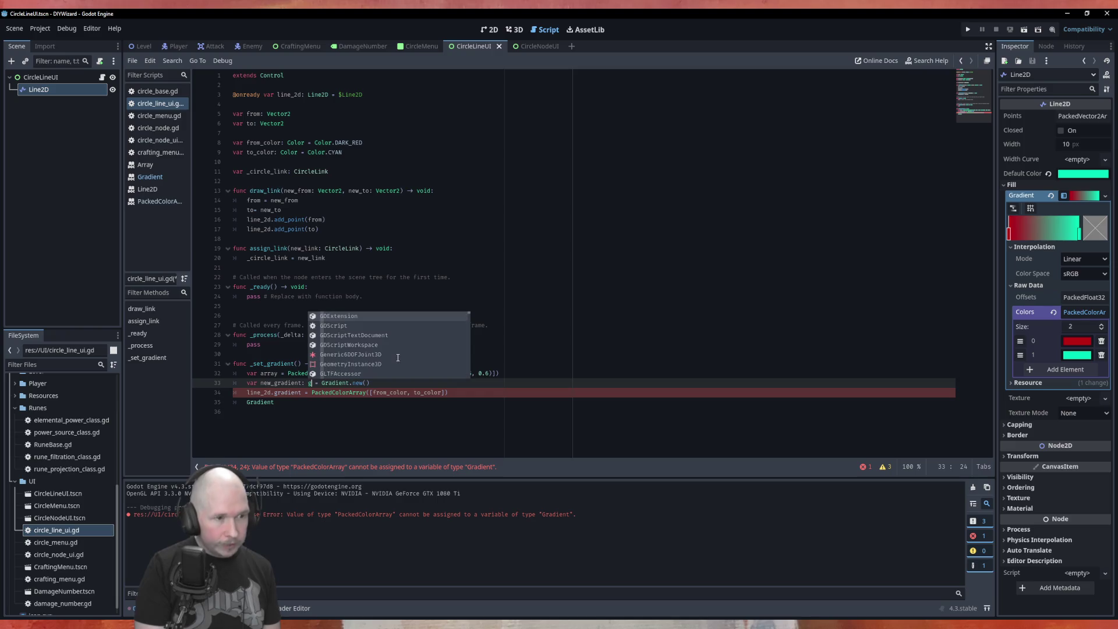
pyautogui.press('Escape')
pyautogui.write('Gra')
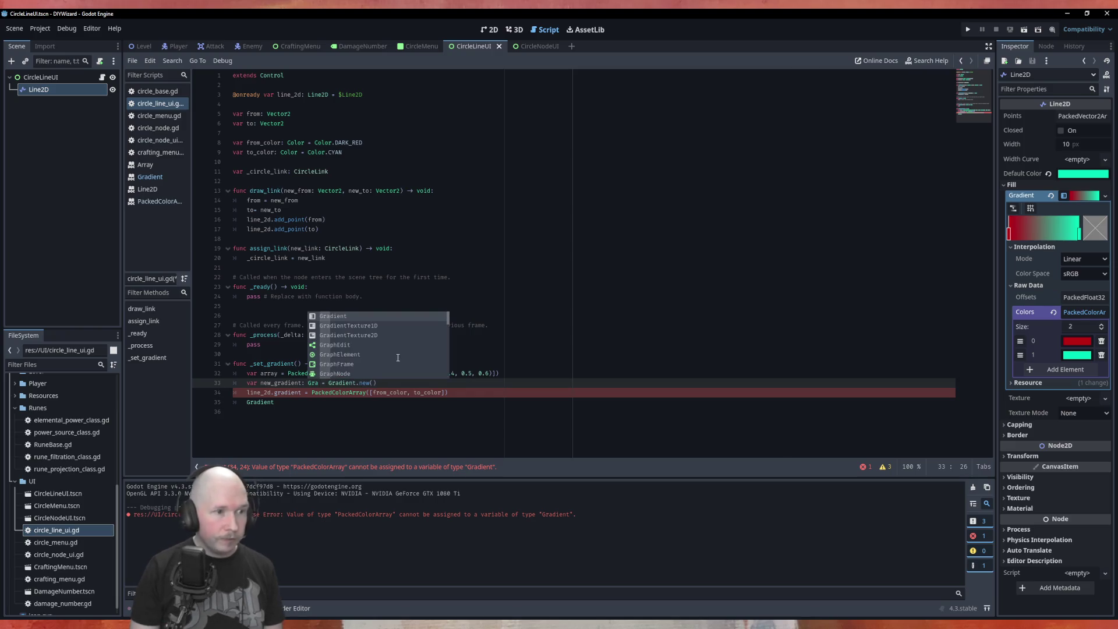
pyautogui.press('Return')
pyautogui.press('End')
pyautogui.press('Return')
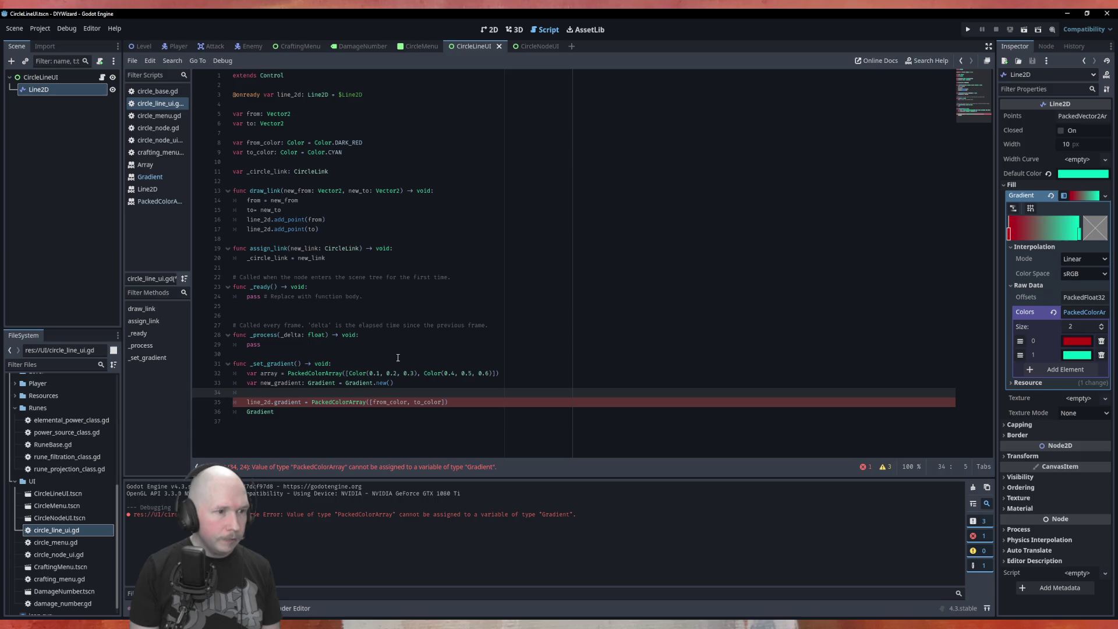
pyautogui.write('new')
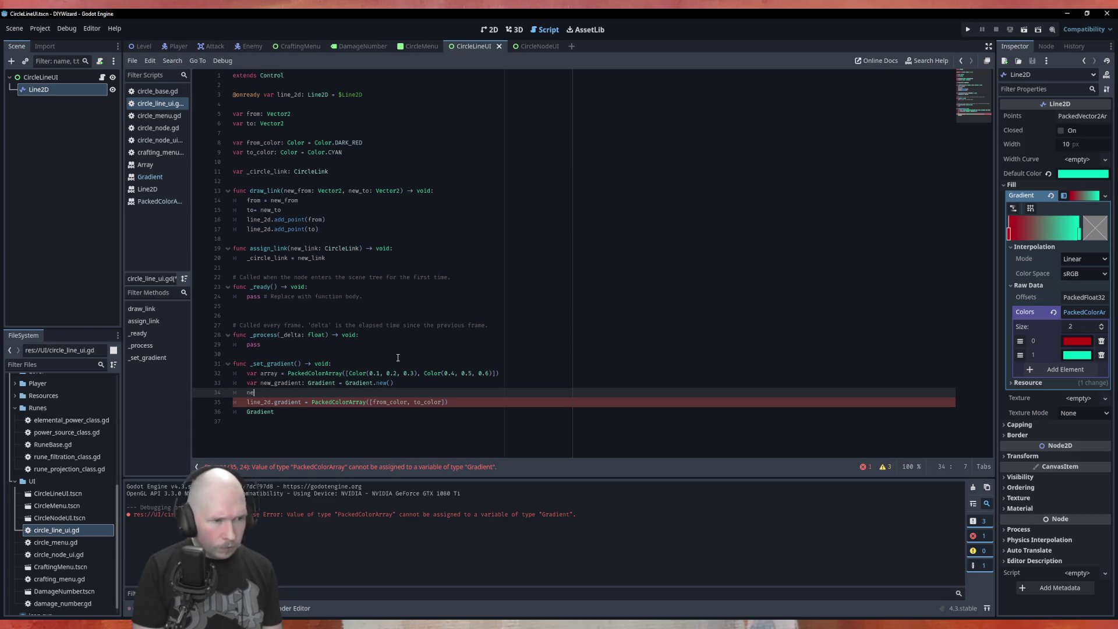
pyautogui.press('Return')
pyautogui.write('.')
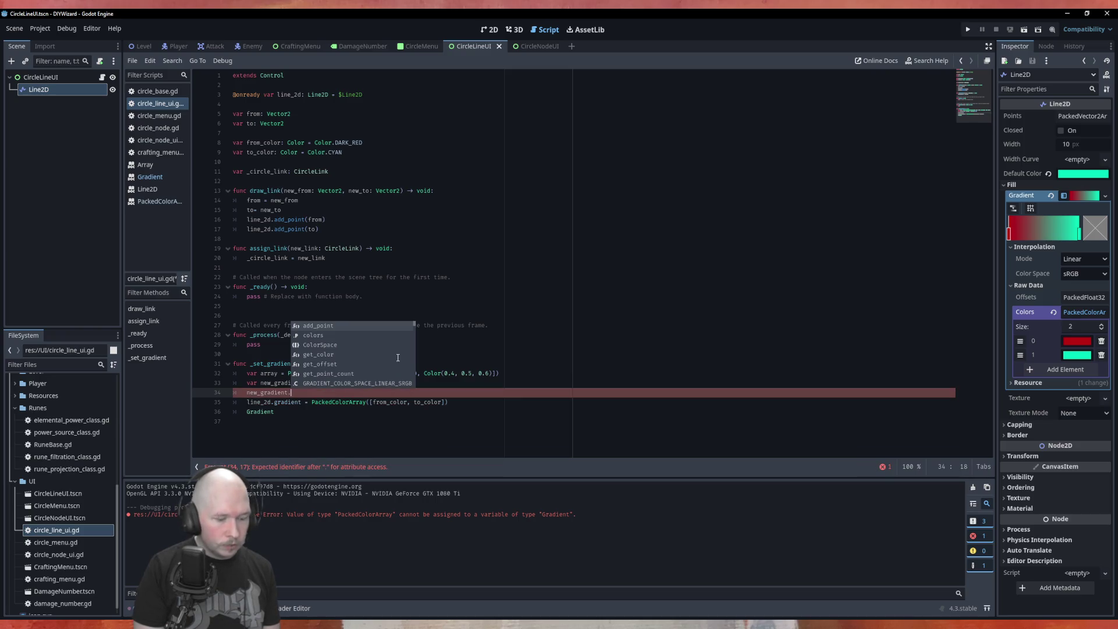
pyautogui.write('colo')
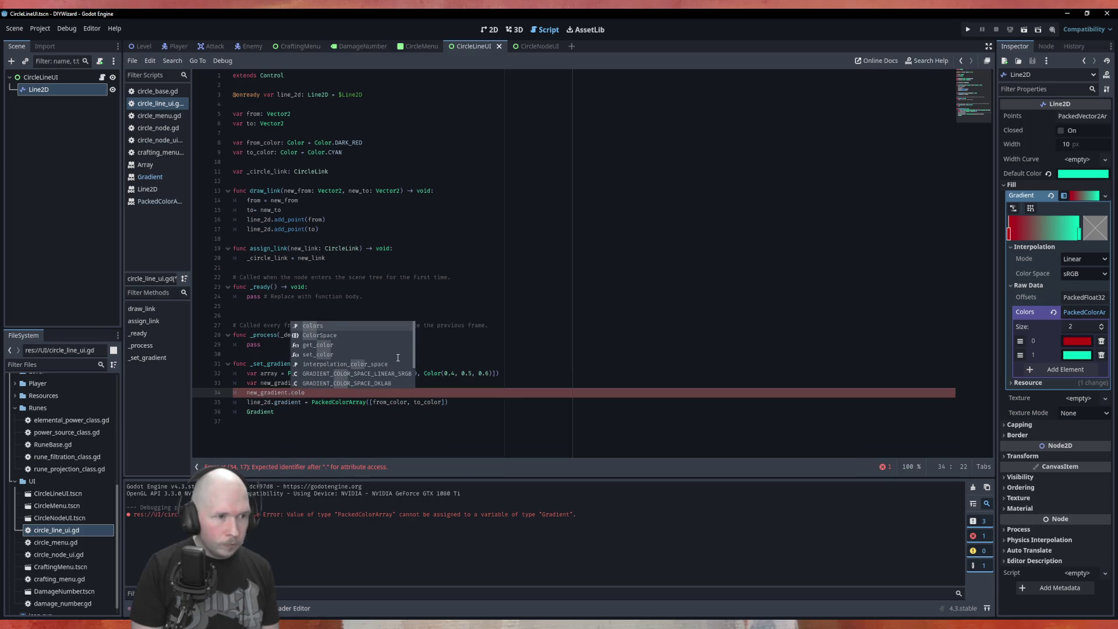
pyautogui.press('Return')
pyautogui.write('=')
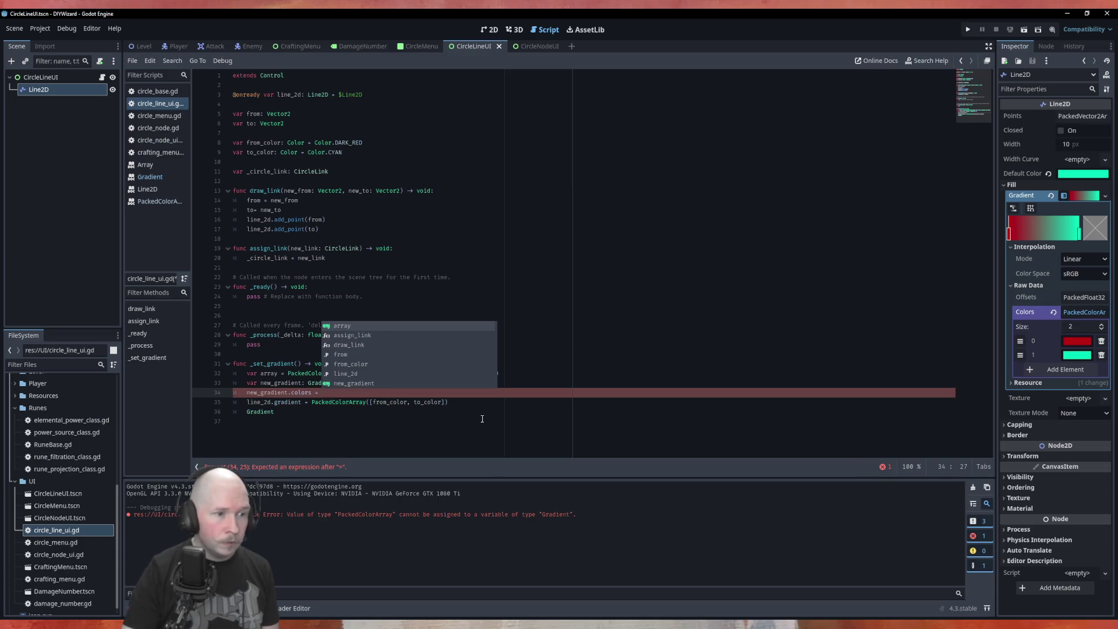
pyautogui.click(350, 418)
# Set colors to PackedColorArray([from_color, to_color]), assign new_gradient to line_2d.gradient, remove leftovers, save.
pyautogui.moveTo(313, 402); pyautogui.dragTo(318, 412)
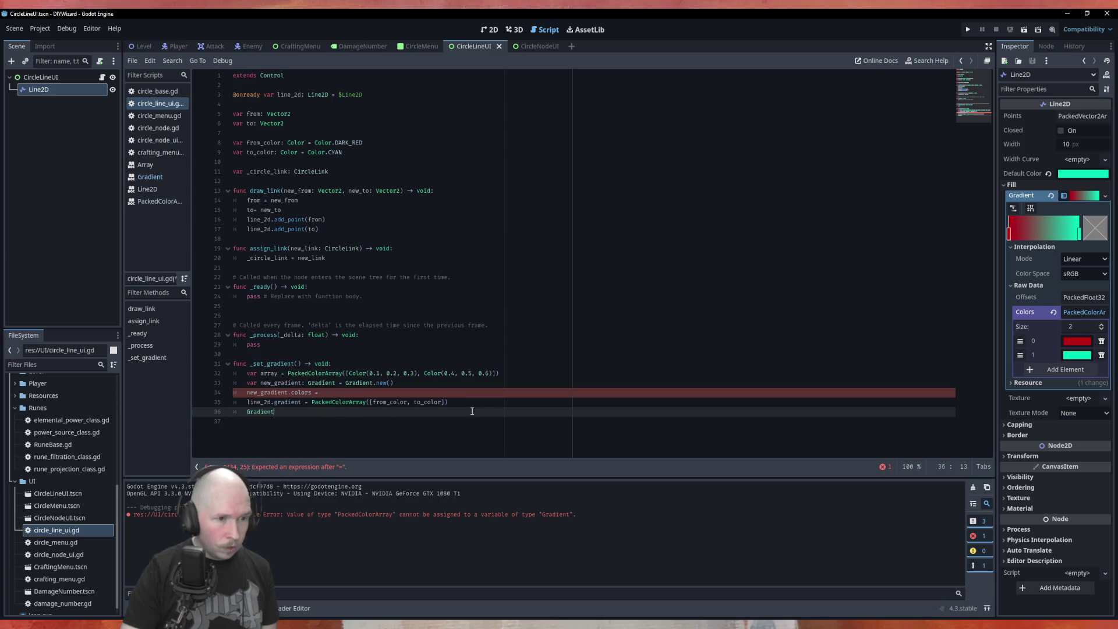
pyautogui.moveTo(448, 402)
pyautogui.mouseDown()
pyautogui.moveTo(319, 402)
pyautogui.moveTo(321, 393)
pyautogui.mouseUp()
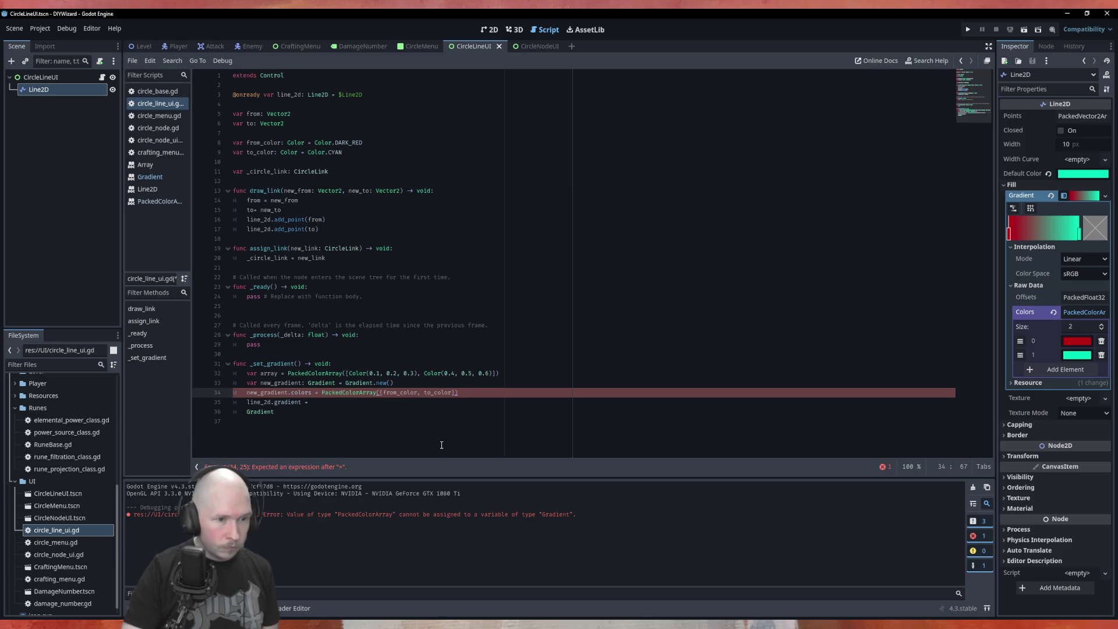
pyautogui.click(336, 430)
pyautogui.click(315, 401)
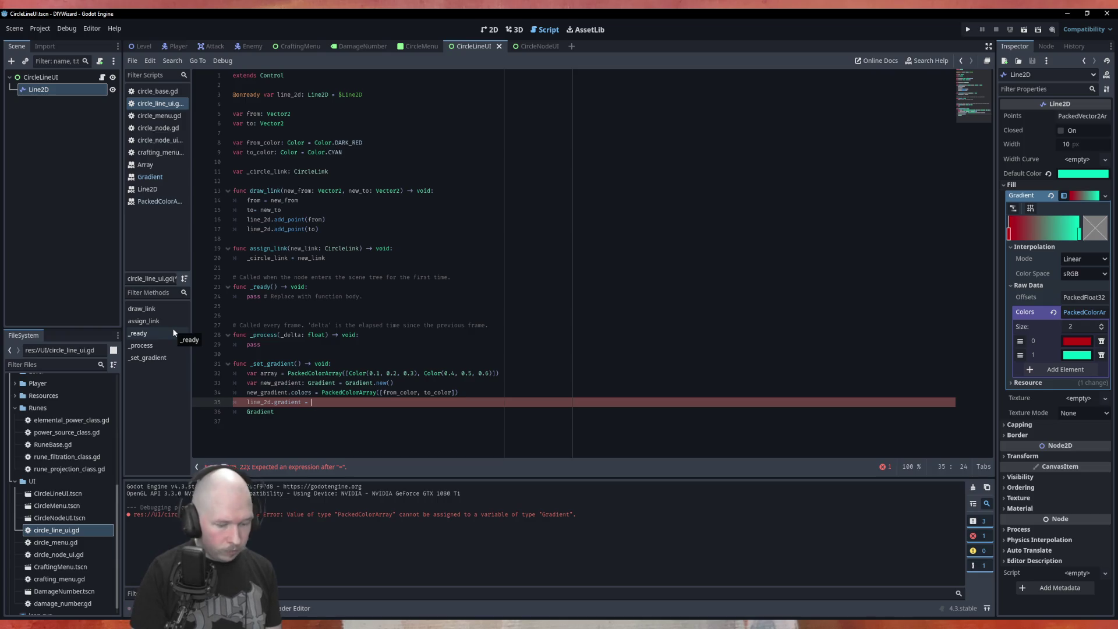
pyautogui.write('new')
pyautogui.press('Return')
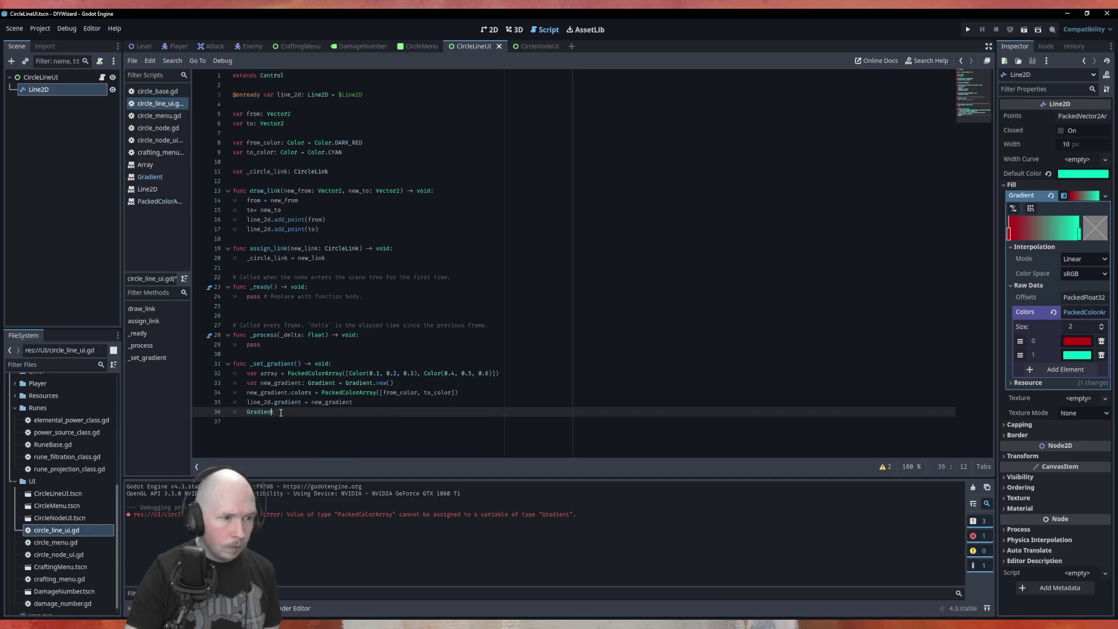
pyautogui.moveTo(274, 412); pyautogui.dragTo(217, 407)
pyautogui.press('BackSpace')
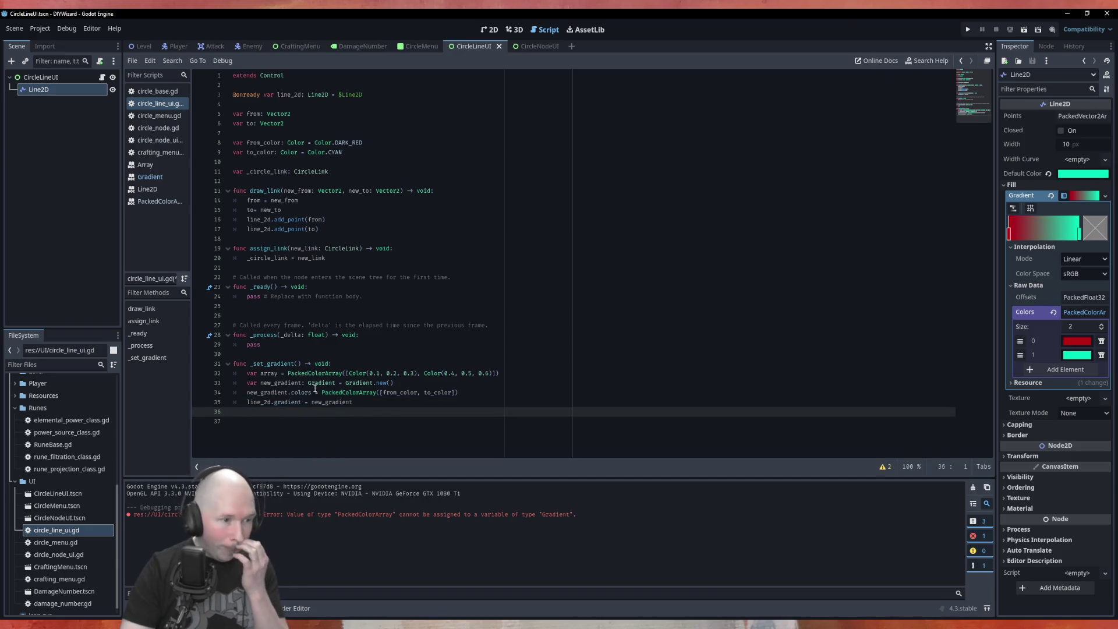
pyautogui.moveTo(500, 373); pyautogui.dragTo(247, 373)
pyautogui.press('BackSpace')
pyautogui.press('BackSpace')
pyautogui.press('BackSpace')
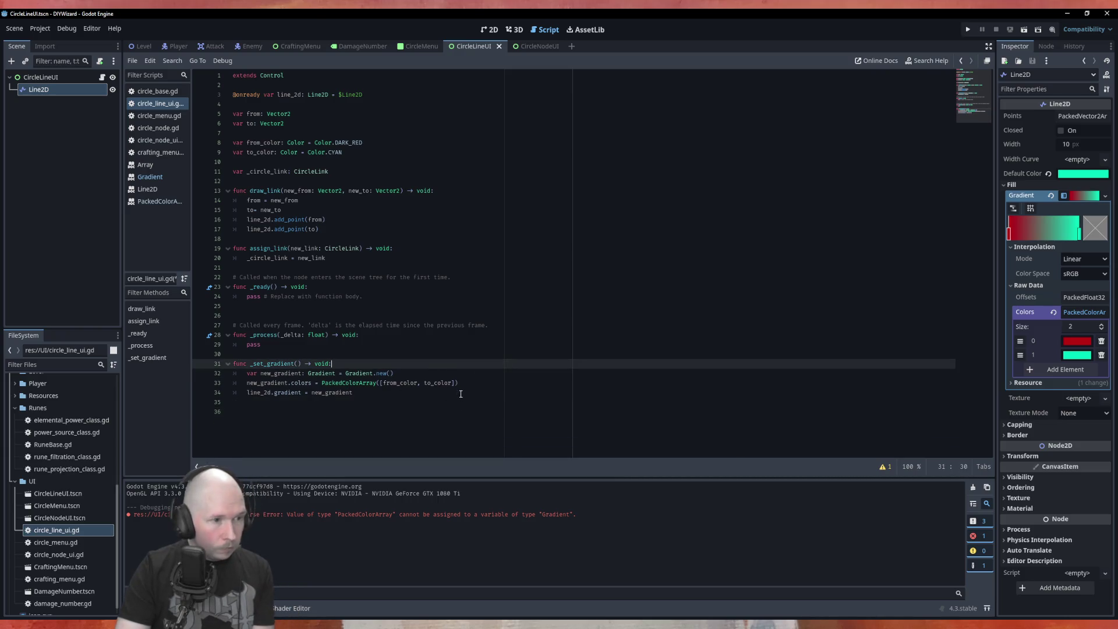
pyautogui.hotkey('ctrl', 's')
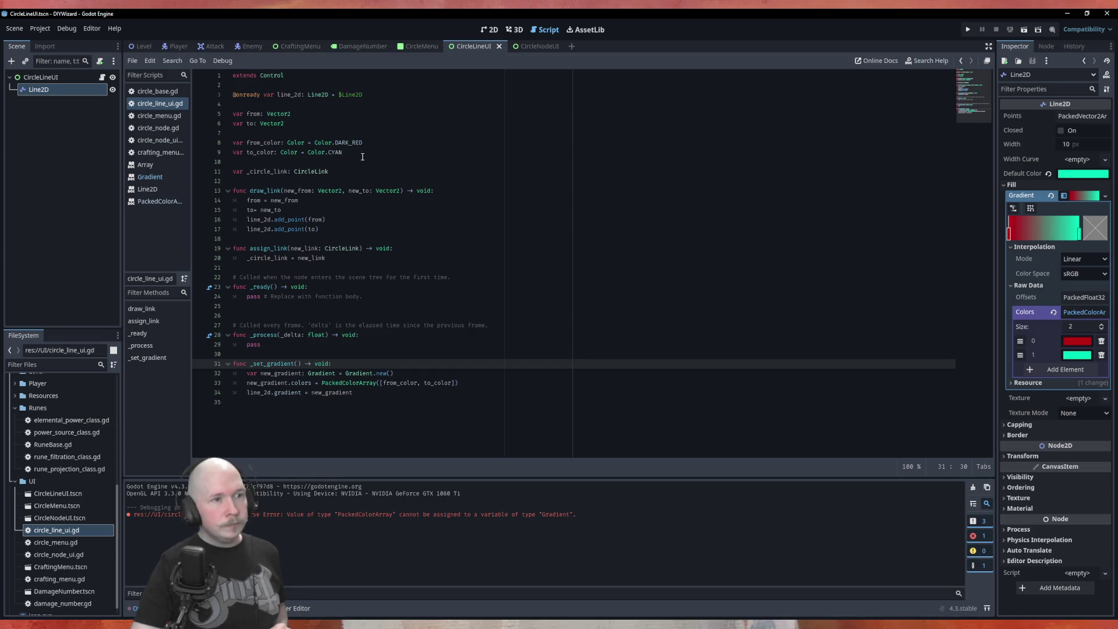
pyautogui.click(341, 161)
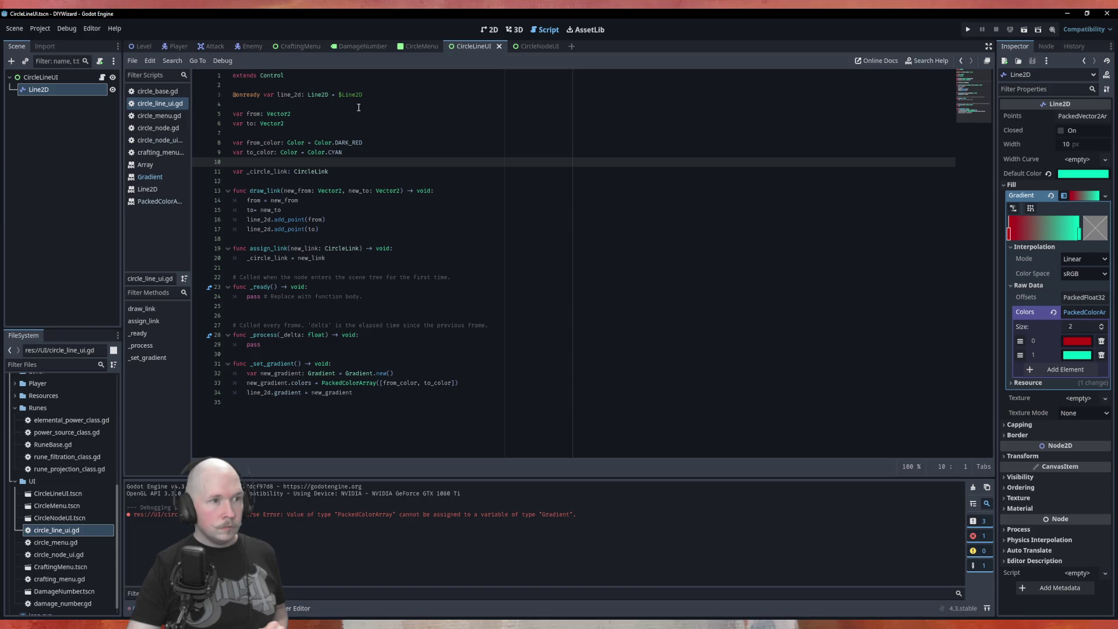
# Rename from_color and to_color to active_from_color and active_to_color.
pyautogui.click(246, 142)
pyautogui.hotkey('shift', 'alt', 'Down')
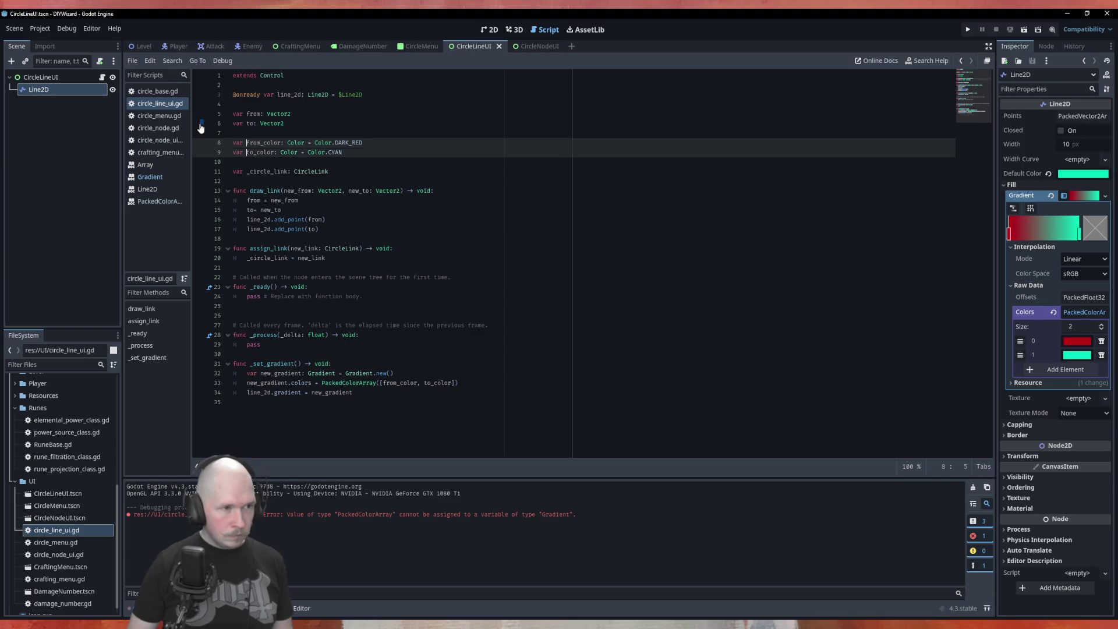
pyautogui.write('acti')
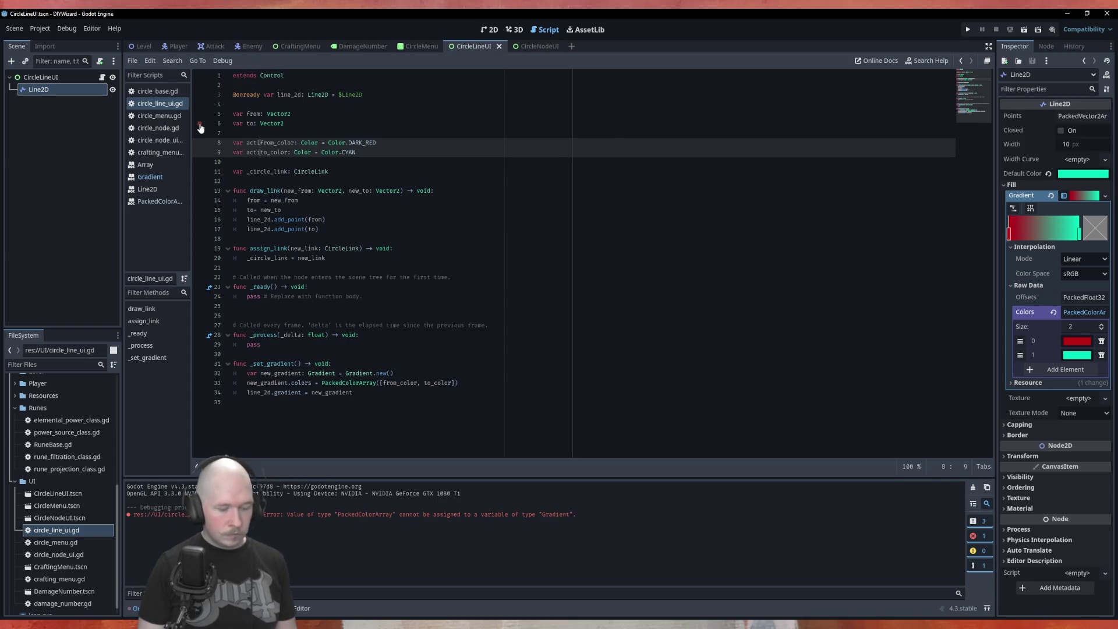
pyautogui.write('ve_')
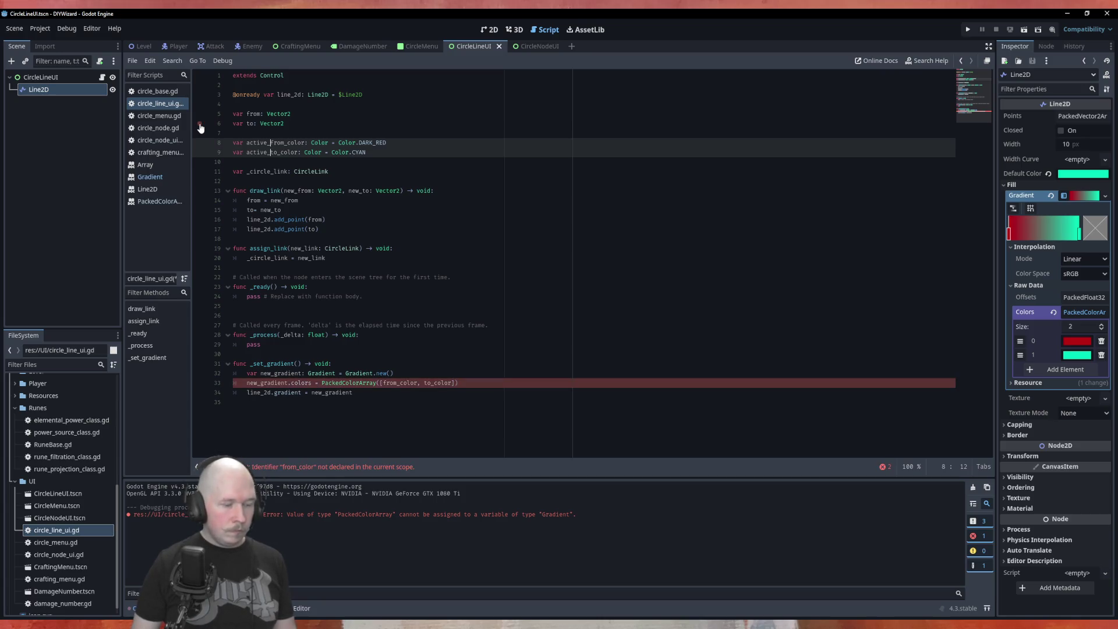
pyautogui.press('Escape')
pyautogui.press('Down')
pyautogui.press('Down')
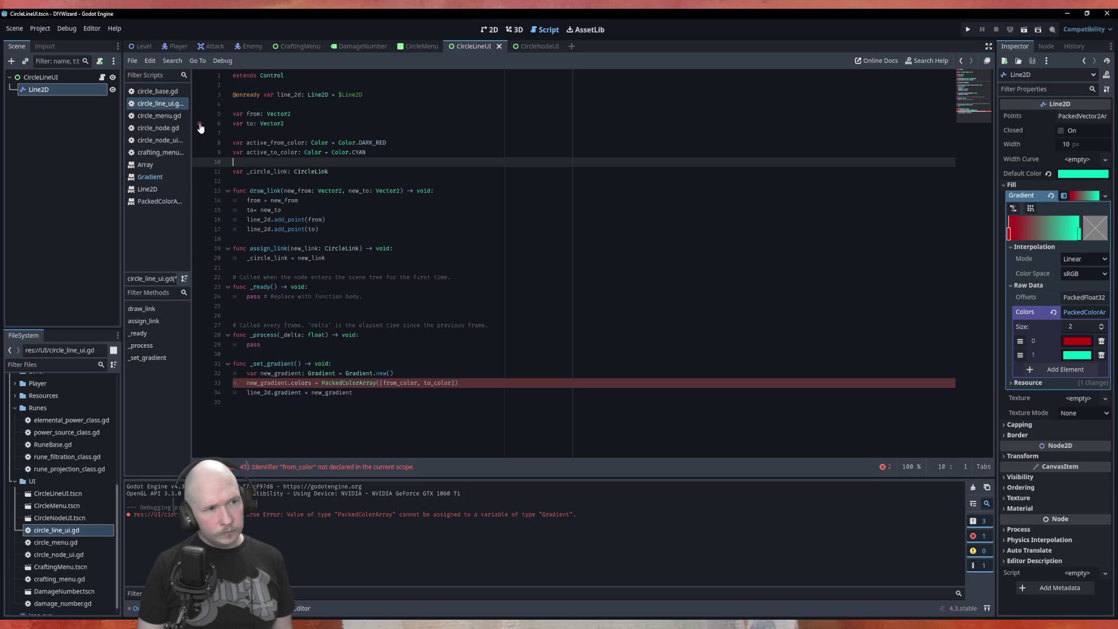
# Add 'var inactive_from_color: Color = Color.DIM_GRAY' and duplicate that line.
pyautogui.press('Return')
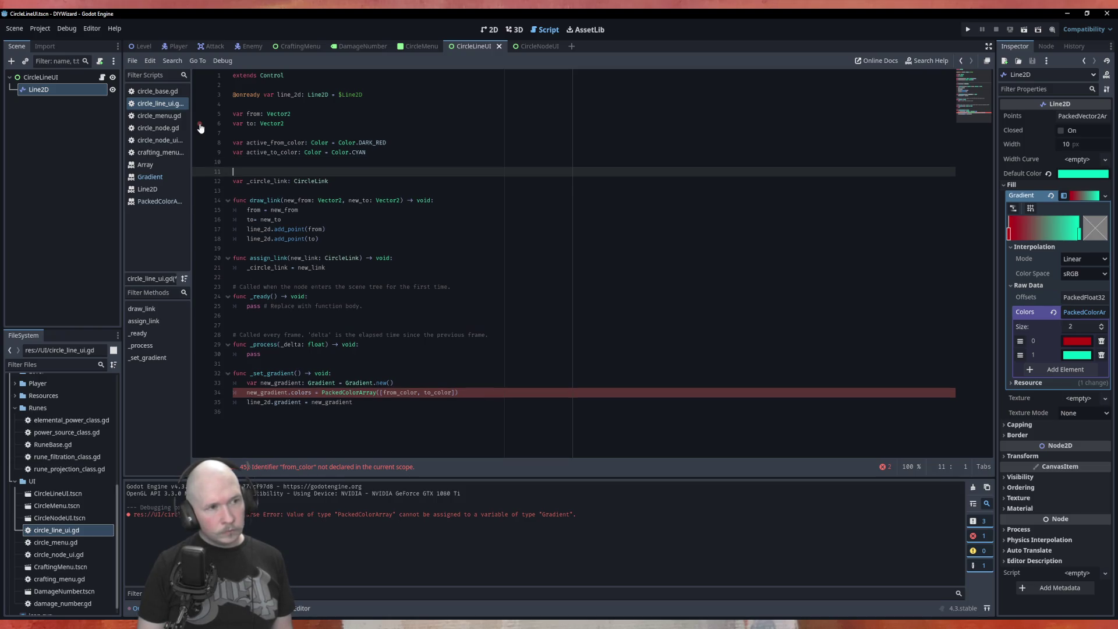
pyautogui.press('Return')
pyautogui.press('Up')
pyautogui.write('var')
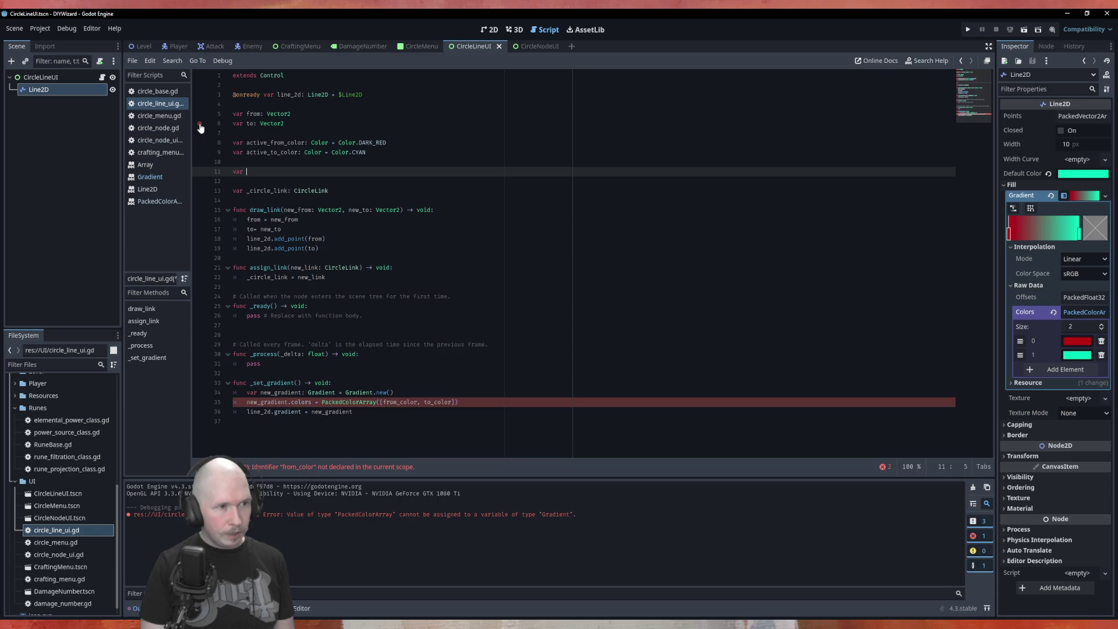
pyautogui.write('inact')
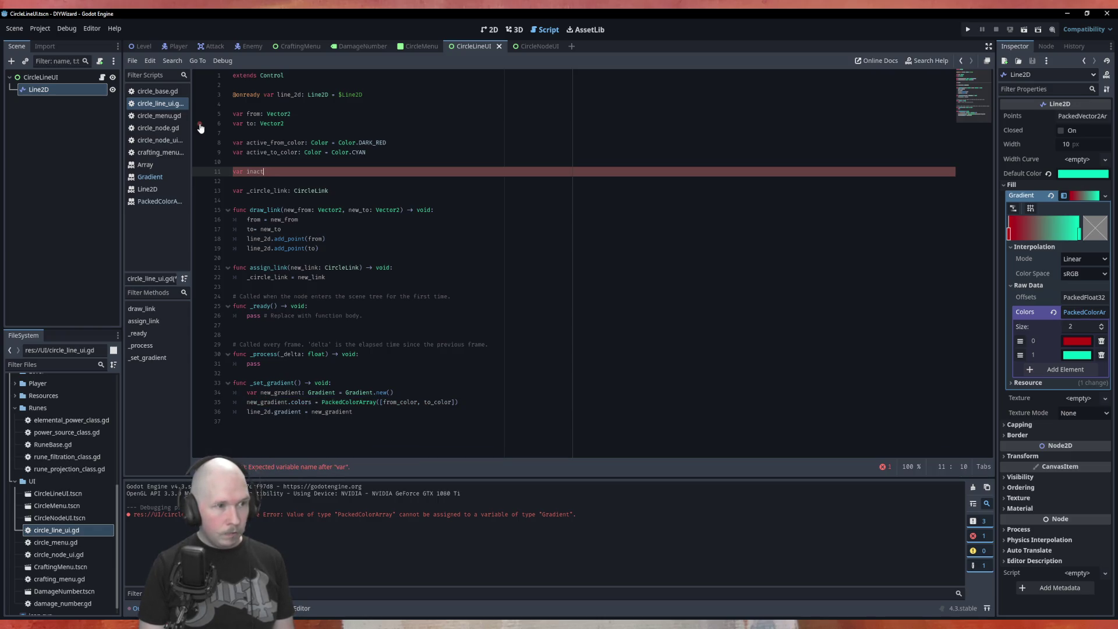
pyautogui.write('iive')
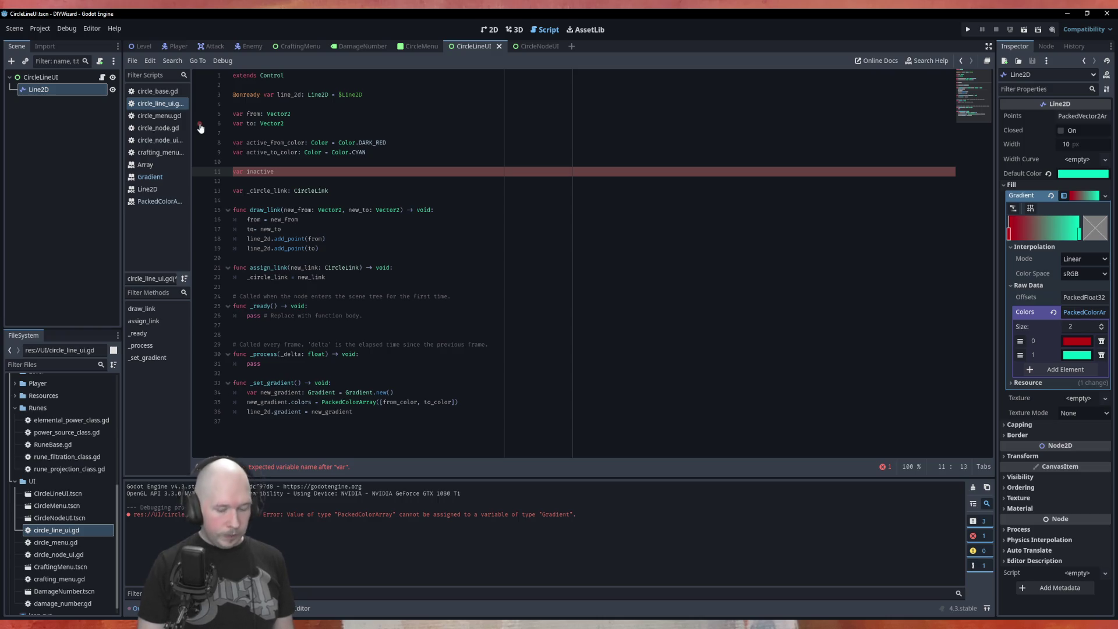
pyautogui.write('fomr')
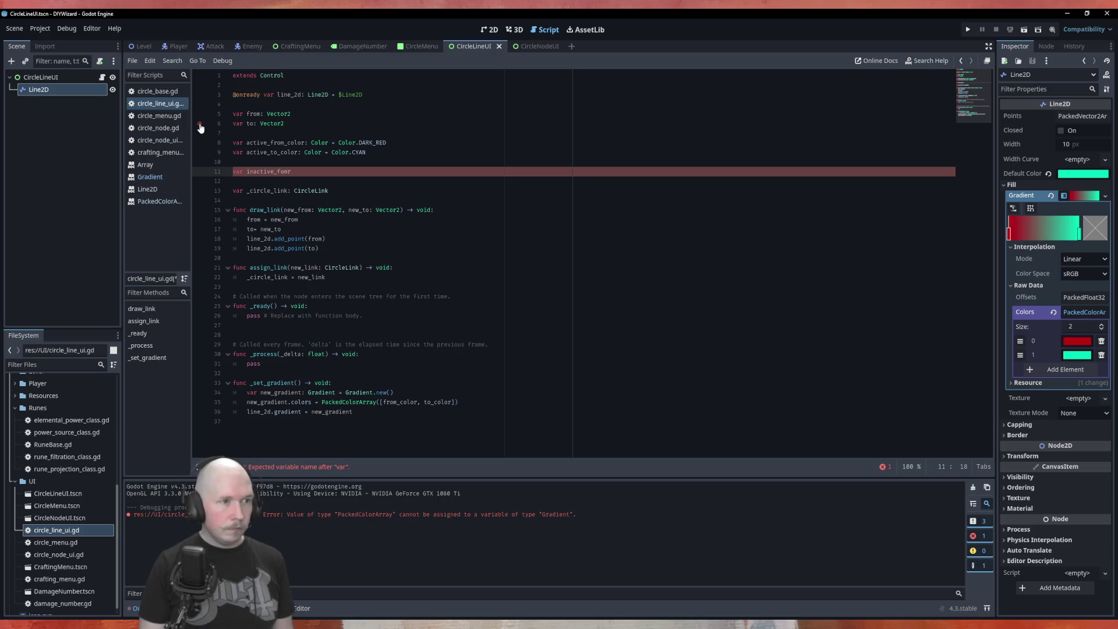
pyautogui.press('BackSpace')
pyautogui.press('BackSpace')
pyautogui.press('BackSpace')
pyautogui.write('rom_c')
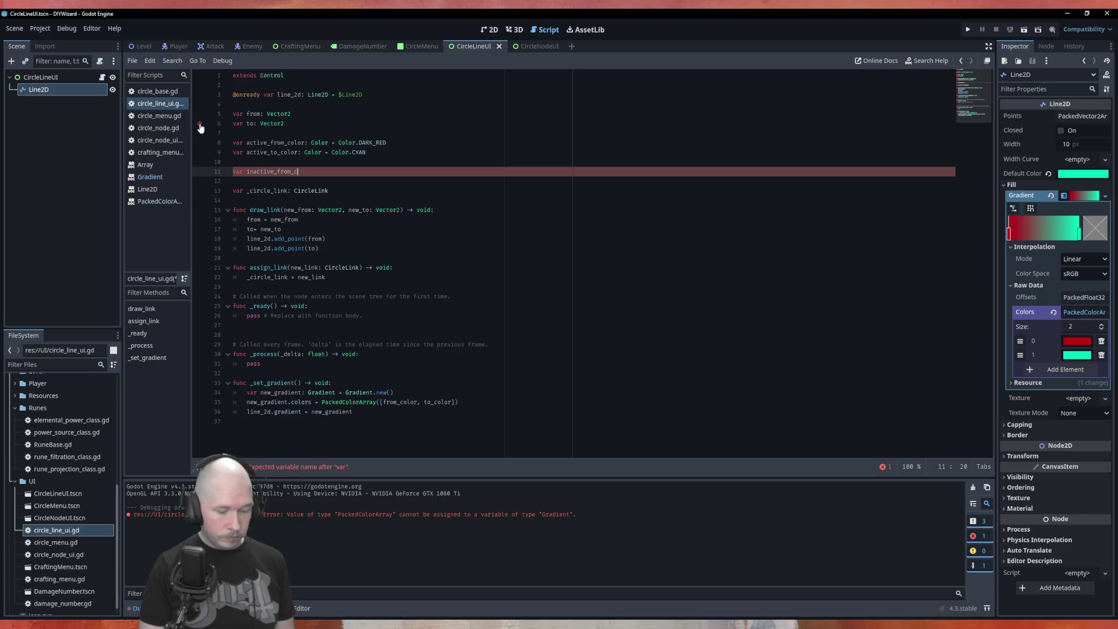
pyautogui.write('olor: Color ')
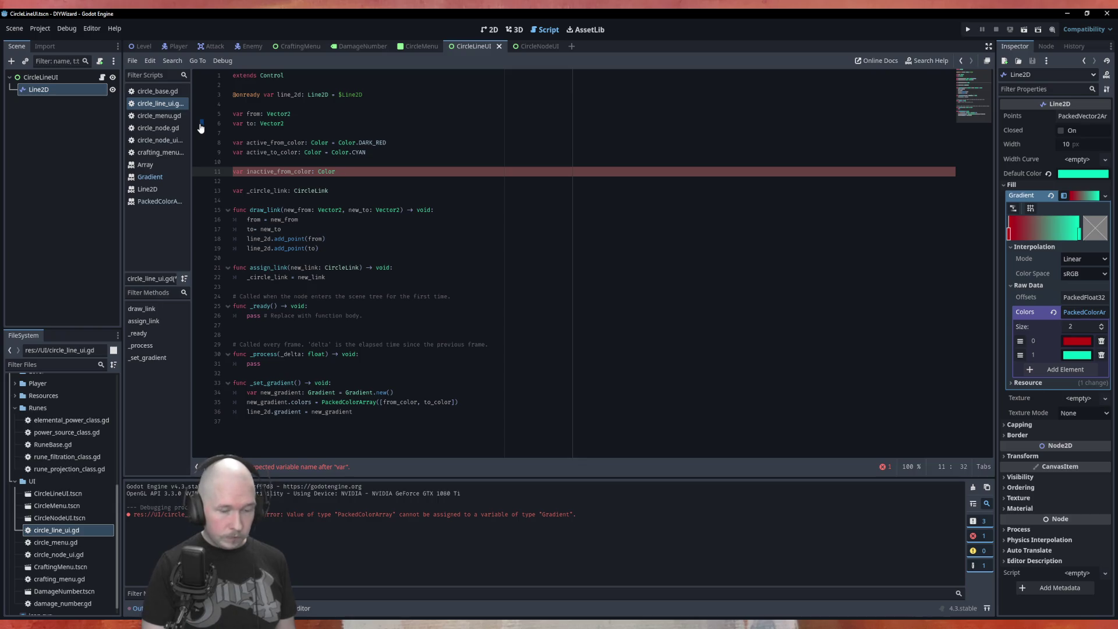
pyautogui.write('= Color')
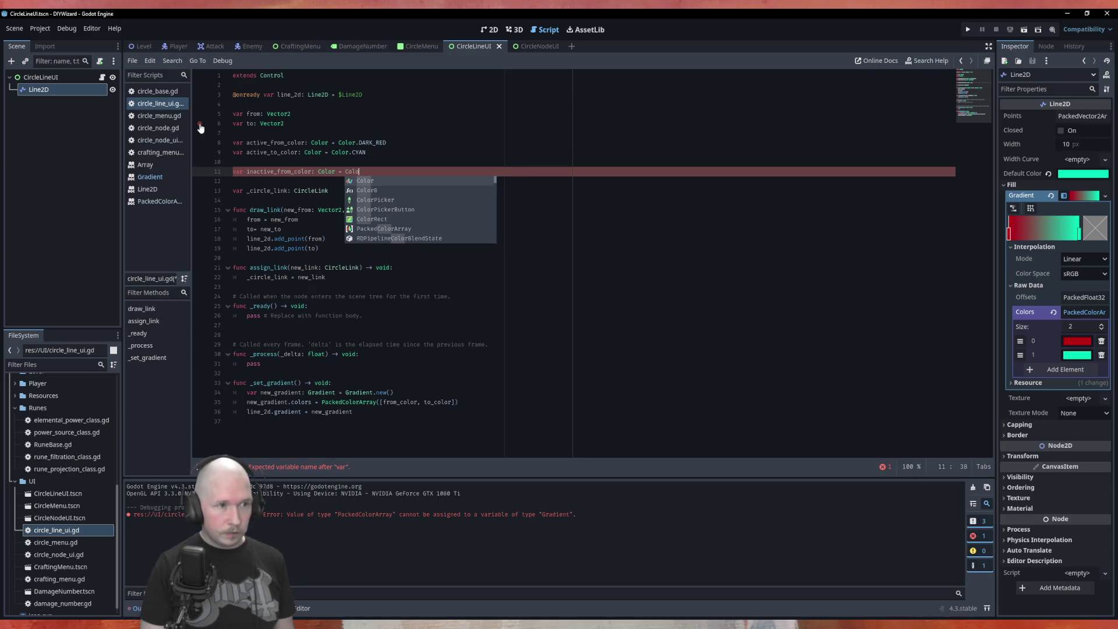
pyautogui.write('.')
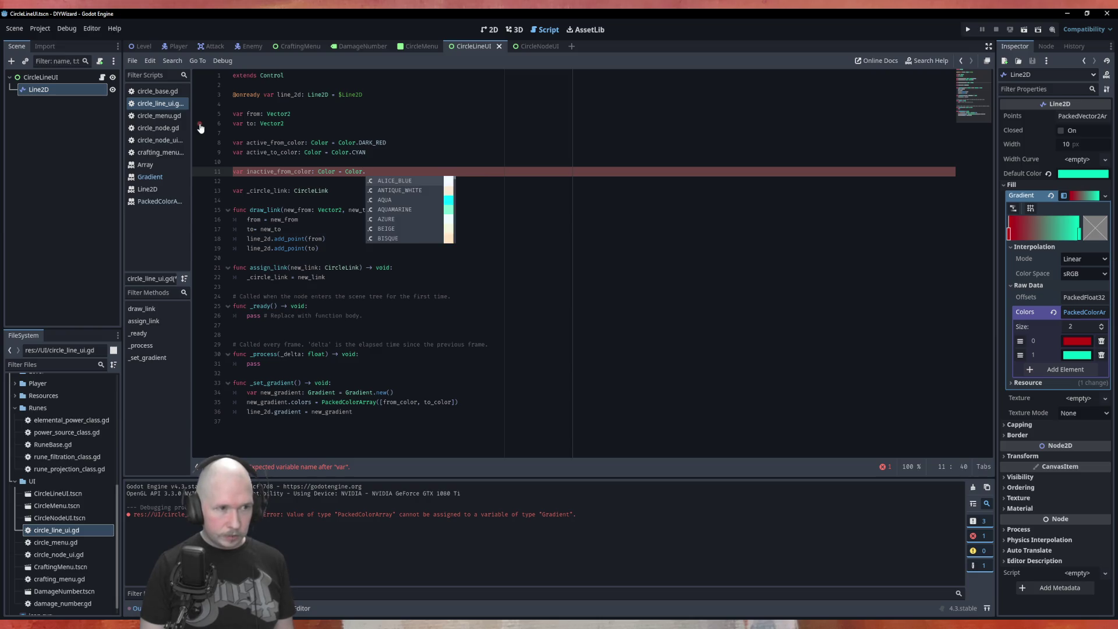
pyautogui.write('G')
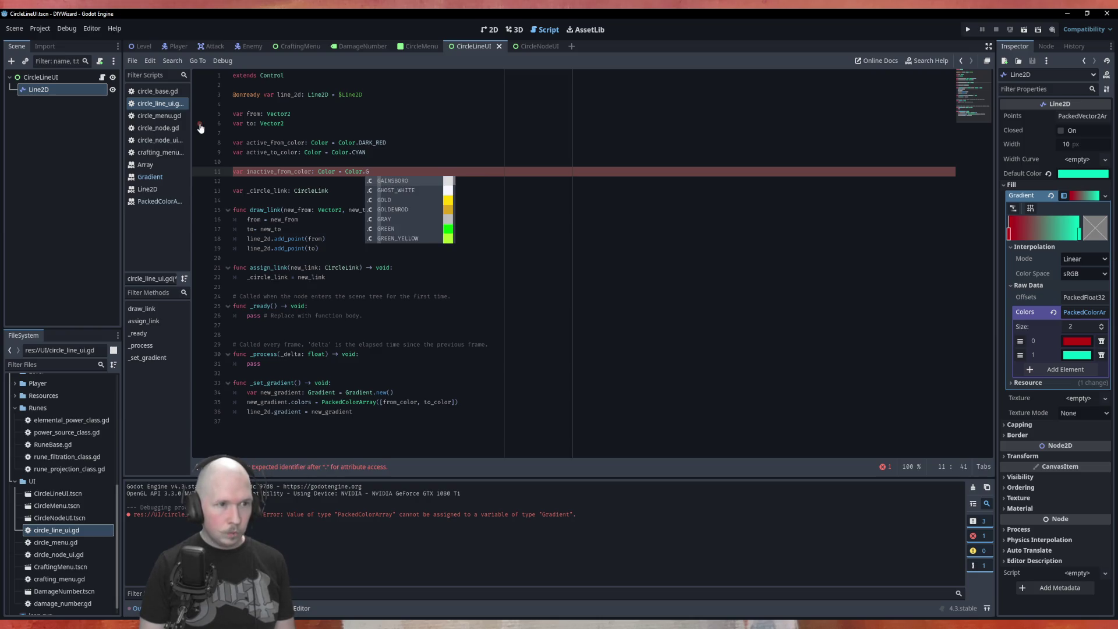
pyautogui.write('r')
pyautogui.press('Down')
pyautogui.press('Down')
pyautogui.press('Down')
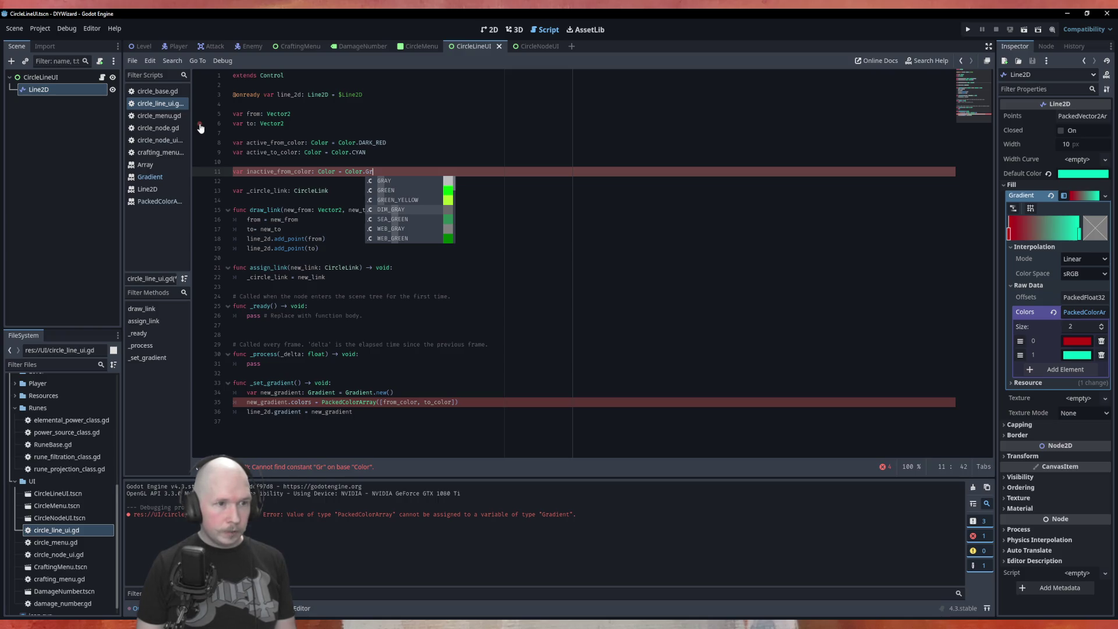
pyautogui.press('Return')
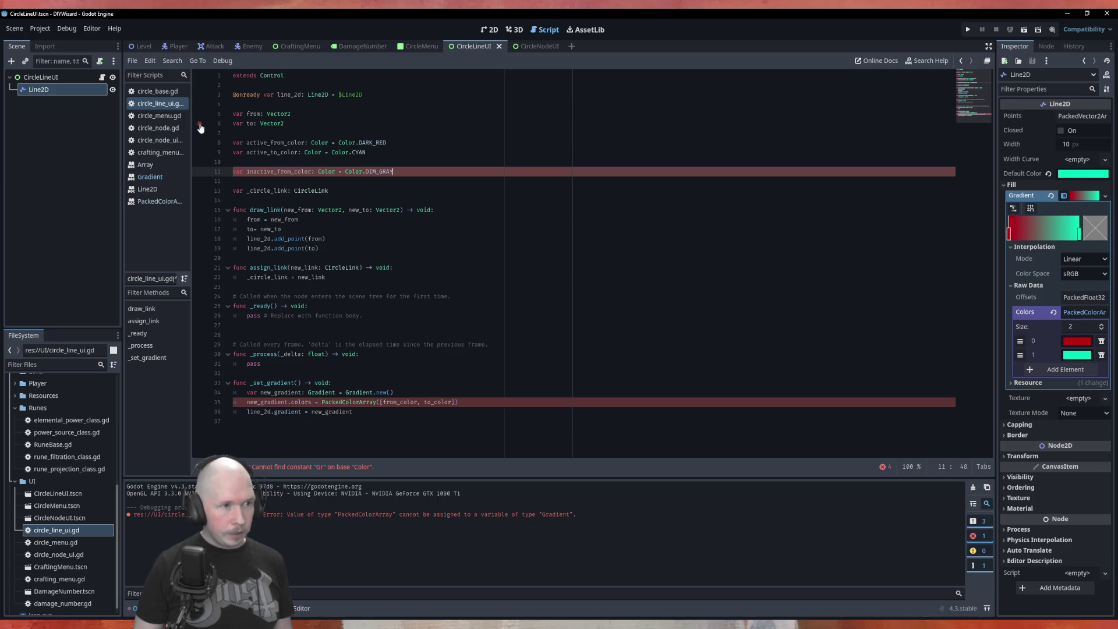
pyautogui.hotkey('ctrl', 'shift', 'd')
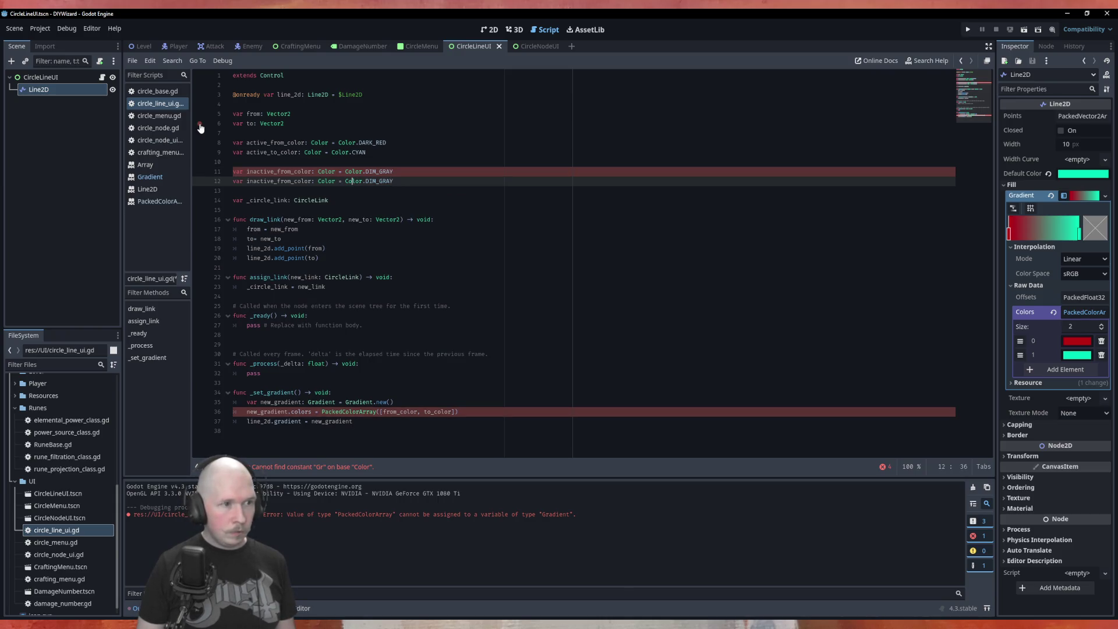
# Change the duplicated line to inactive_to_color set to Color.LIGHT_GRAY.
pyautogui.press('Left')
pyautogui.press('Left')
pyautogui.press('BackSpace')
pyautogui.press('BackSpace')
pyautogui.press('BackSpace')
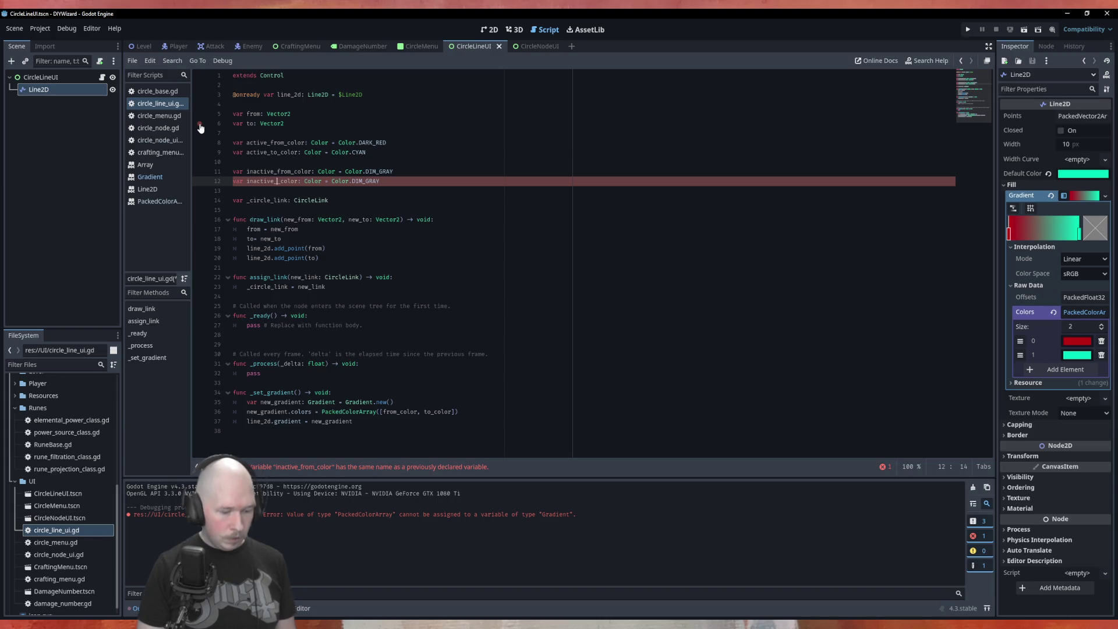
pyautogui.write('to')
pyautogui.press('End')
pyautogui.press('BackSpace')
pyautogui.press('BackSpace')
pyautogui.press('BackSpace')
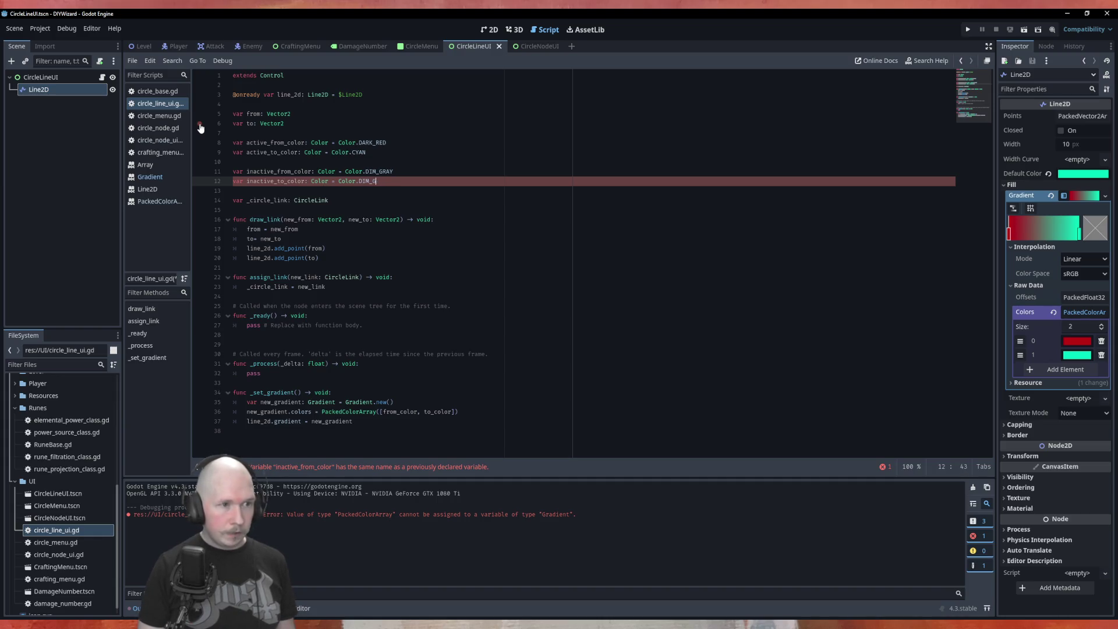
pyautogui.press('BackSpace')
pyautogui.press('BackSpace')
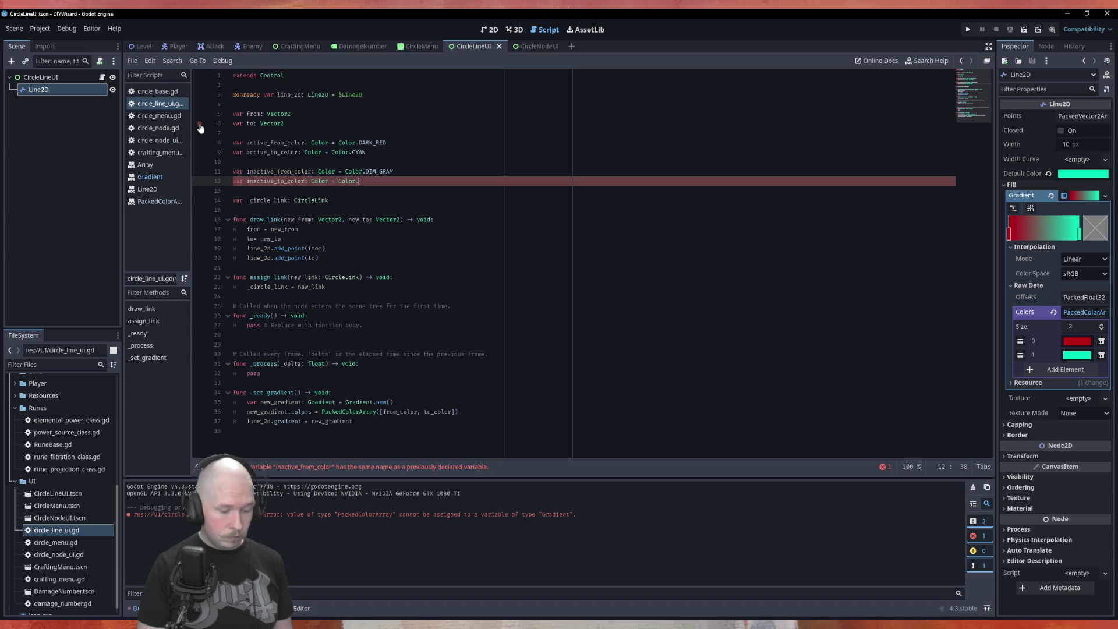
pyautogui.write('GRAY')
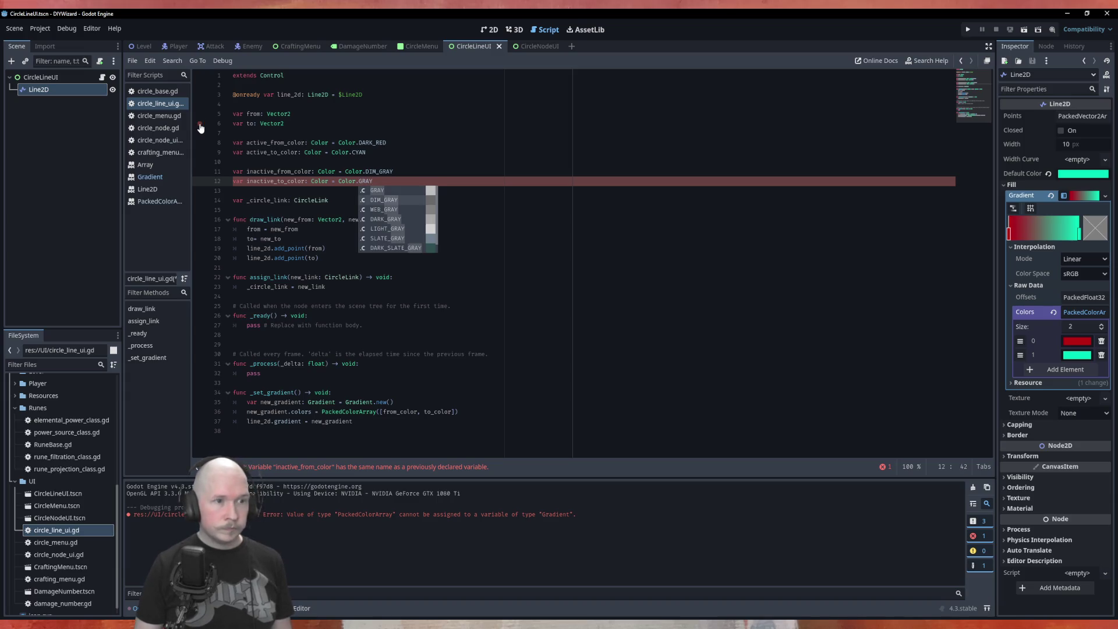
pyautogui.press('Down')
pyautogui.press('Down')
pyautogui.press('Down')
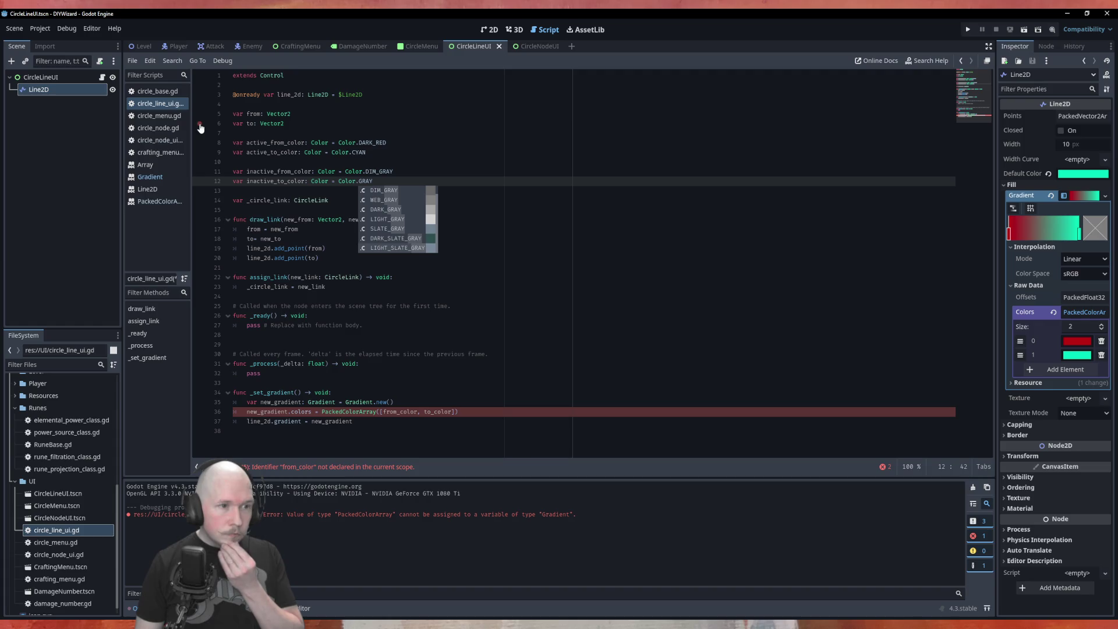
pyautogui.press('Up')
pyautogui.press('Up')
pyautogui.press('Up')
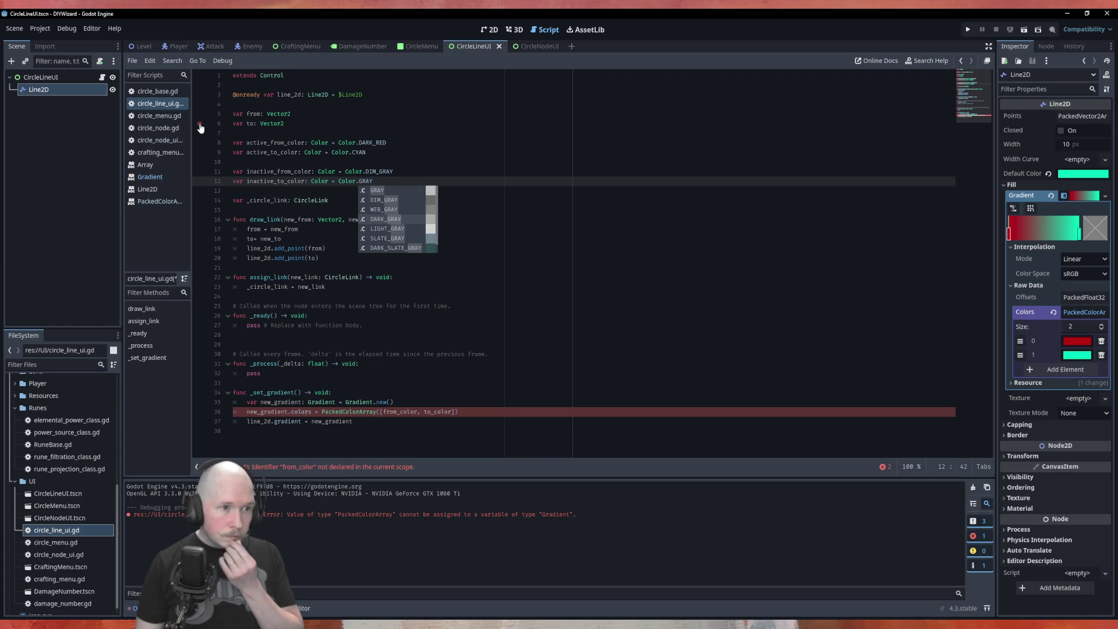
pyautogui.press('Down')
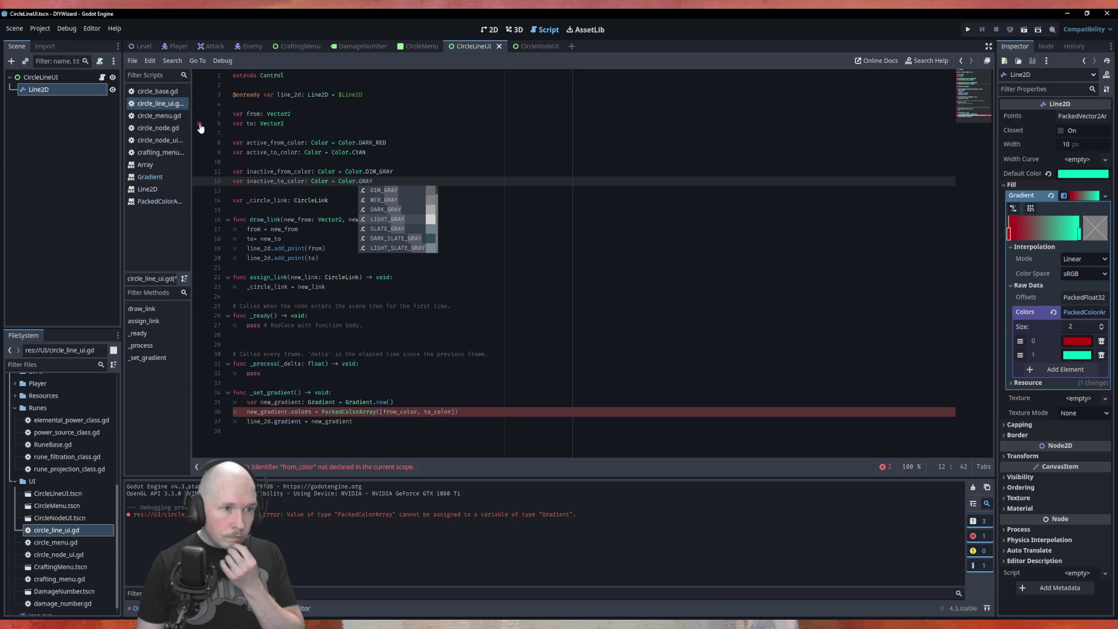
pyautogui.press('Return')
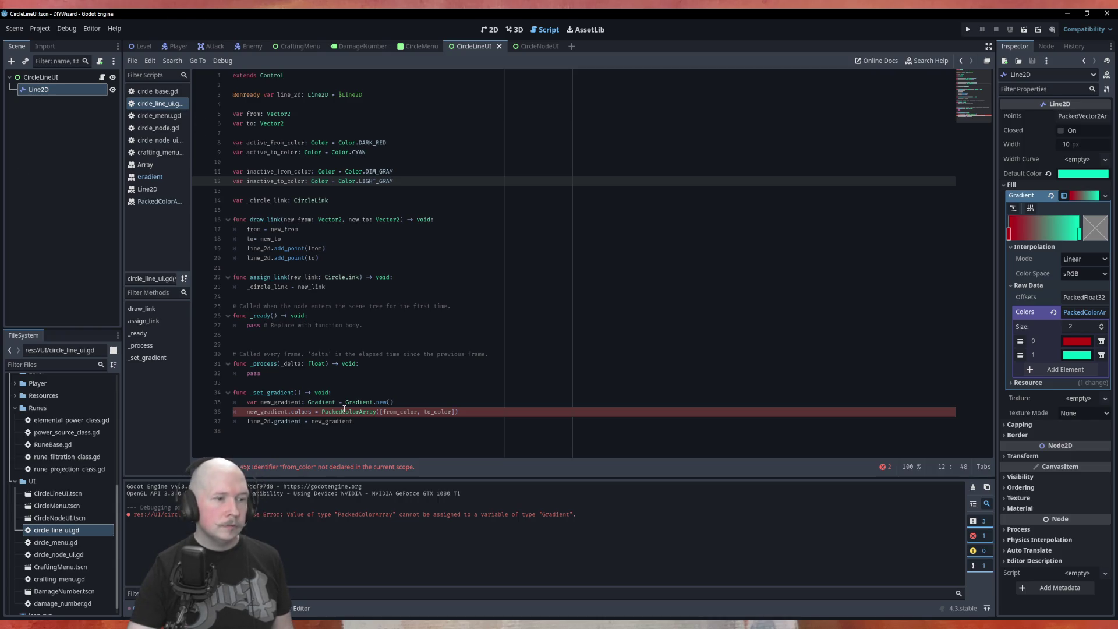
# Save the script and move the caret to the line below the color variables.
pyautogui.click(312, 412)
pyautogui.press('BackSpace')
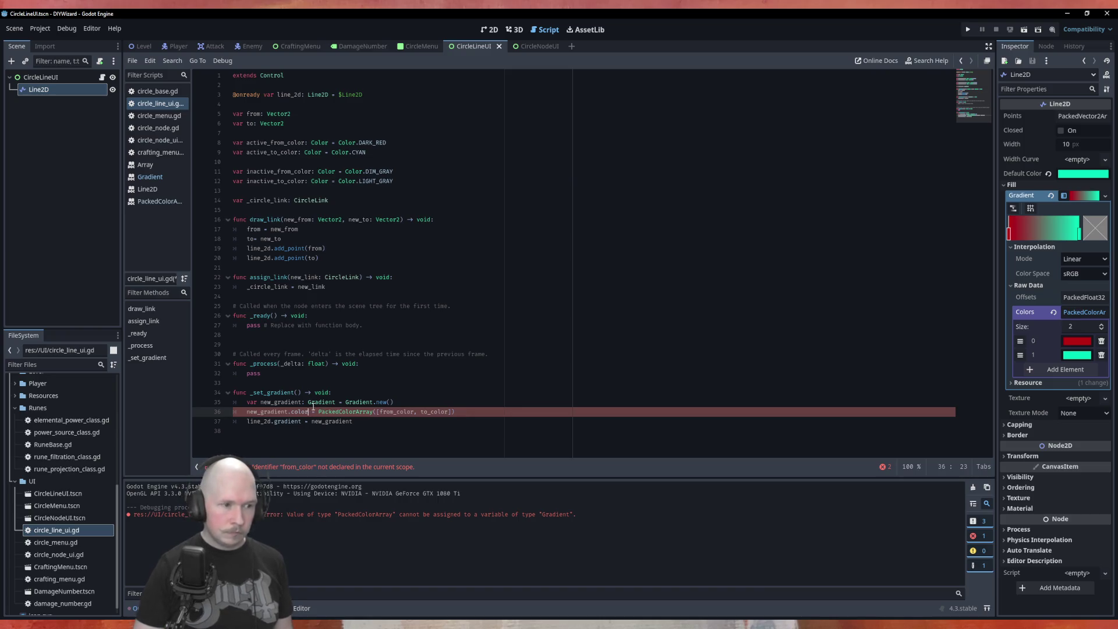
pyautogui.hotkey('ctrl', 's')
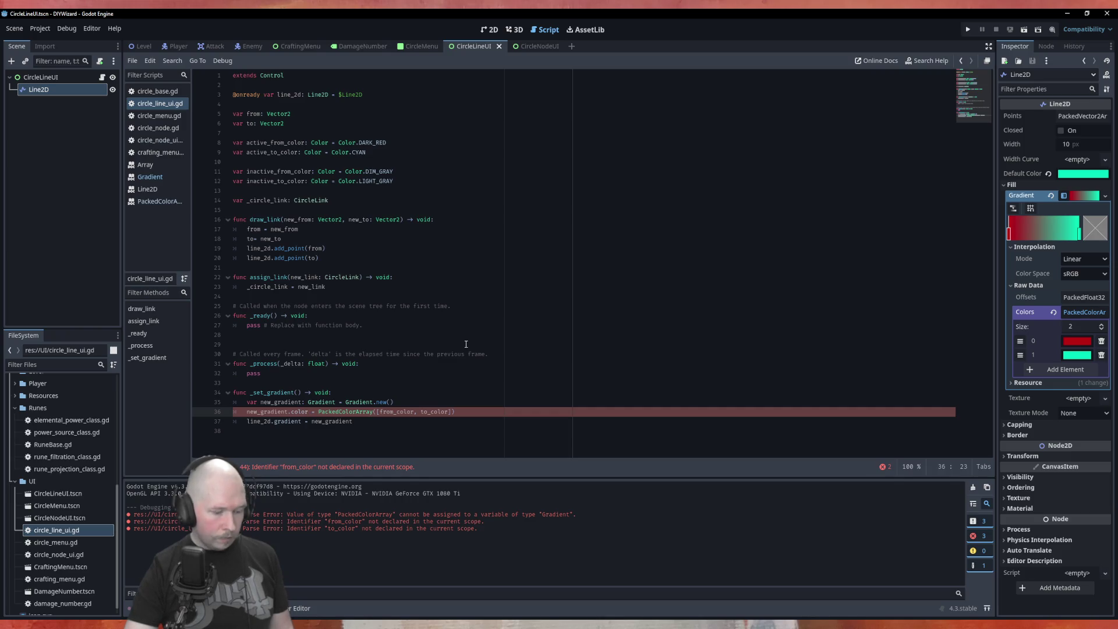
pyautogui.write('s')
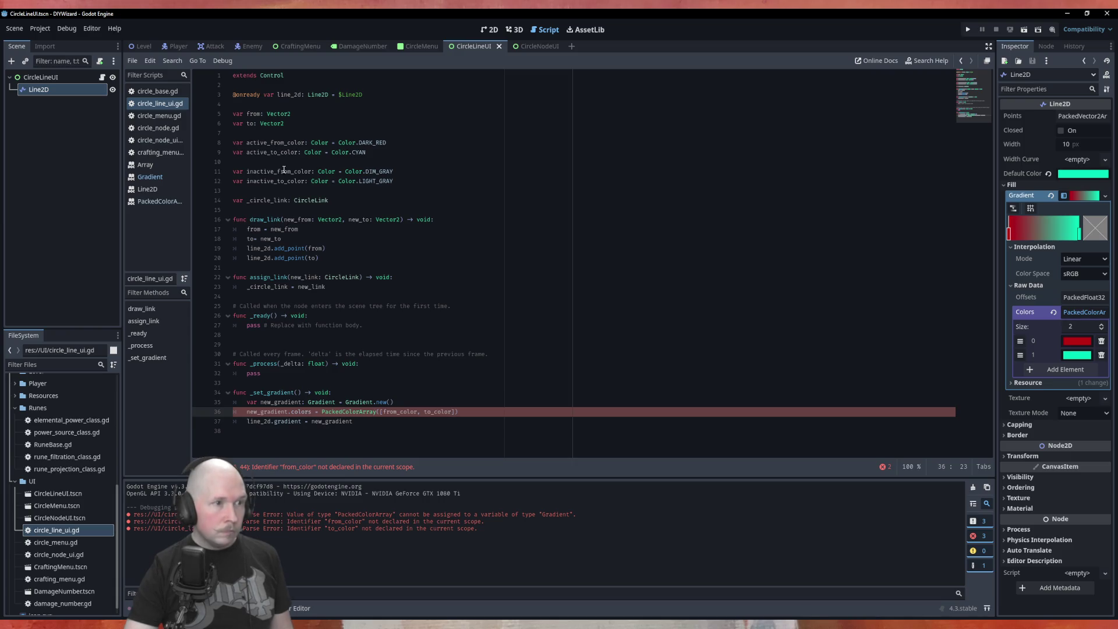
pyautogui.click(368, 192)
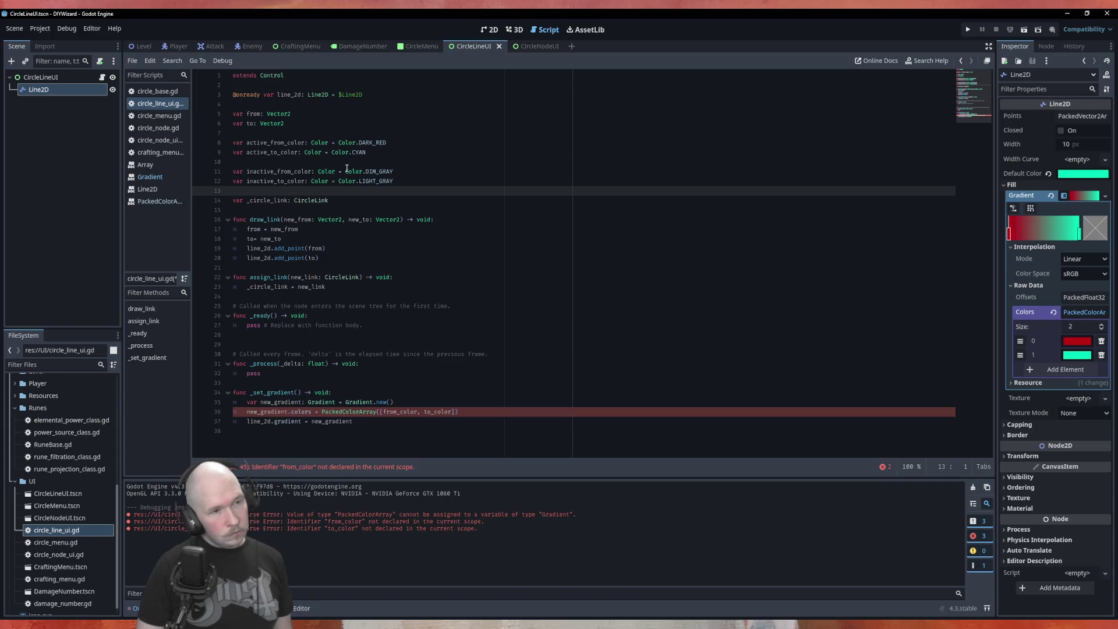
pyautogui.press('Up')
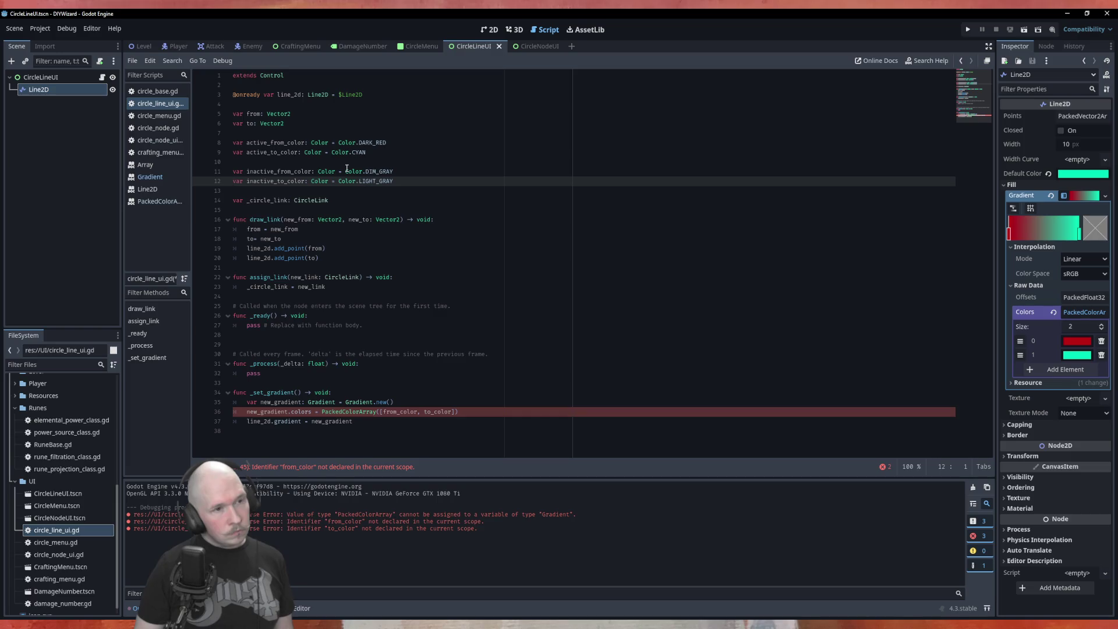
pyautogui.press('Down')
# Add 'var active_gradient: Gradient = Gradient.new()' on line 14 below the color variables.
pyautogui.press('Return')
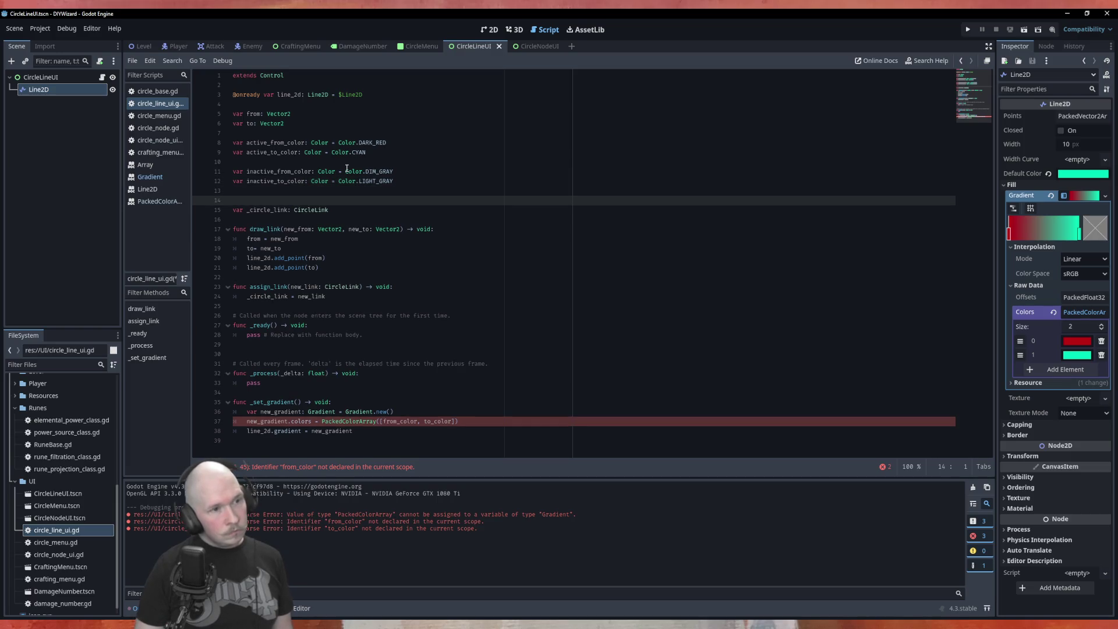
pyautogui.press('Up')
pyautogui.press('Return')
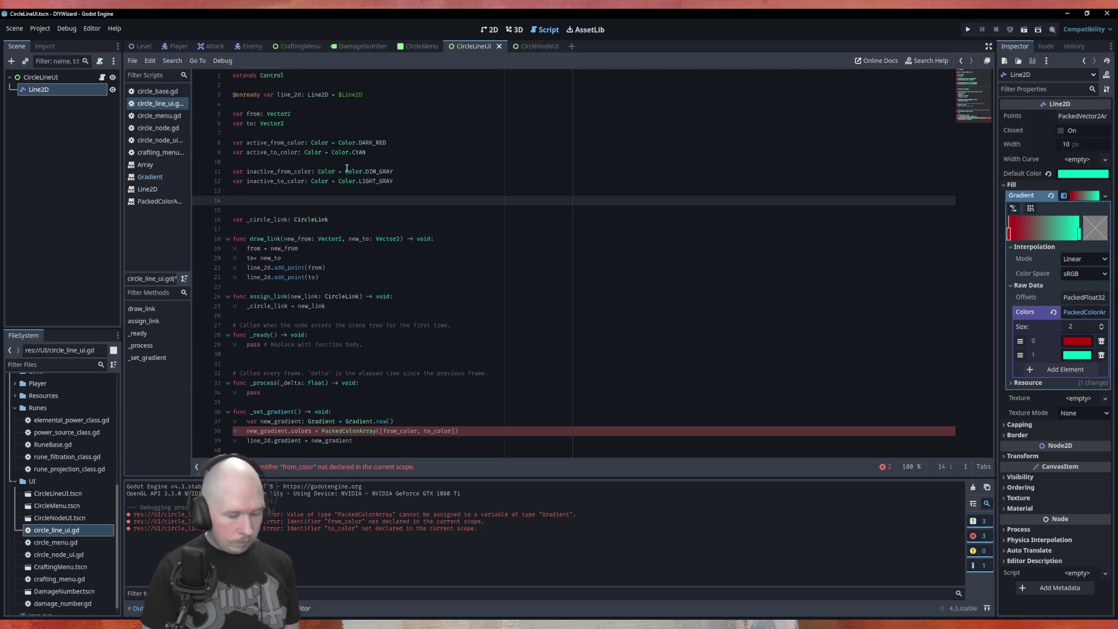
pyautogui.write('var')
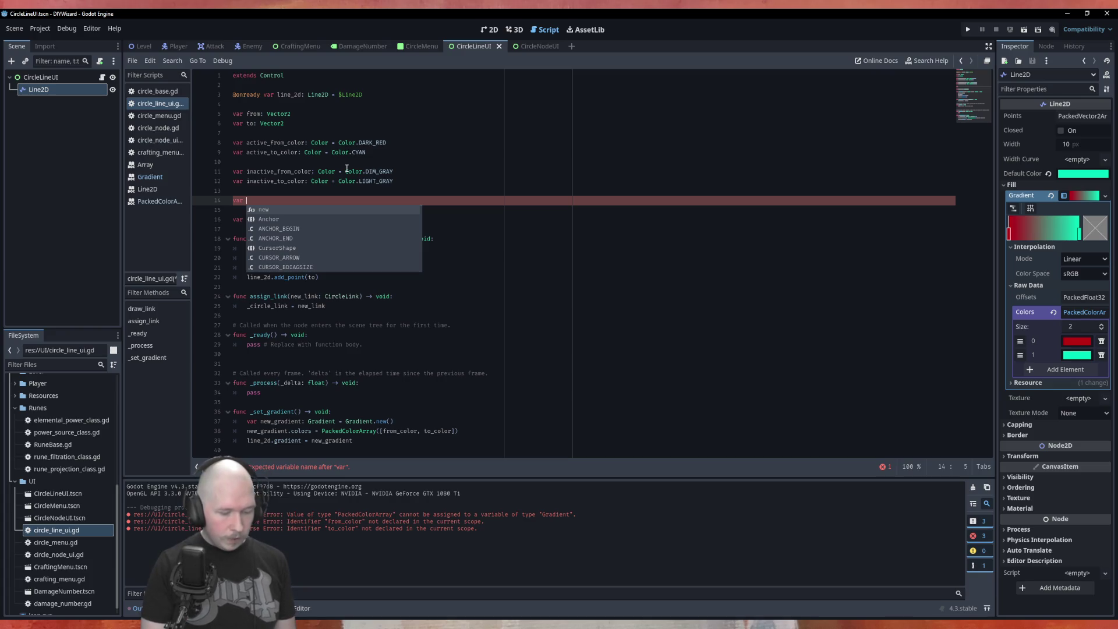
pyautogui.write('active')
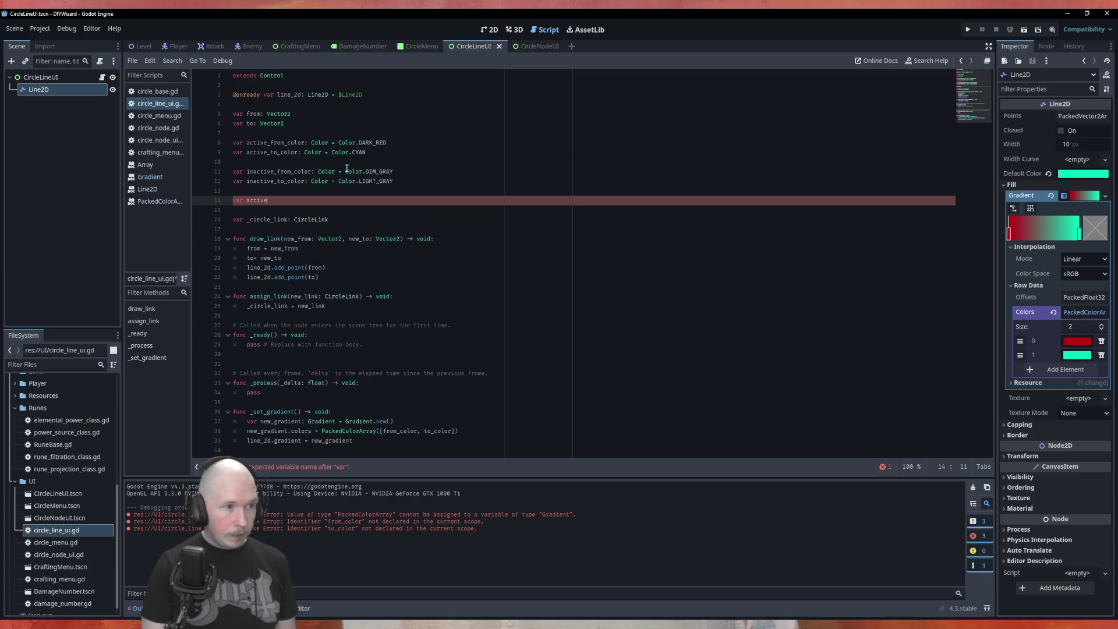
pyautogui.write('_grad')
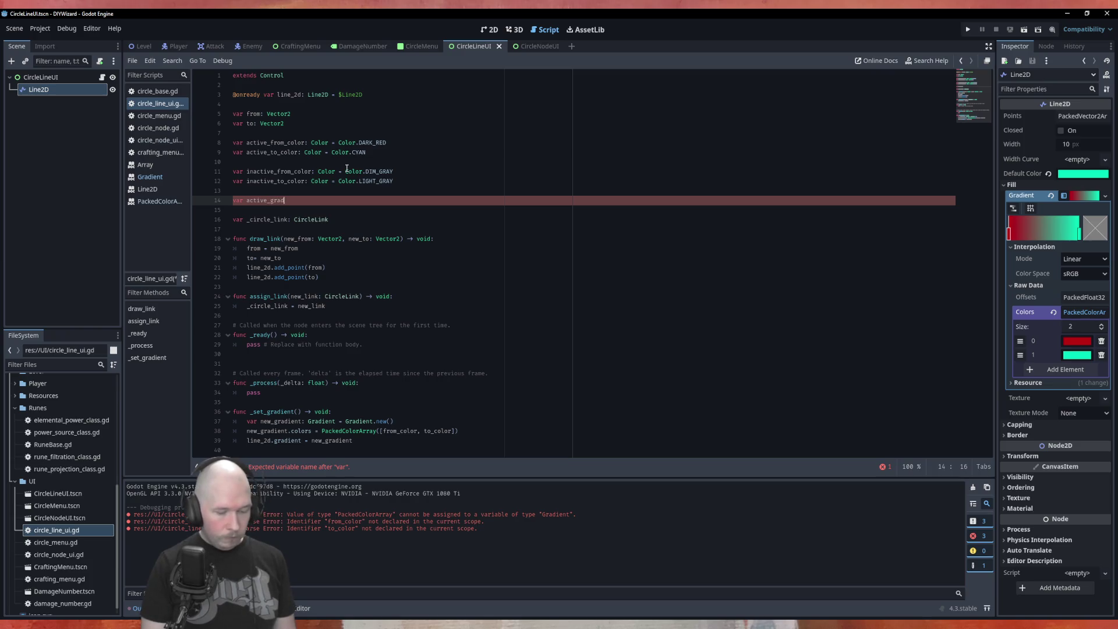
pyautogui.write('ien')
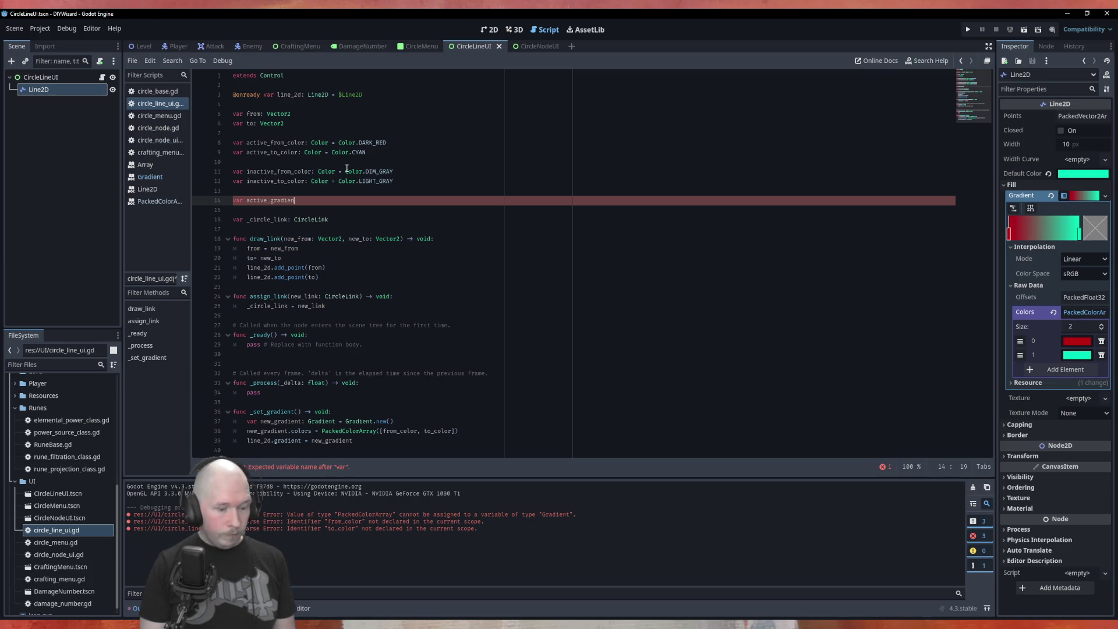
pyautogui.write('t: Gradient ')
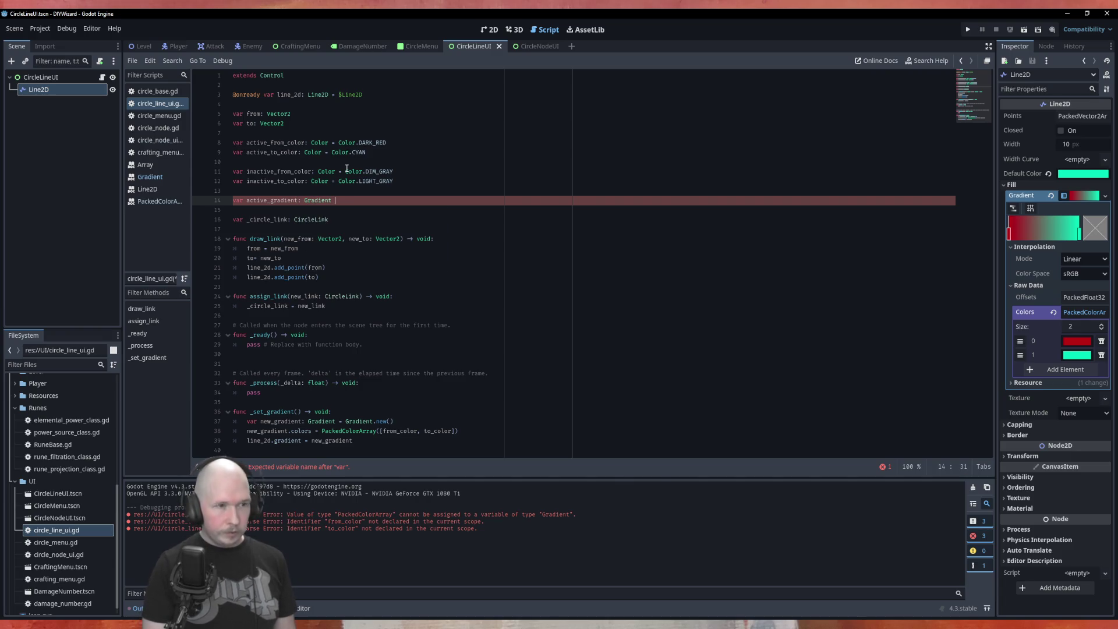
pyautogui.write('=')
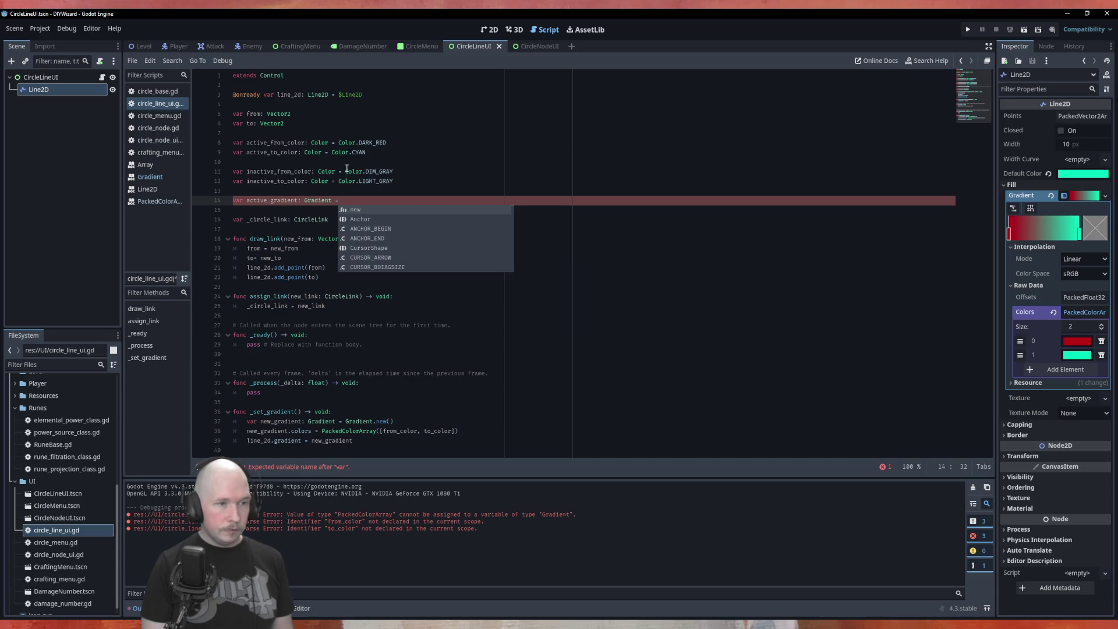
pyautogui.write(' Grad')
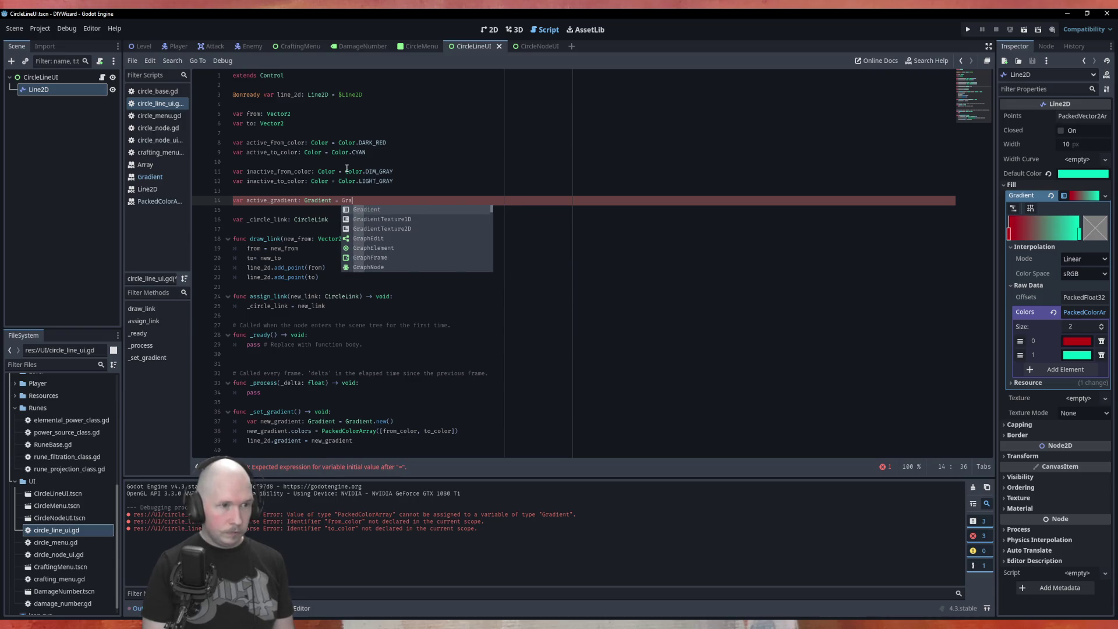
pyautogui.press('Return')
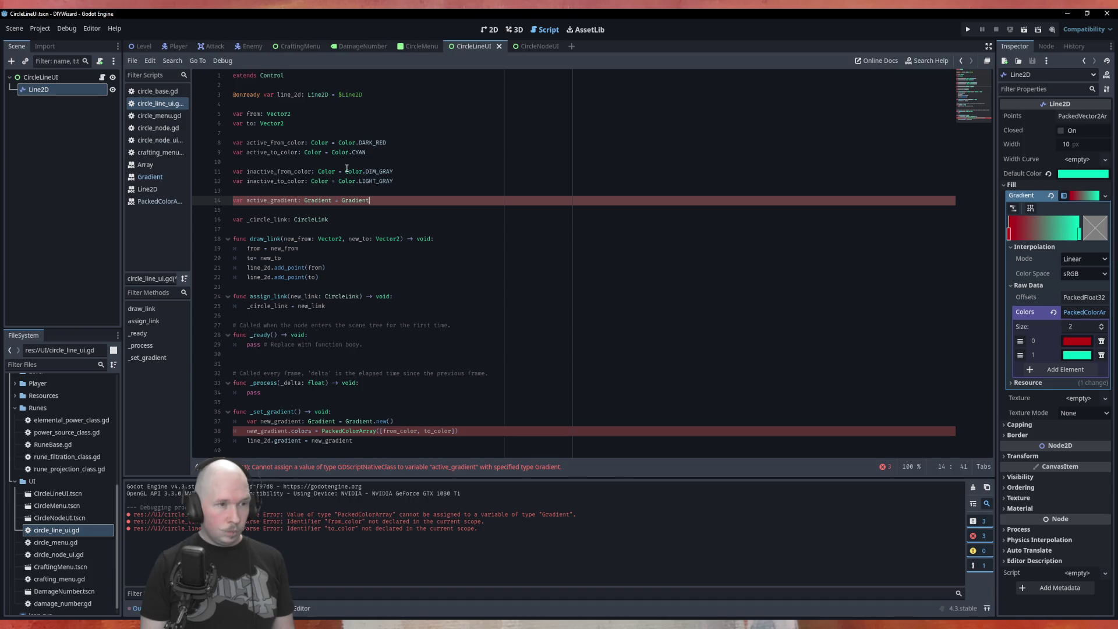
pyautogui.write('(')
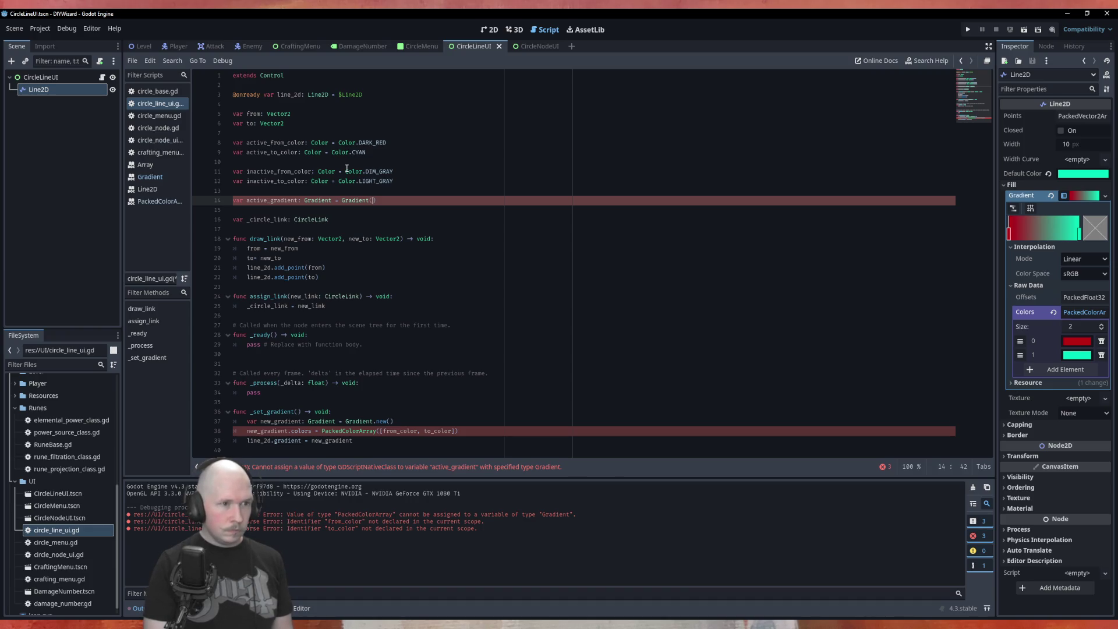
pyautogui.press('Delete')
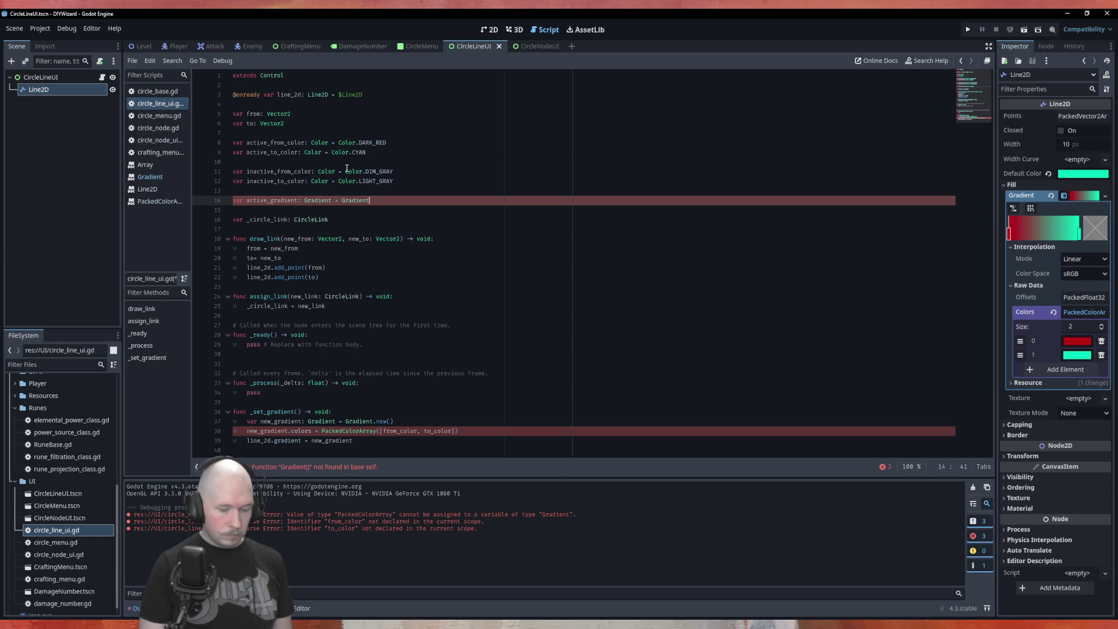
pyautogui.write('.n')
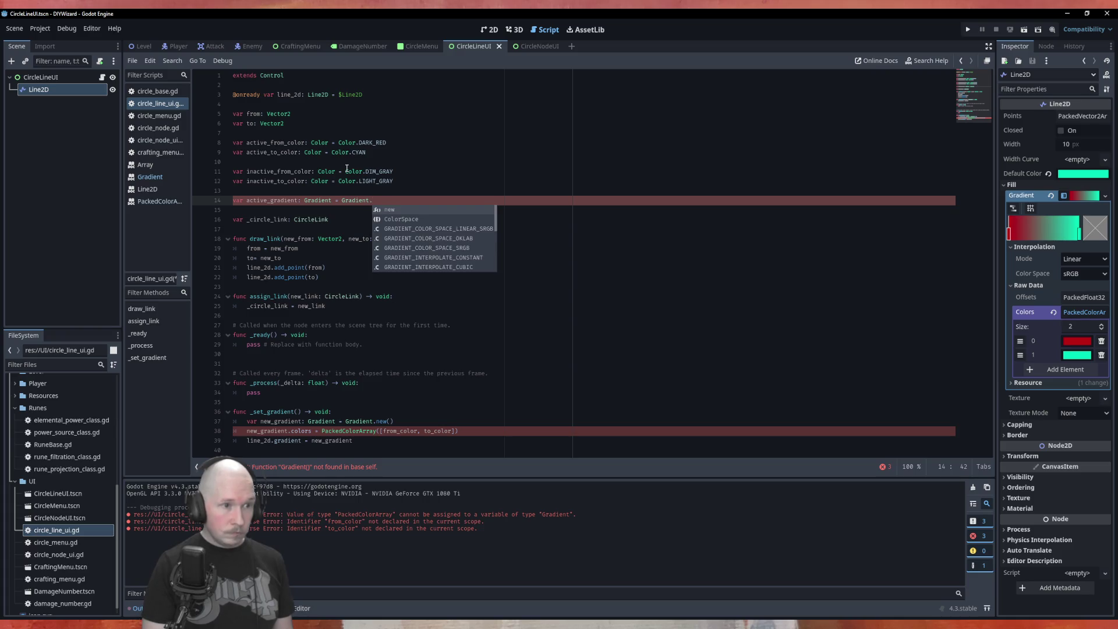
pyautogui.press('Return')
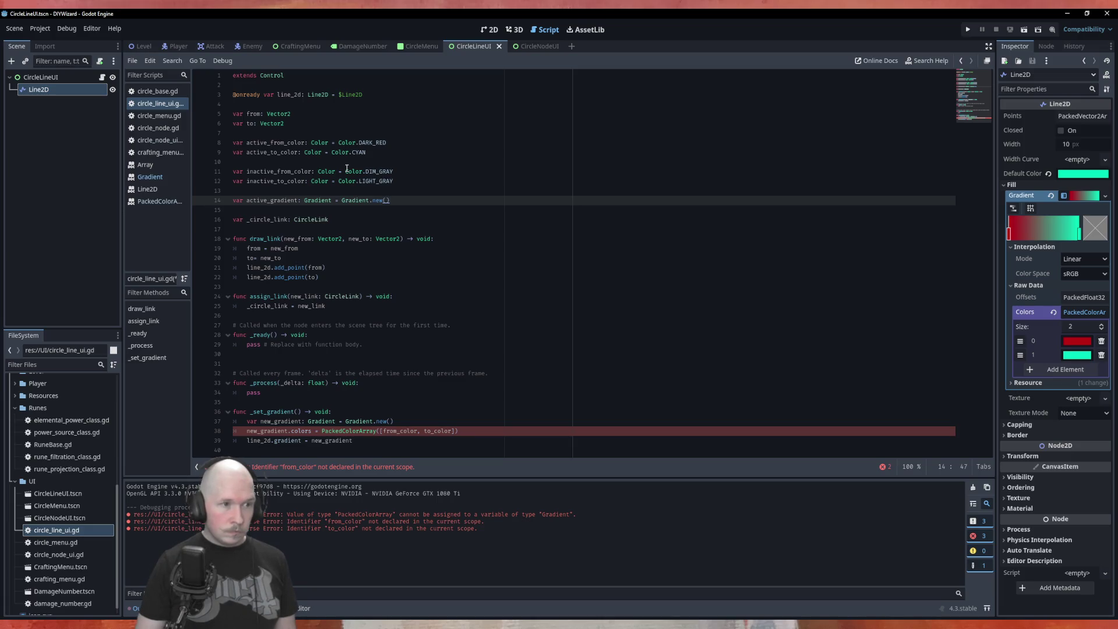
# Duplicate the active_gradient line and switch both copies to PackedColorArray type and initialiser.
pyautogui.hotkey('ctrl', 'shift', 'd')
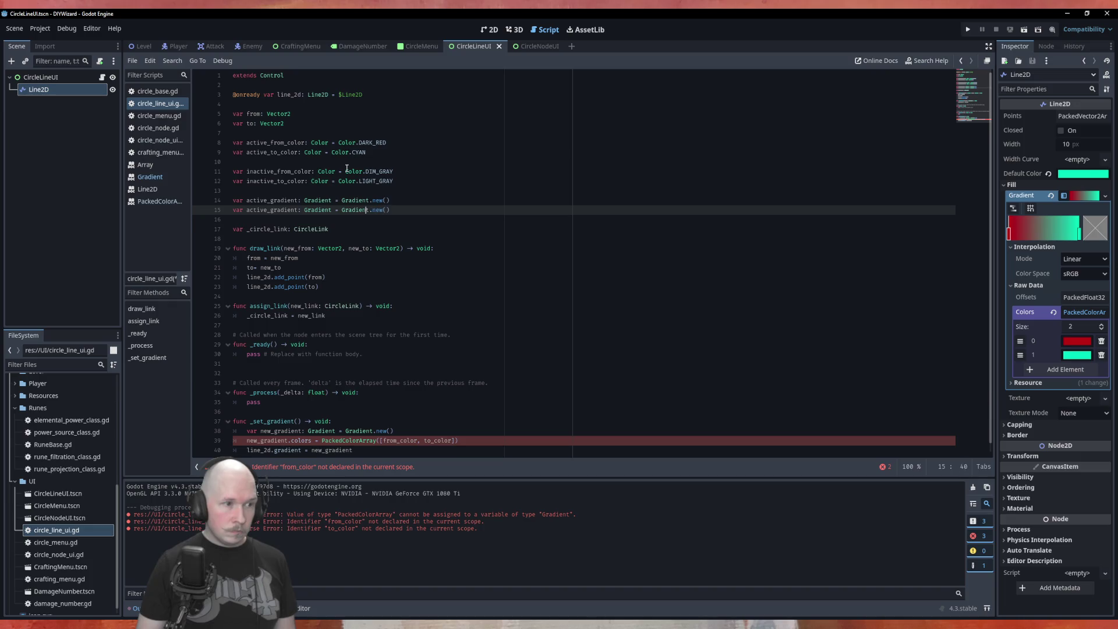
pyautogui.press('Left')
pyautogui.press('Left')
pyautogui.press('Left')
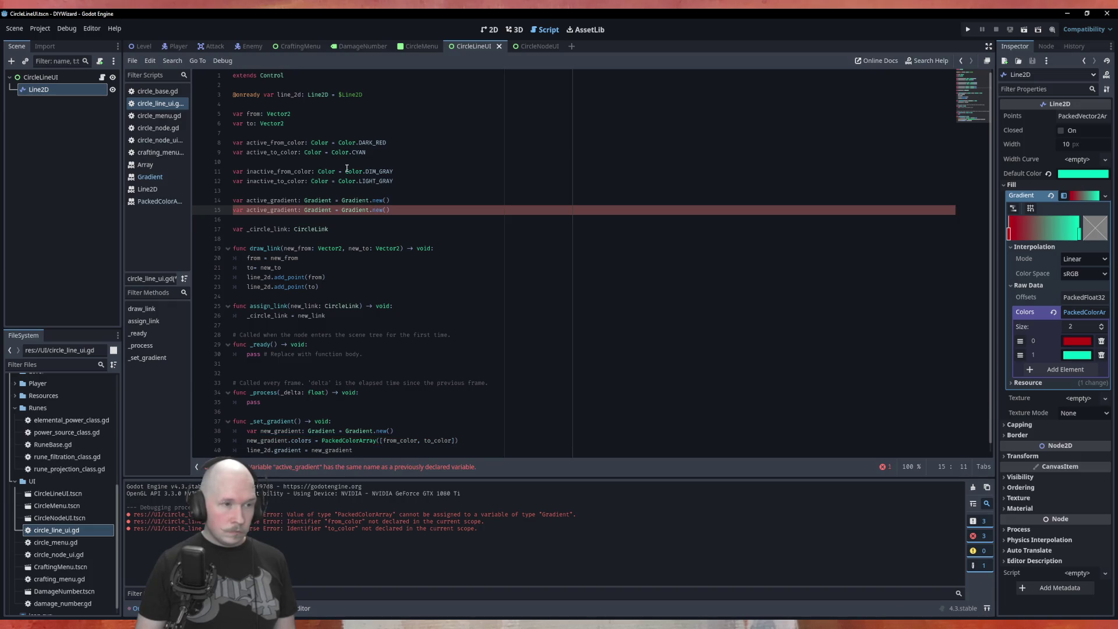
pyautogui.press('Right')
pyautogui.press('Right')
pyautogui.press('Right')
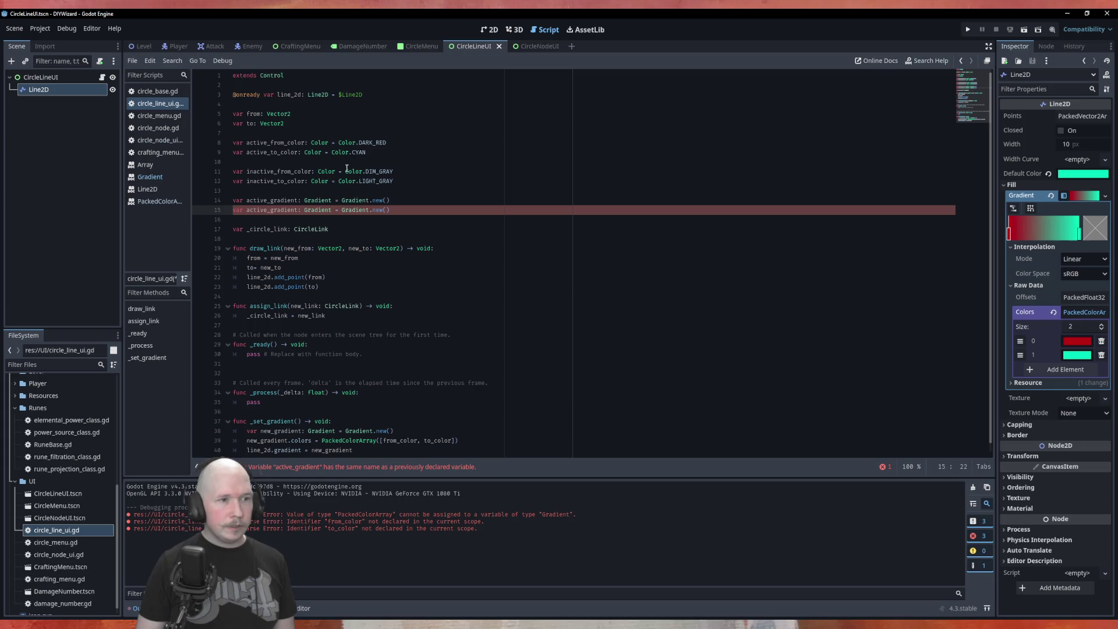
pyautogui.hotkey('ctrl', 'shift', 'Right')
pyautogui.press('Home')
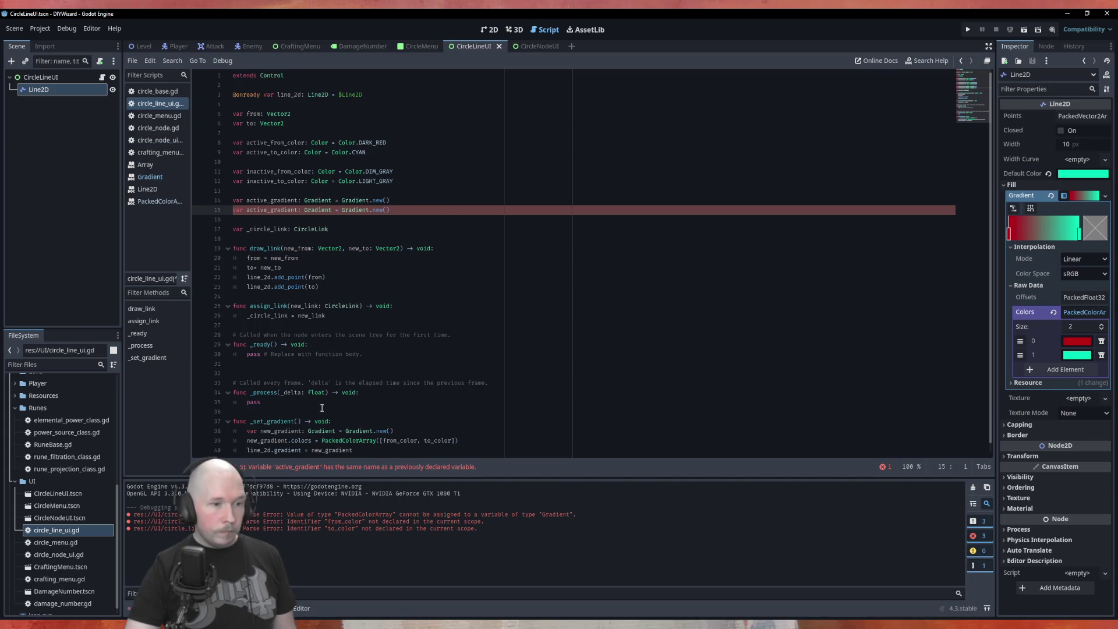
pyautogui.moveTo(305, 201); pyautogui.dragTo(329, 200)
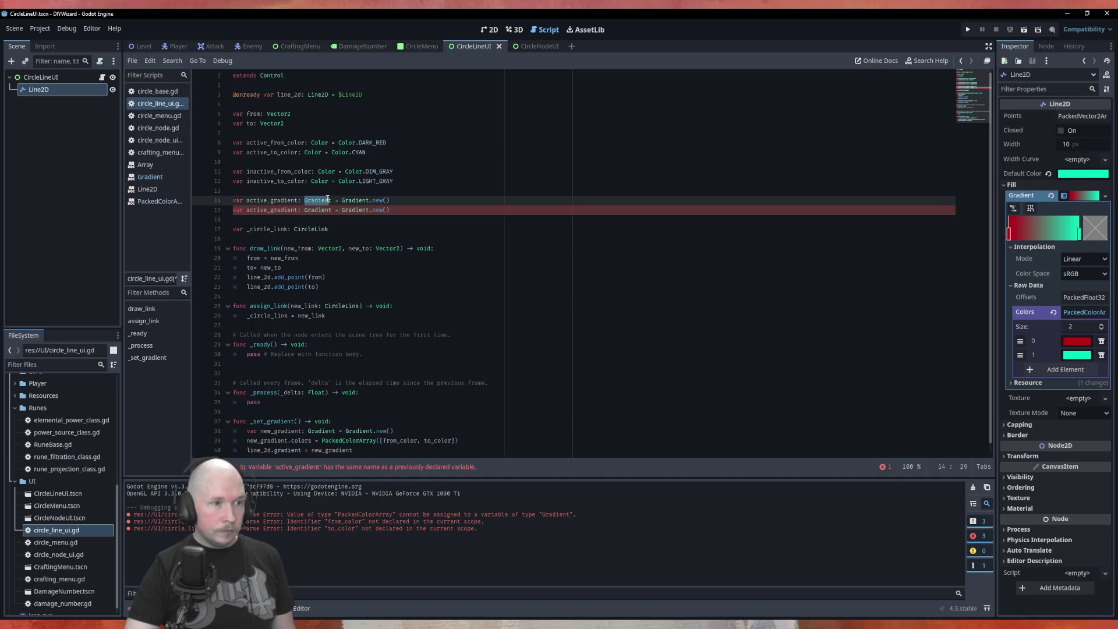
pyautogui.click(346, 443)
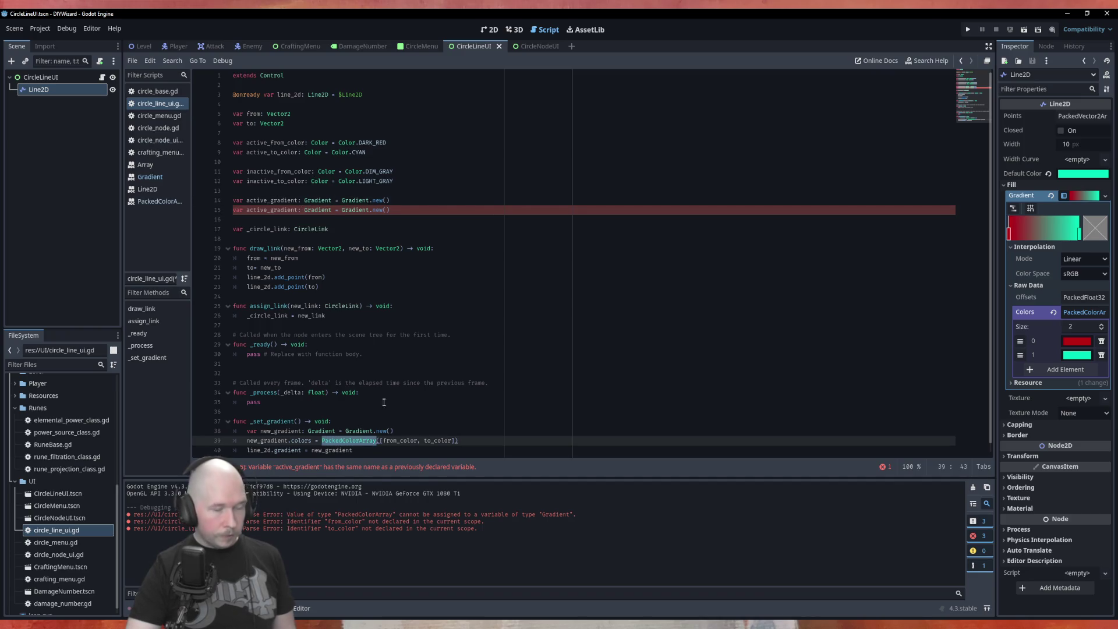
pyautogui.click(318, 200)
pyautogui.hotkey('ctrl', 'z')
pyautogui.hotkey('ctrl', 'z')
pyautogui.hotkey('ctrl', 'z')
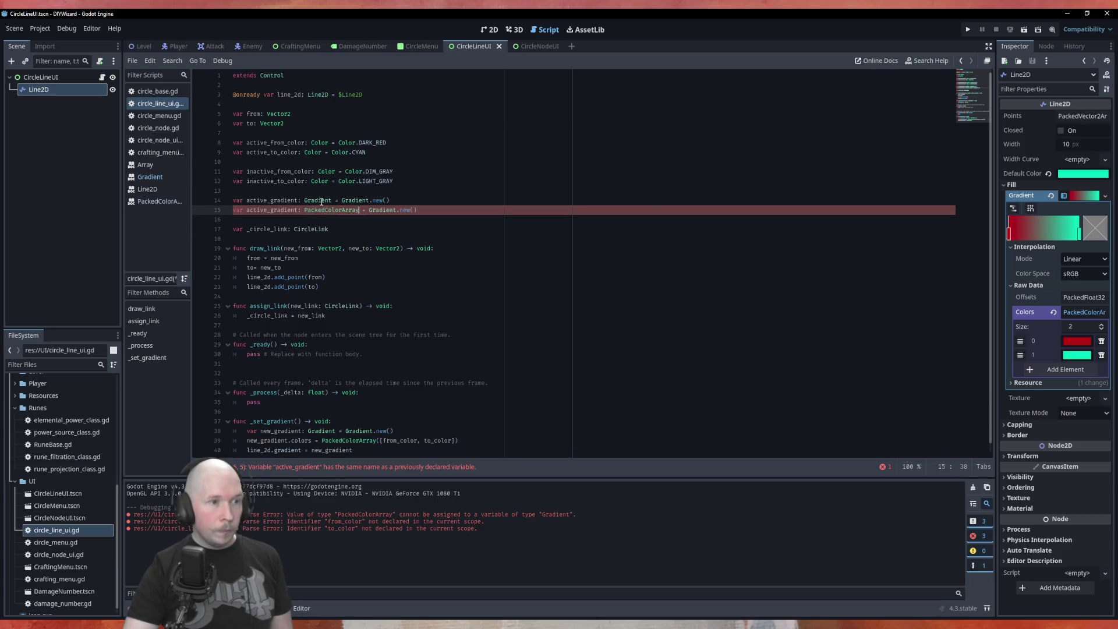
pyautogui.hotkey('ctrl', 'z')
pyautogui.hotkey('ctrl', 'z')
pyautogui.hotkey('ctrl', 'z')
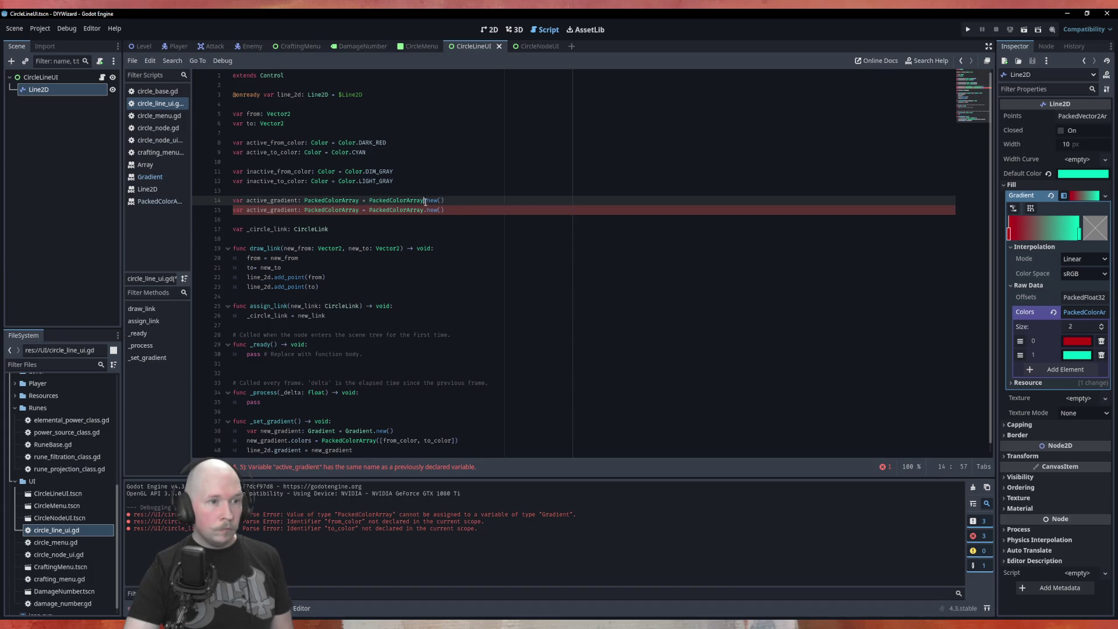
pyautogui.click(491, 210)
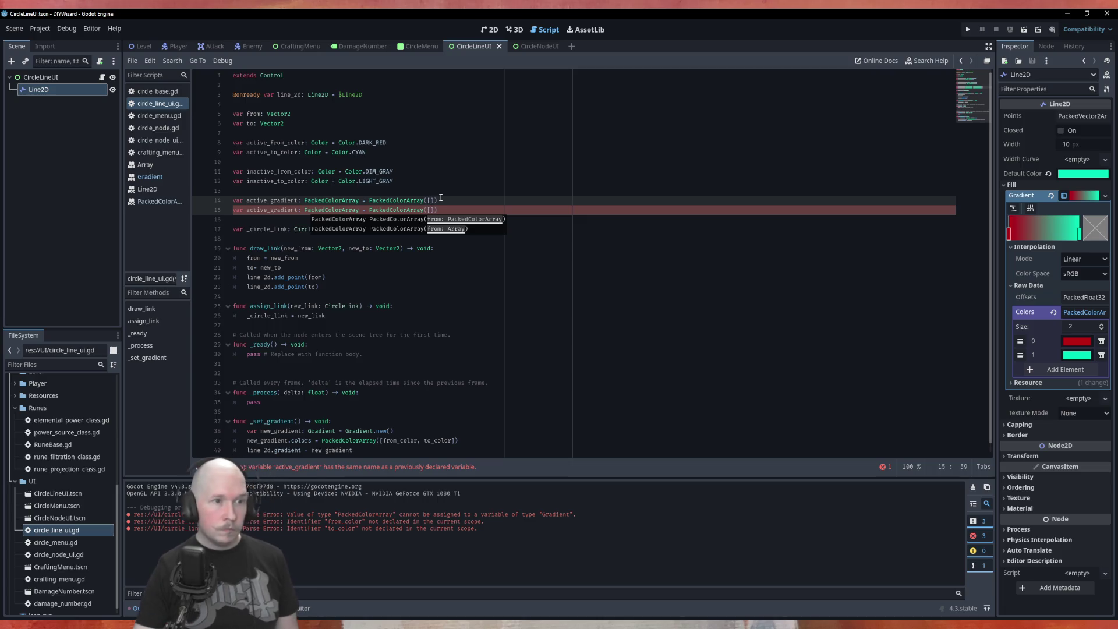
# Fill the first active_gradient array with active_from_color and active_to_color.
pyautogui.write('[]')
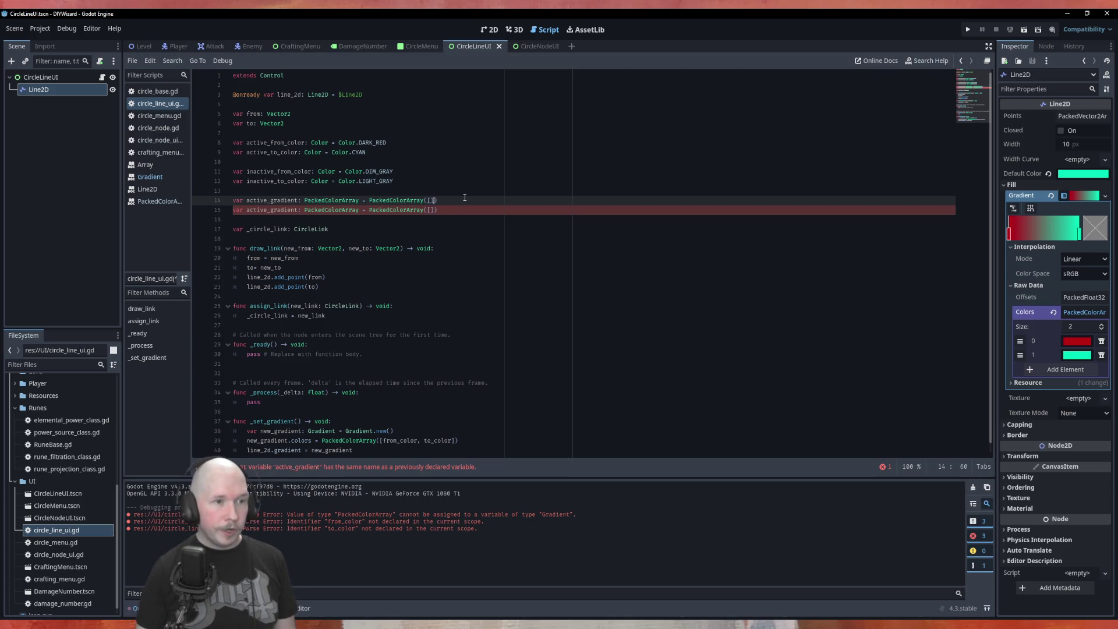
pyautogui.press('Left')
pyautogui.press('Left')
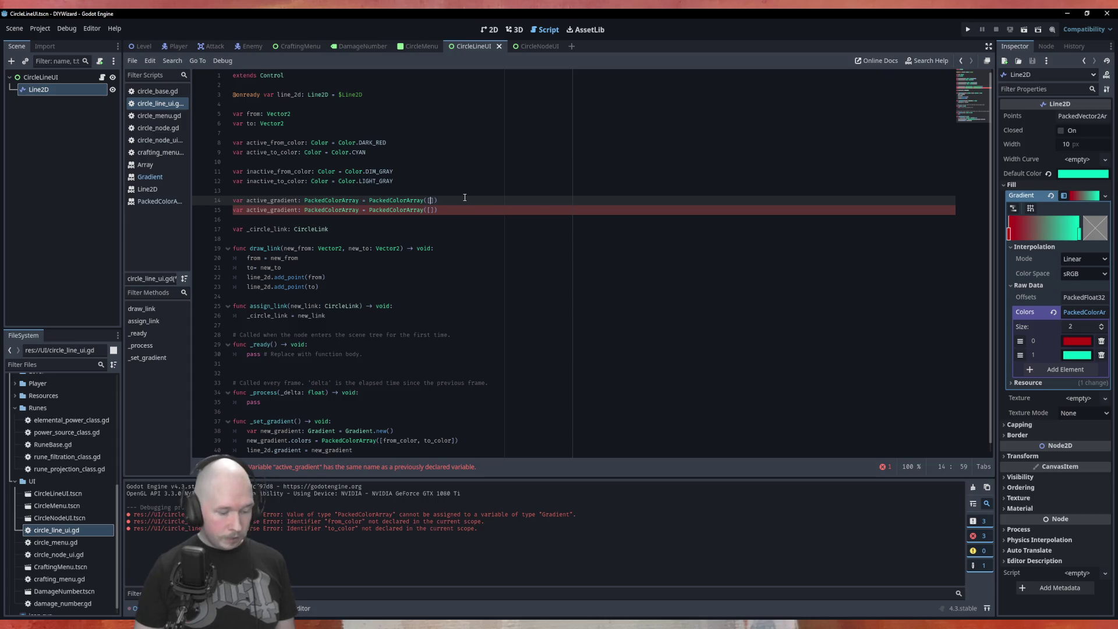
pyautogui.write('aci')
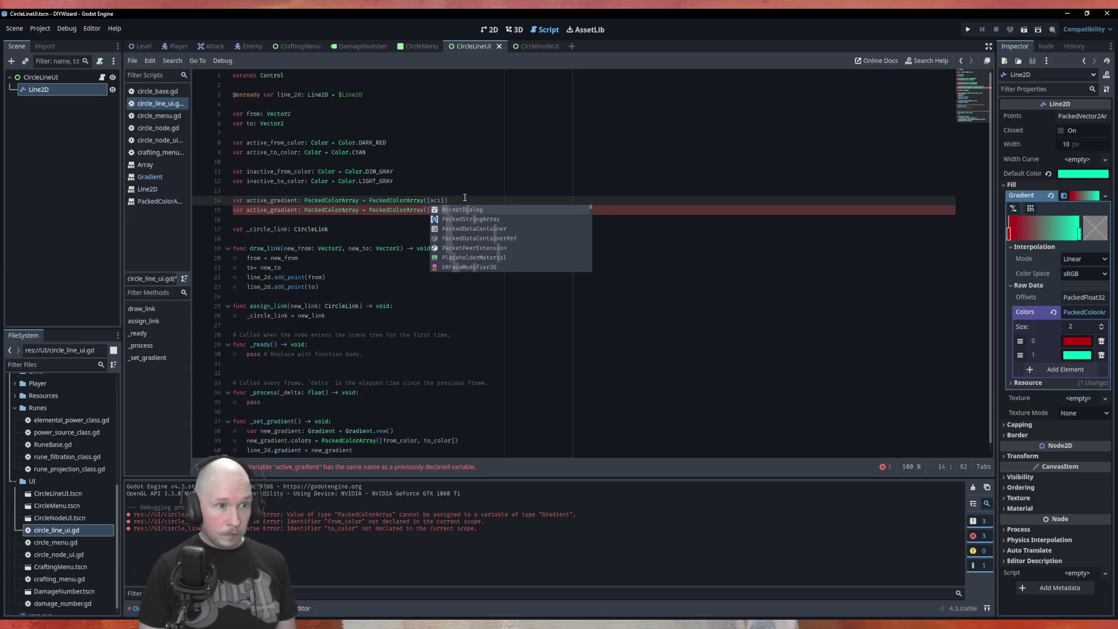
pyautogui.press('BackSpace')
pyautogui.press('BackSpace')
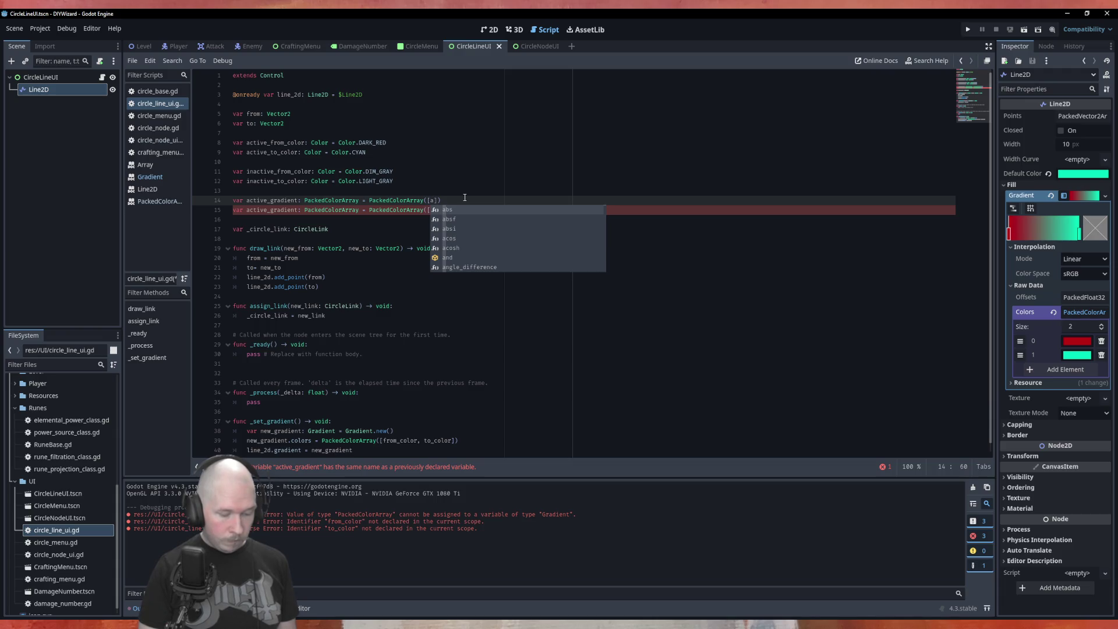
pyautogui.write('ctive')
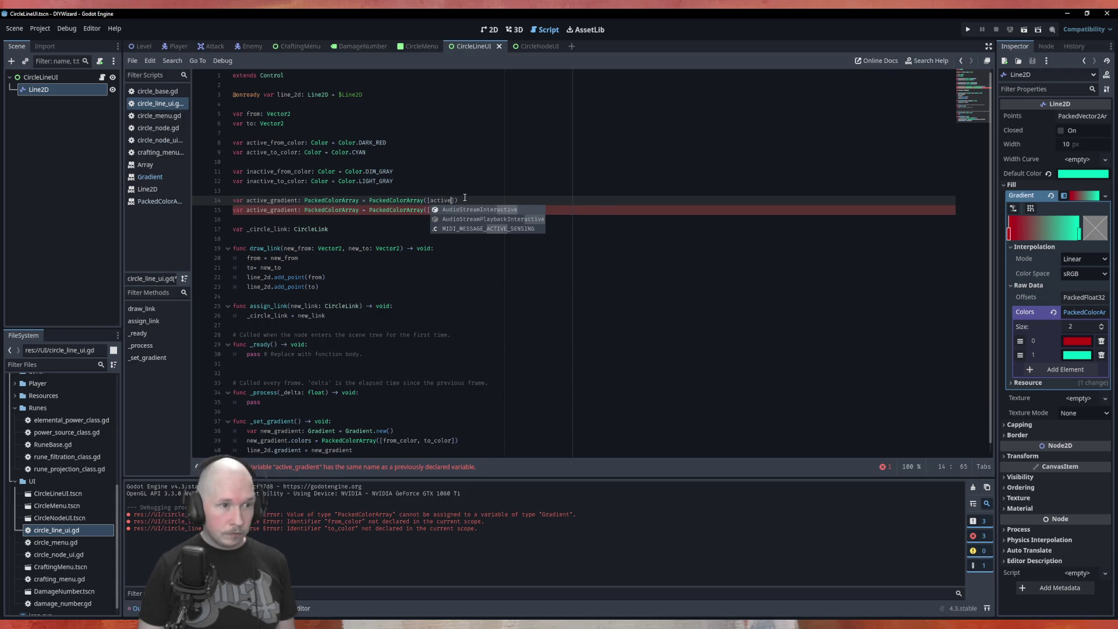
pyautogui.write('_')
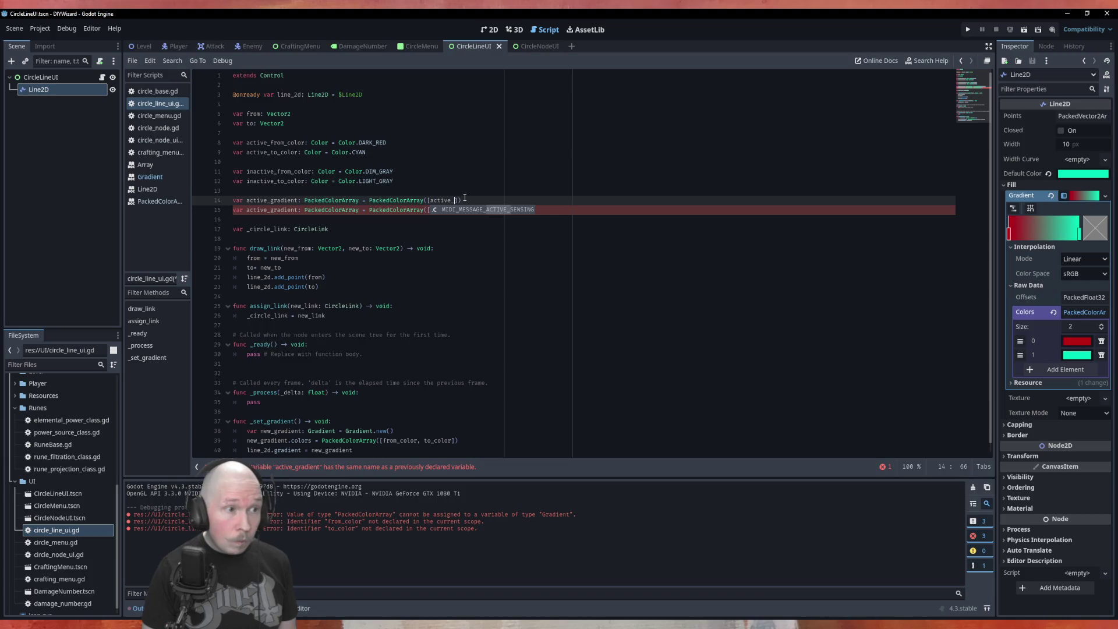
pyautogui.write('fr')
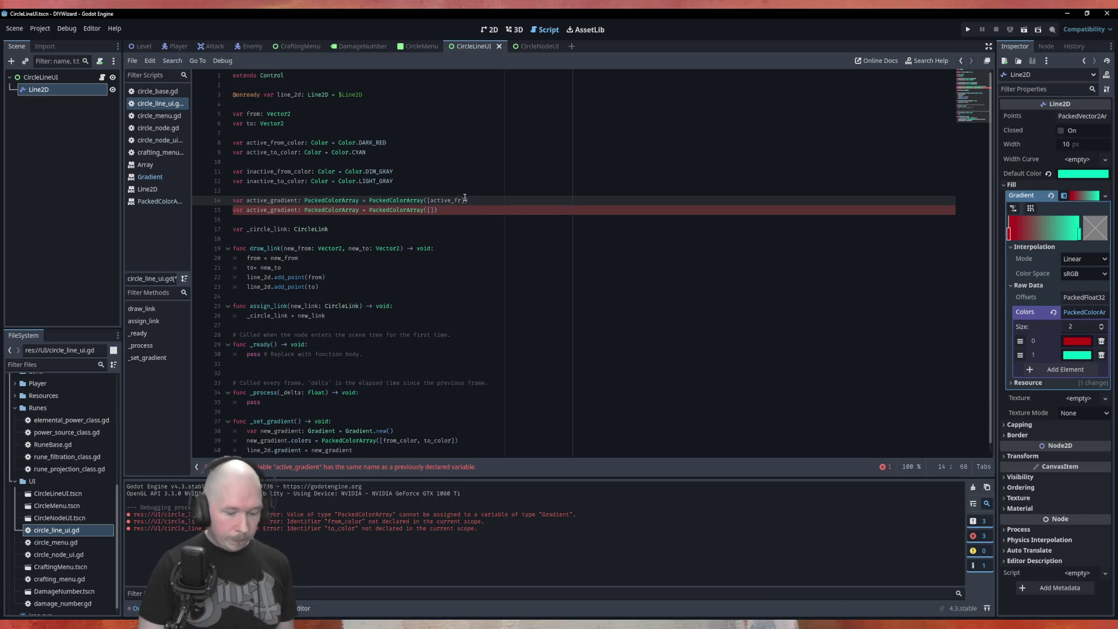
pyautogui.write('om')
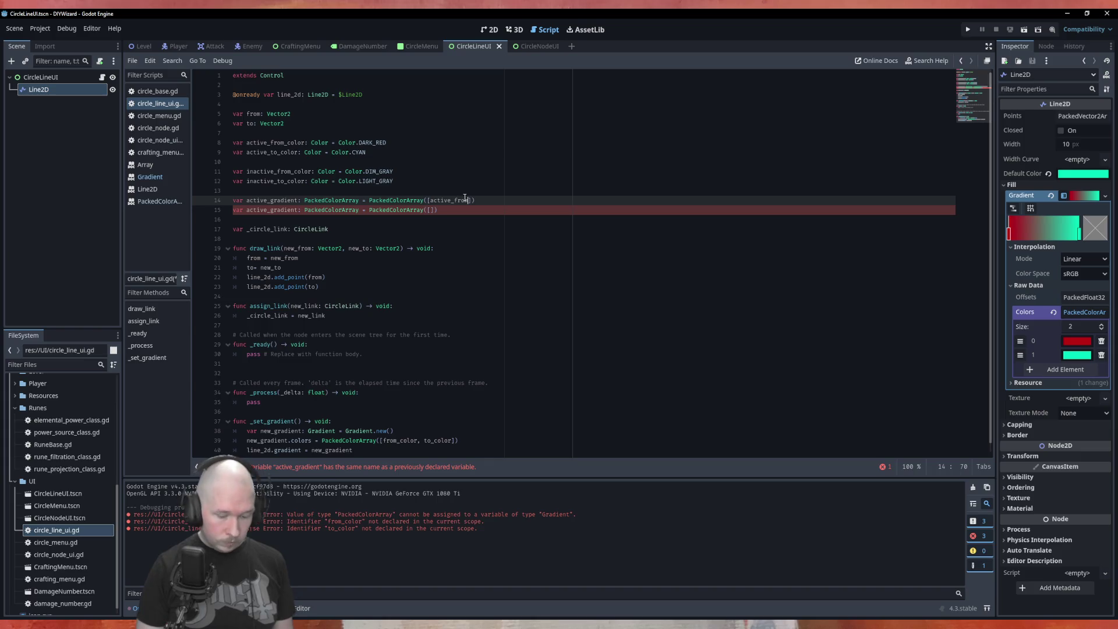
pyautogui.write('_color,')
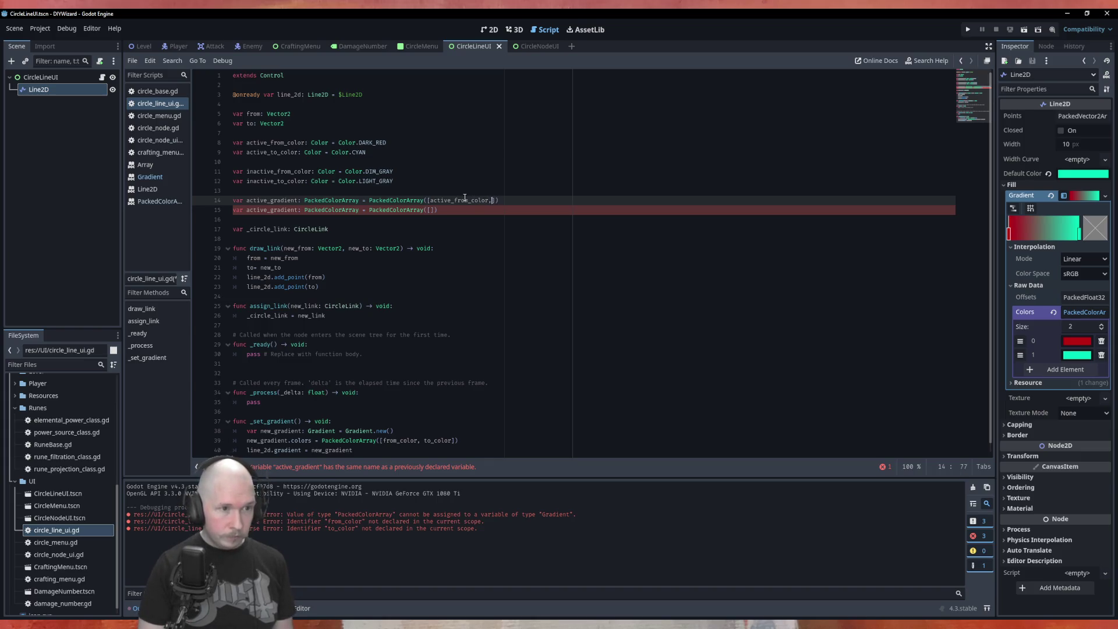
pyautogui.write(' active')
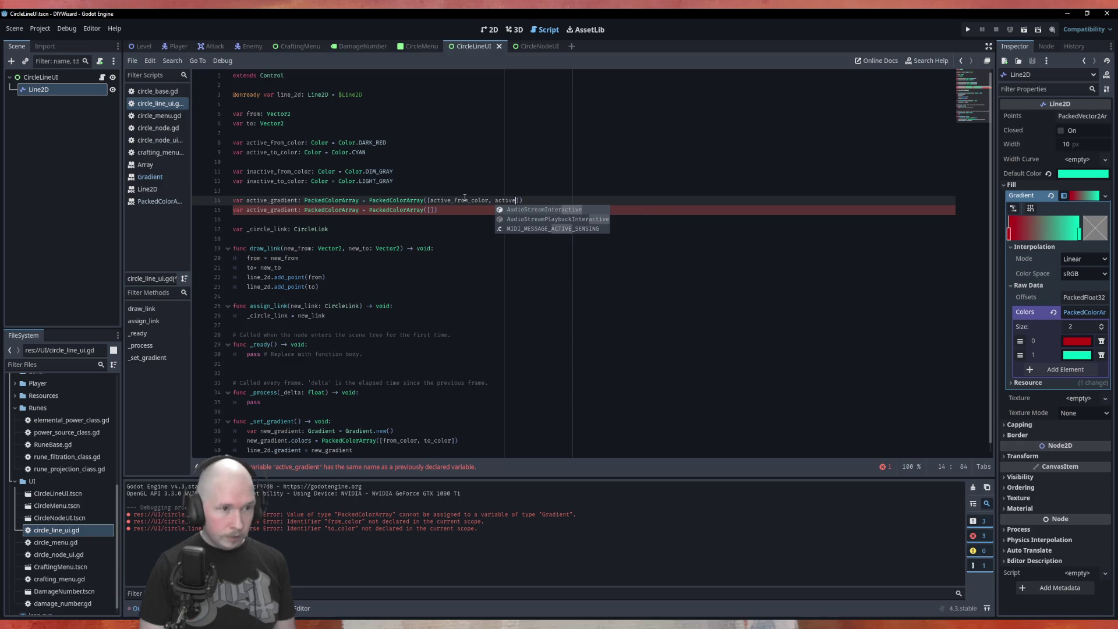
pyautogui.write('_')
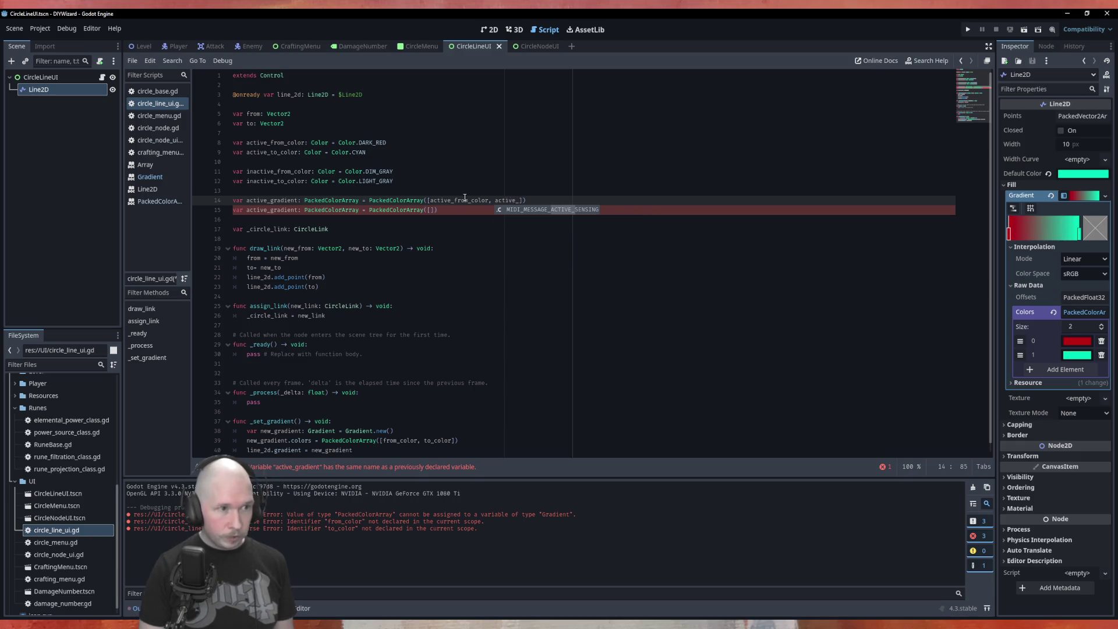
pyautogui.write('to_color')
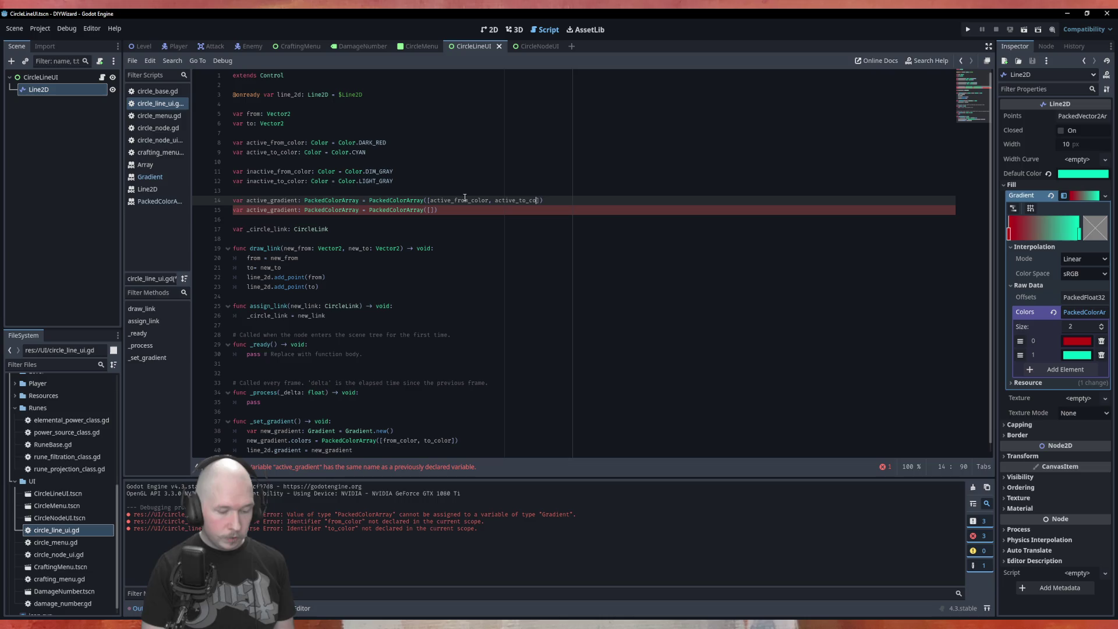
pyautogui.click(430, 212)
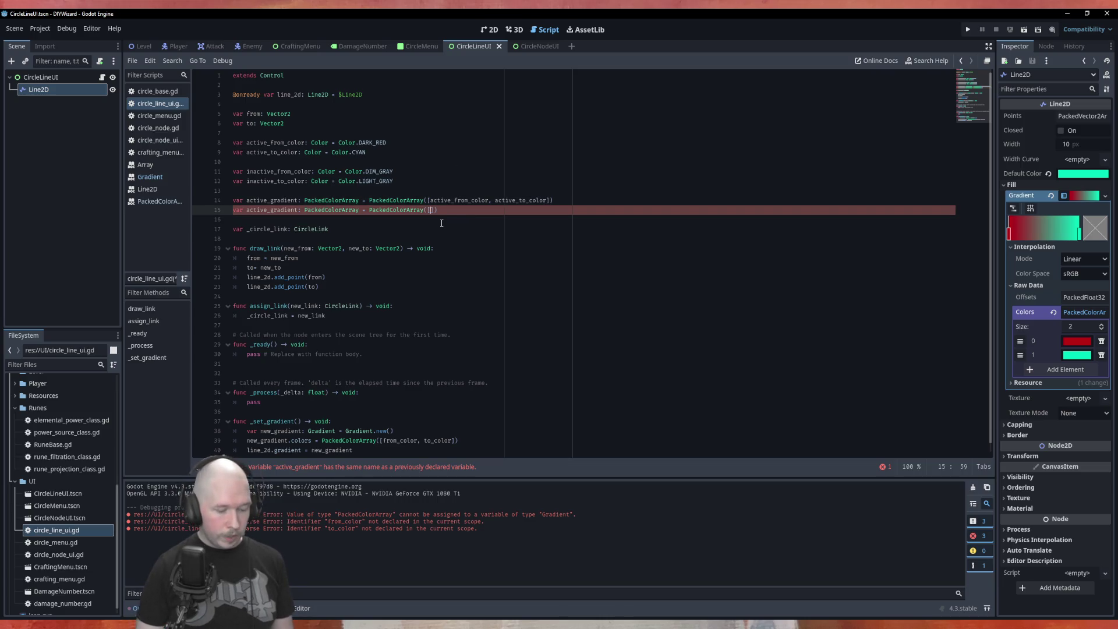
# Fill the second array with inactive_from_color and inactive_to_color, then save the script.
pyautogui.write('inac')
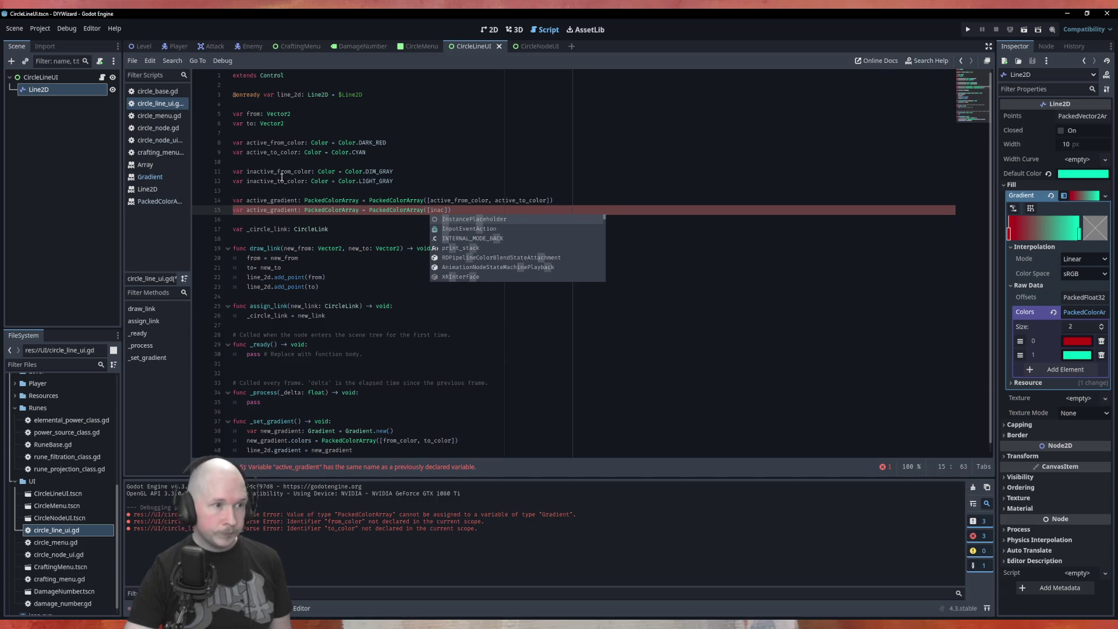
pyautogui.click(282, 178)
pyautogui.doubleClick(287, 172)
pyautogui.hotkey('ctrl', 'c')
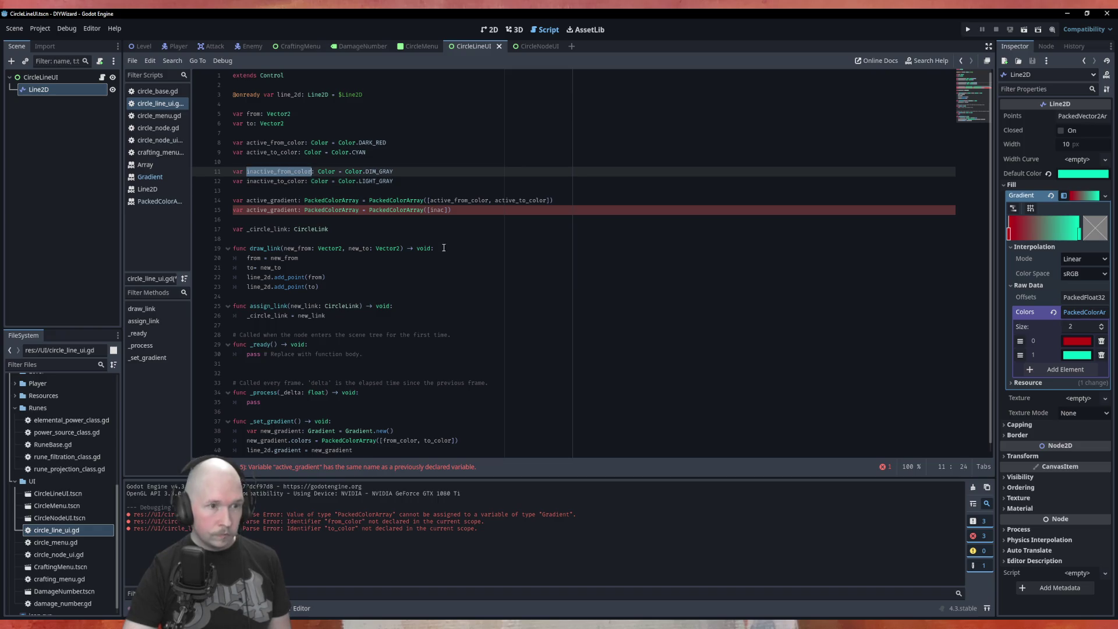
pyautogui.doubleClick(432, 211)
pyautogui.hotkey('ctrl', 'v')
pyautogui.doubleClick(291, 181)
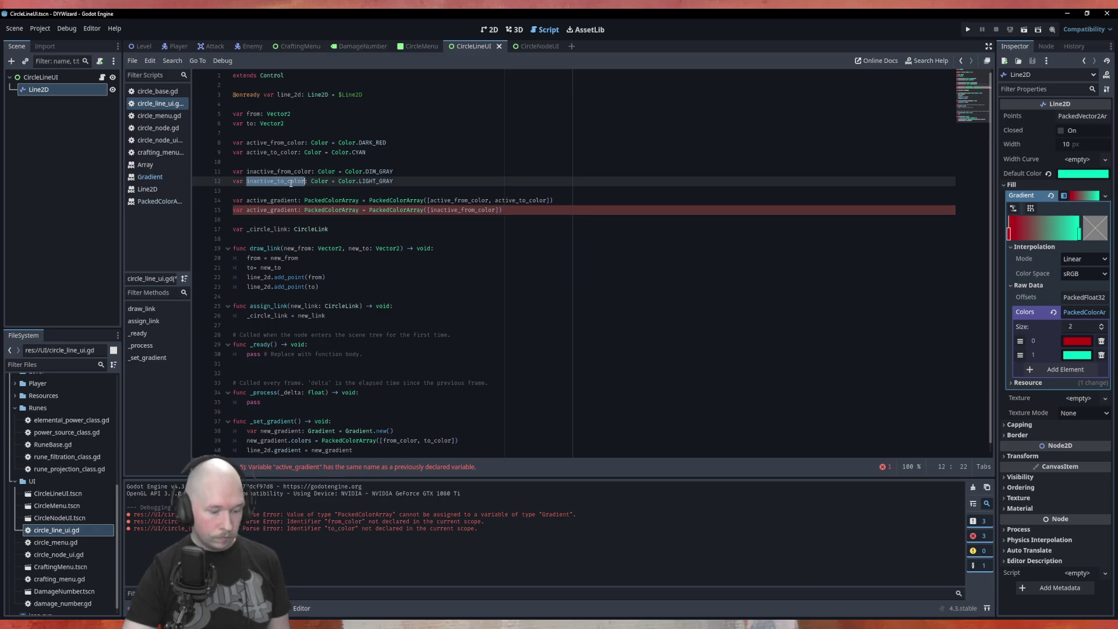
pyautogui.hotkey('ctrl', 'c')
pyautogui.click(497, 209)
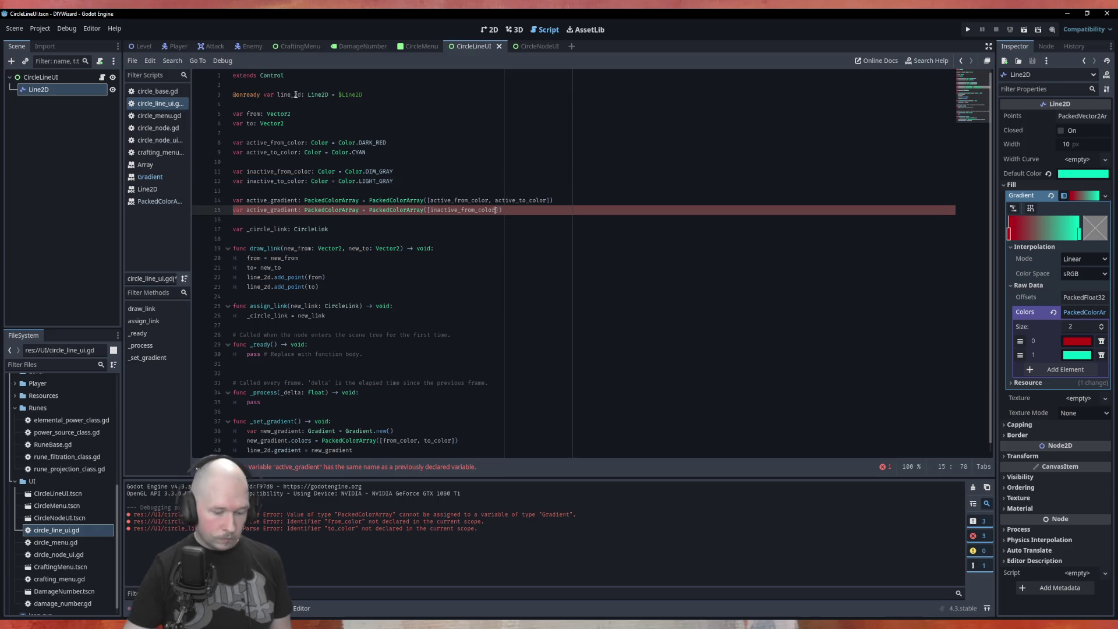
pyautogui.write(',')
pyautogui.hotkey('ctrl', 'v')
pyautogui.hotkey('ctrl', 's')
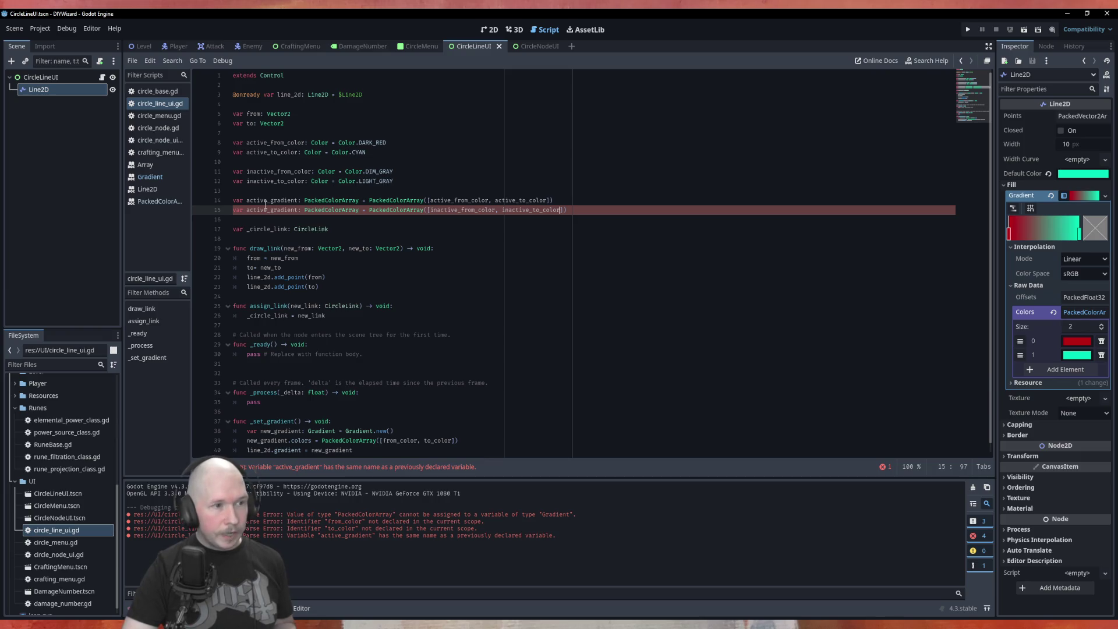
pyautogui.click(246, 210)
# Add an 'if _circle_link.open == true:' condition at the top of _set_gradient.
pyautogui.write('in')
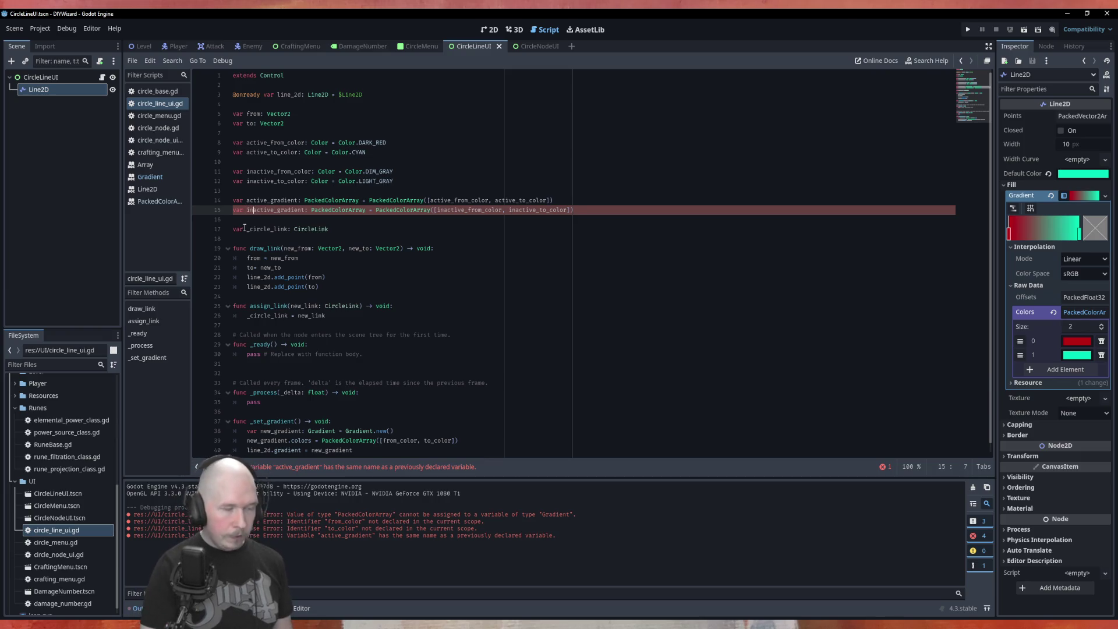
pyautogui.scroll(-1, 415, 254)
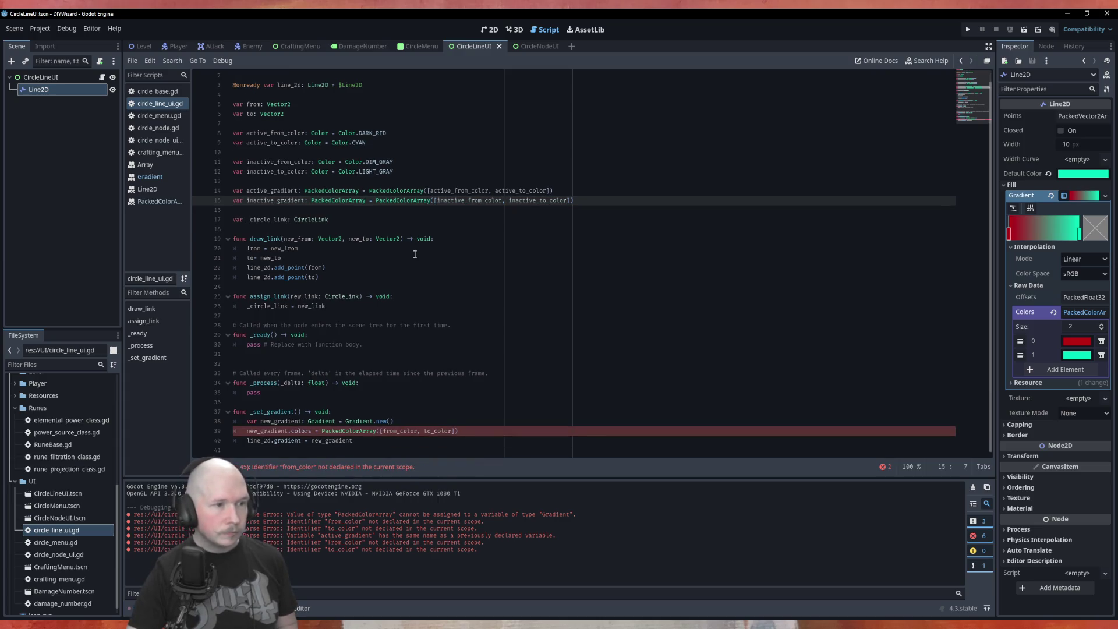
pyautogui.click(410, 412)
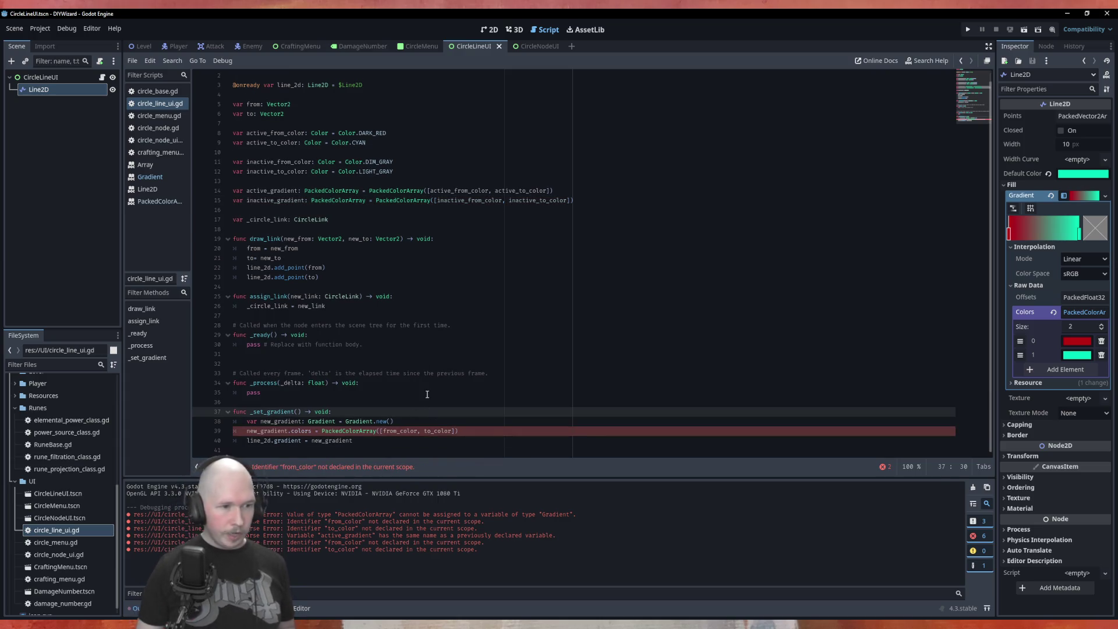
pyautogui.press('Return')
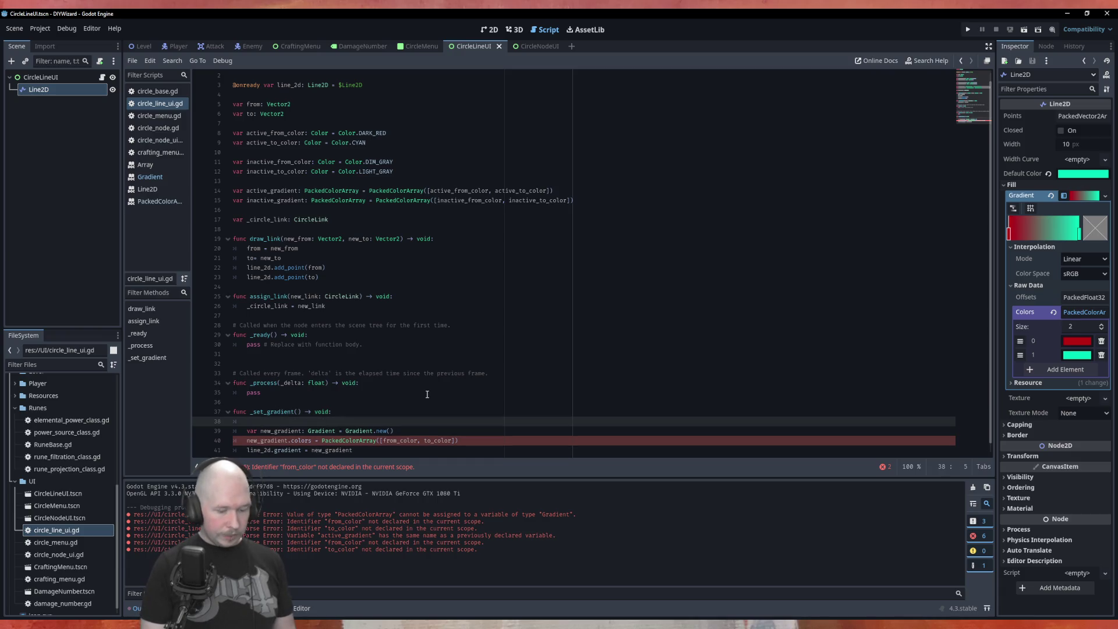
pyautogui.write('if link.op')
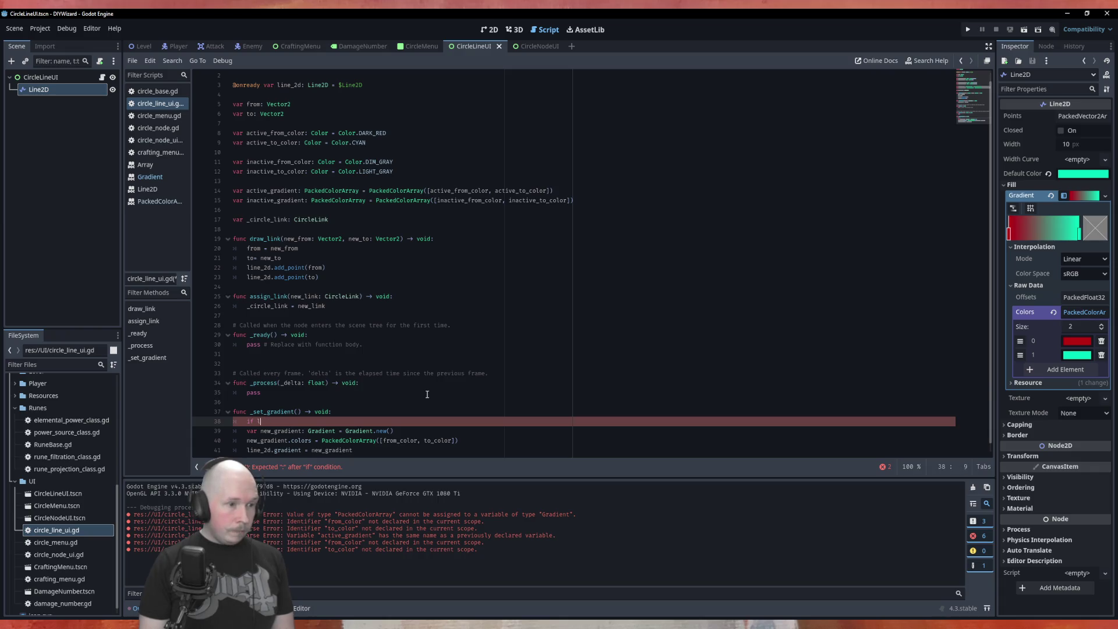
pyautogui.write('cir')
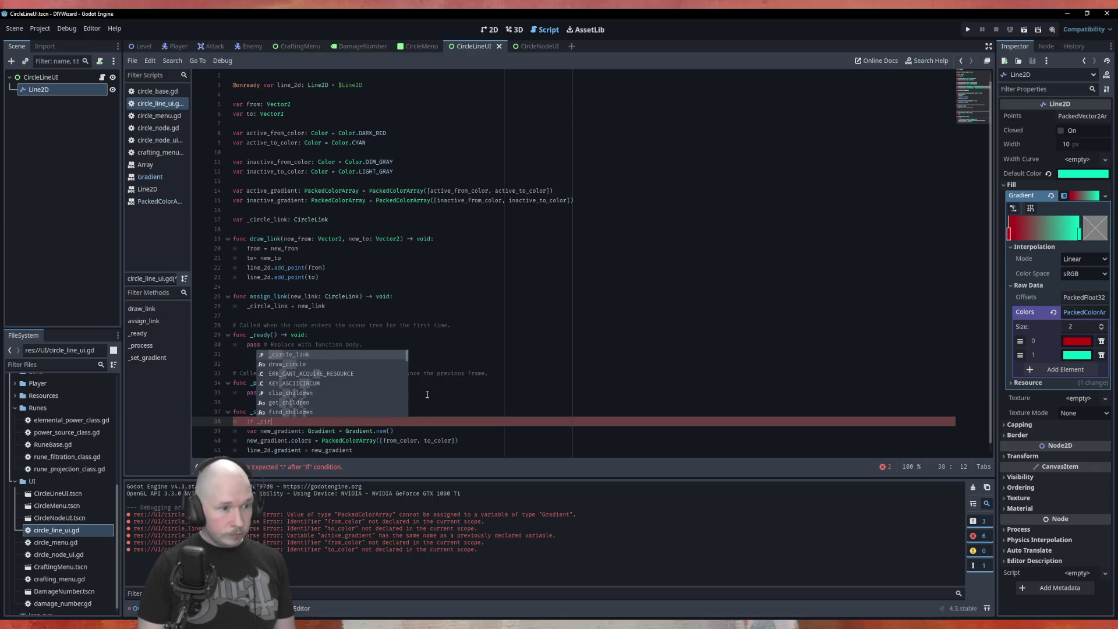
pyautogui.press('Return')
pyautogui.write('.op')
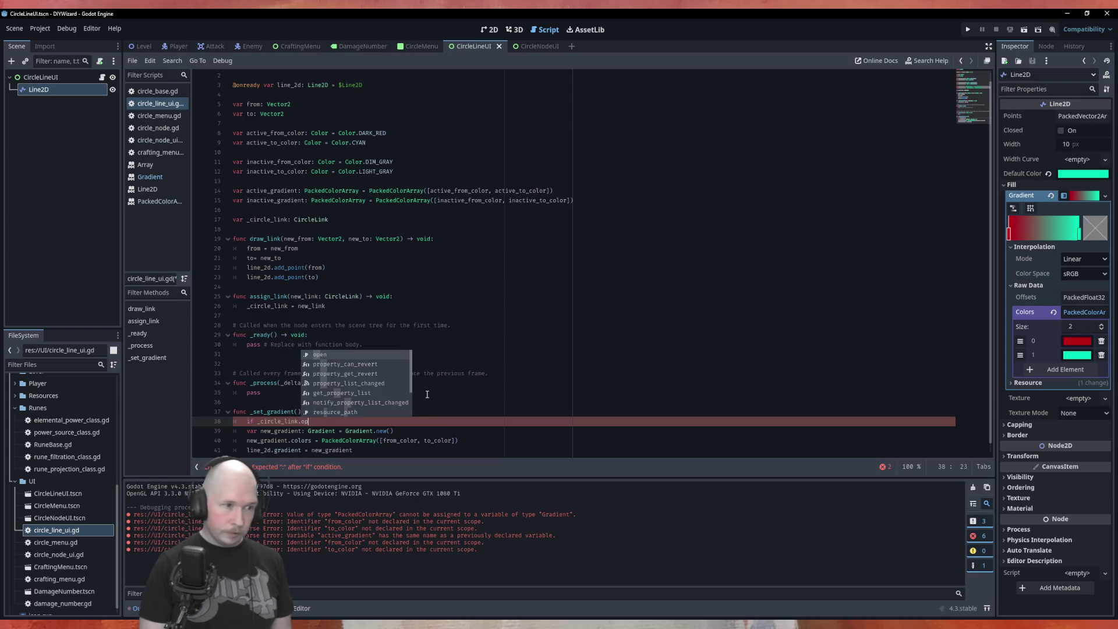
pyautogui.press('Return')
pyautogui.write('==')
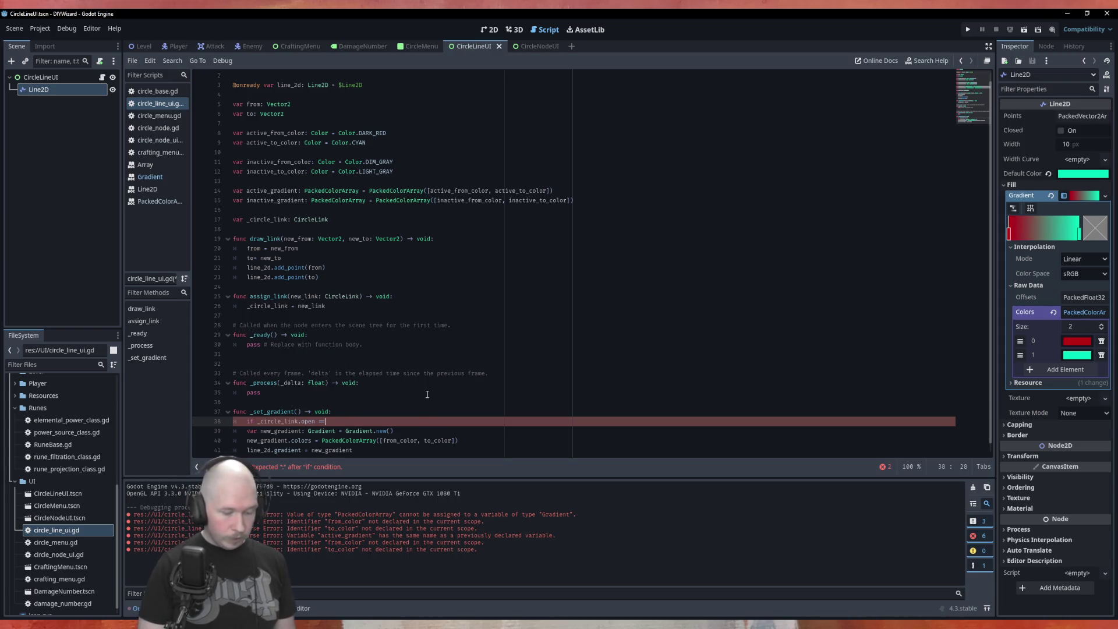
pyautogui.write(' true:')
pyautogui.press('Return')
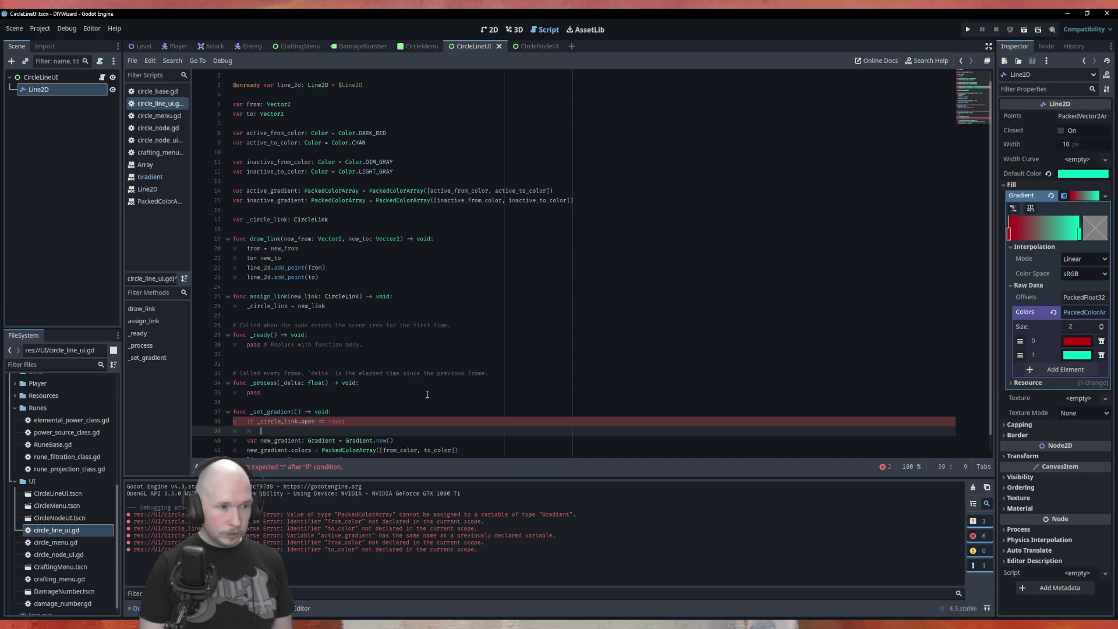
# Move the new_gradient declaration above the if and indent the colors assignment inside it.
pyautogui.scroll(-1, 427, 394)
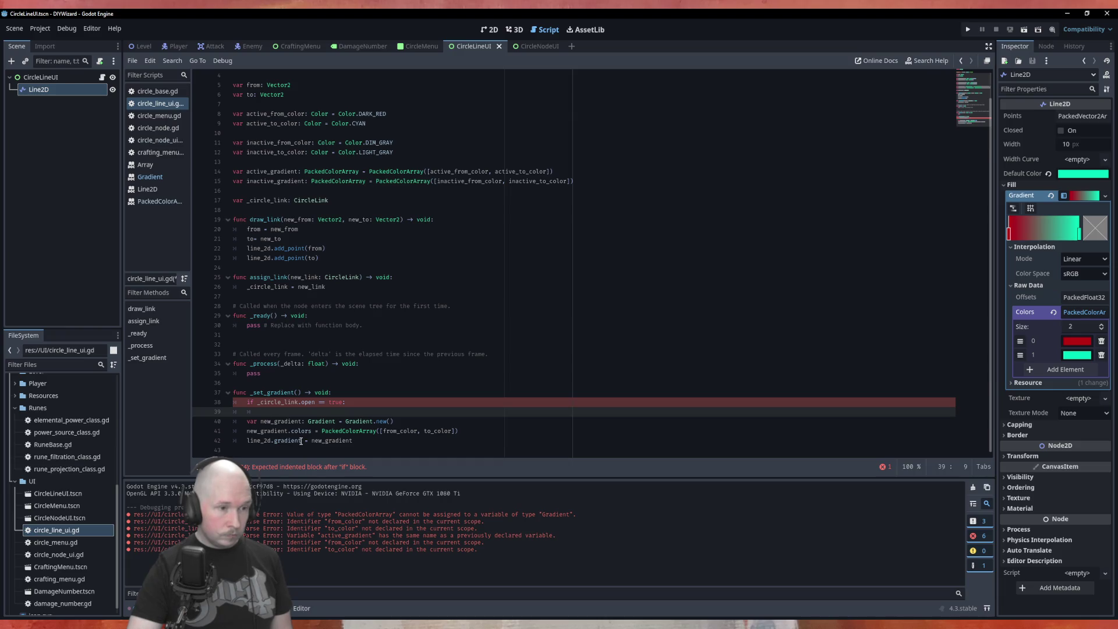
pyautogui.click(432, 420)
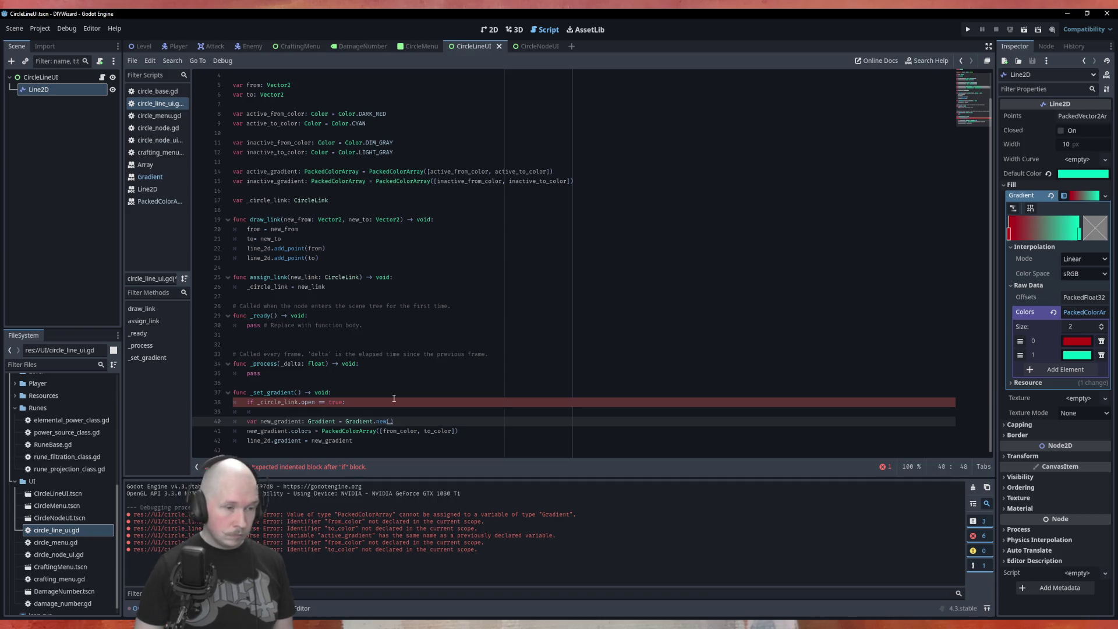
pyautogui.hotkey('alt', 'Up')
pyautogui.hotkey('alt', 'Up')
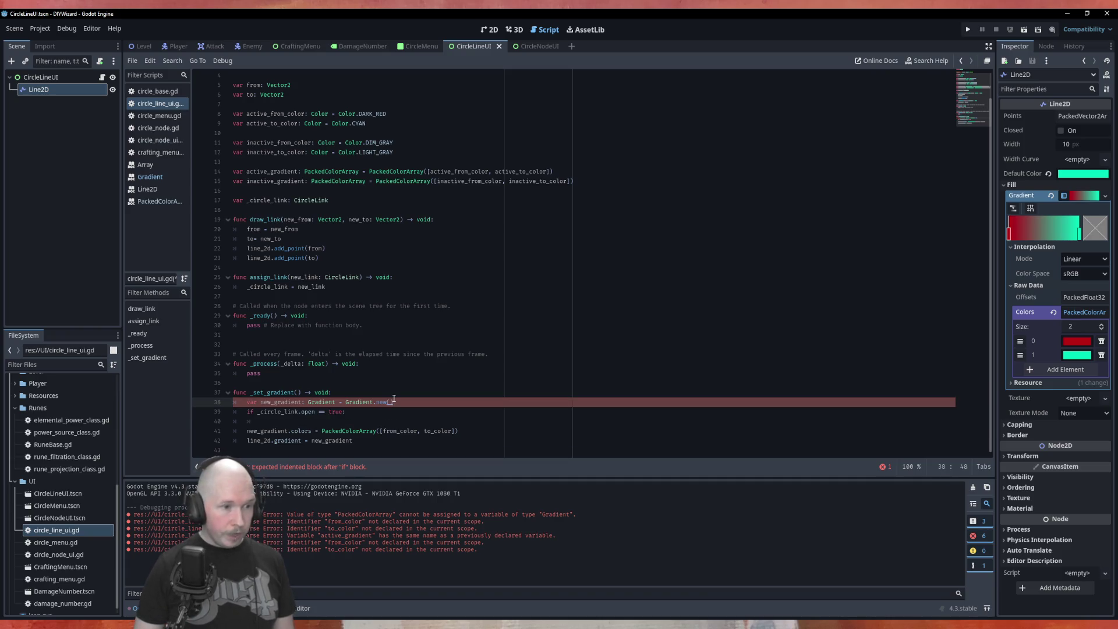
pyautogui.press('Down')
pyautogui.press('Down')
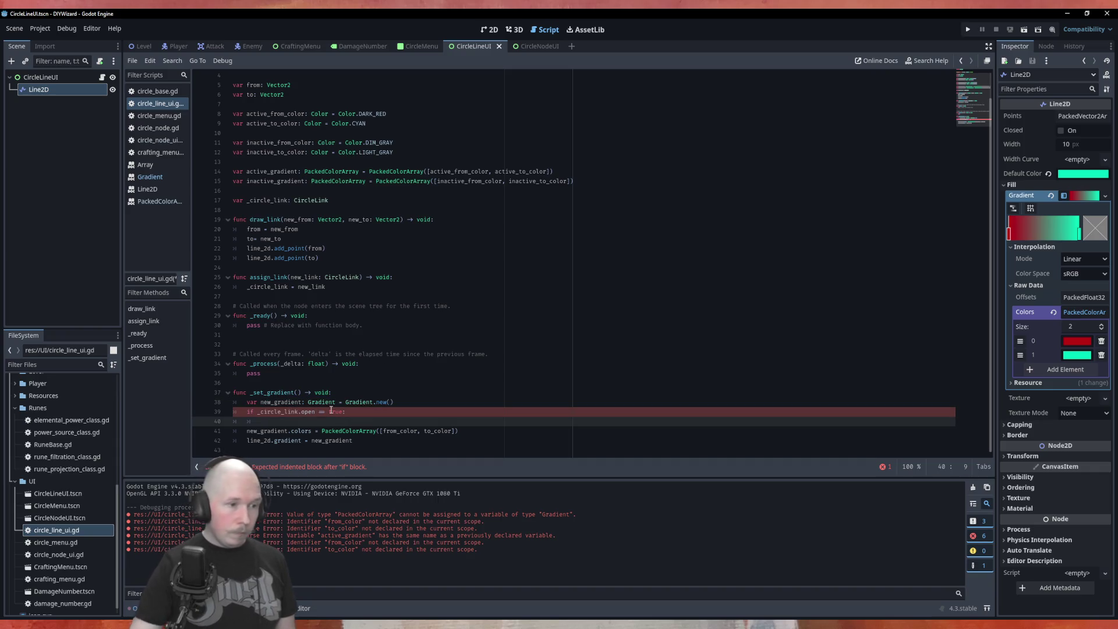
pyautogui.press('Down')
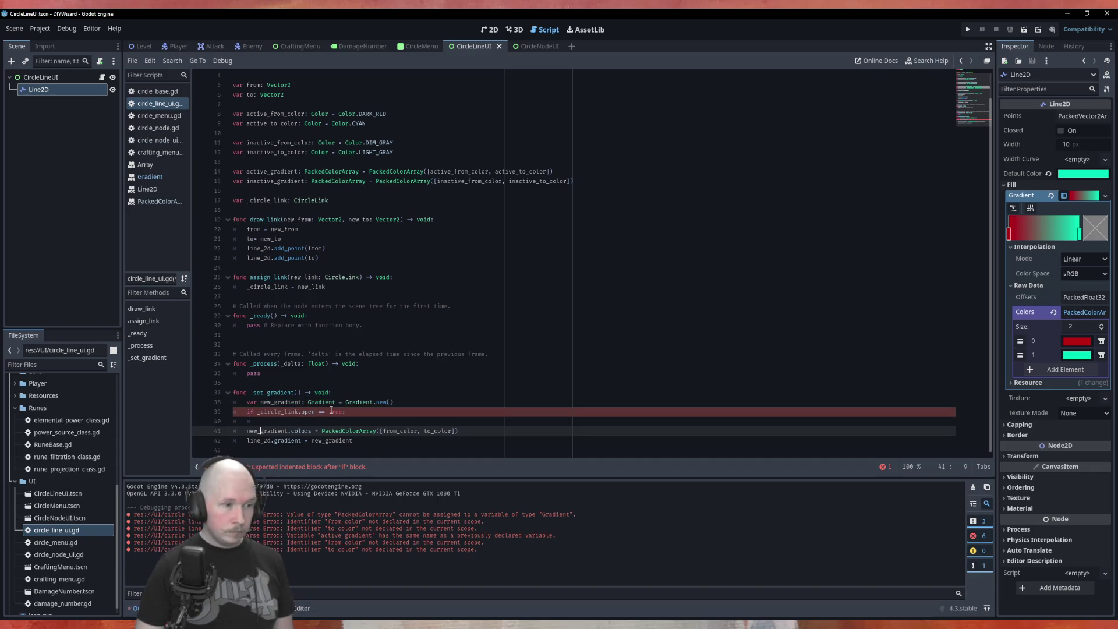
pyautogui.hotkey('alt', 'Up')
pyautogui.press('Tab')
pyautogui.press('End')
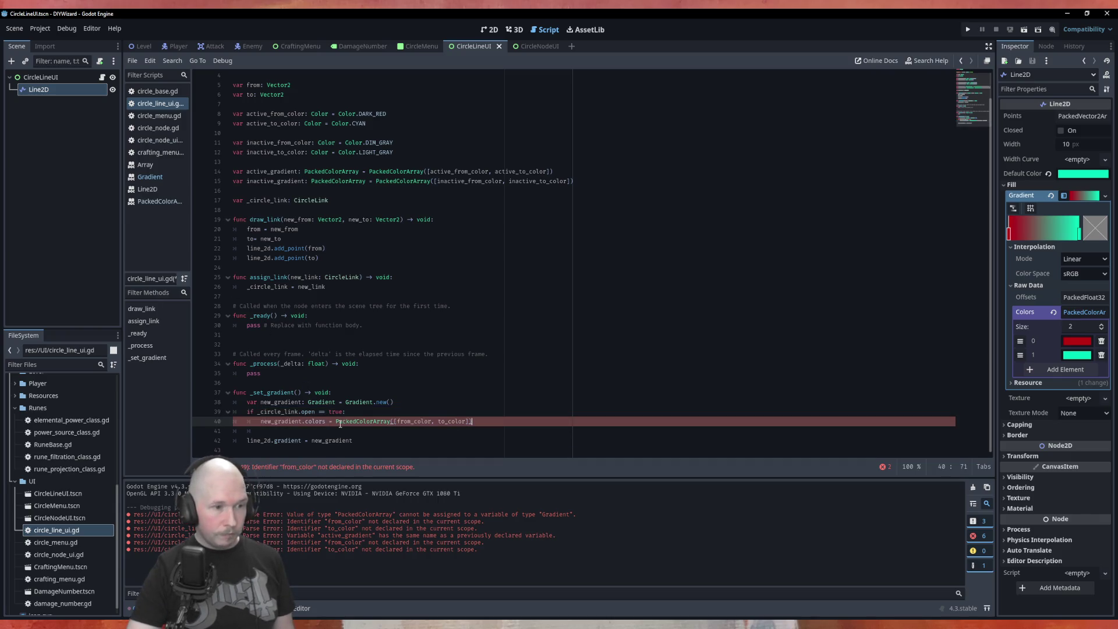
# Replace PackedColorArray([from_color, to_color]) with active_gradient in the colors assignment.
pyautogui.moveTo(336, 421); pyautogui.dragTo(473, 421)
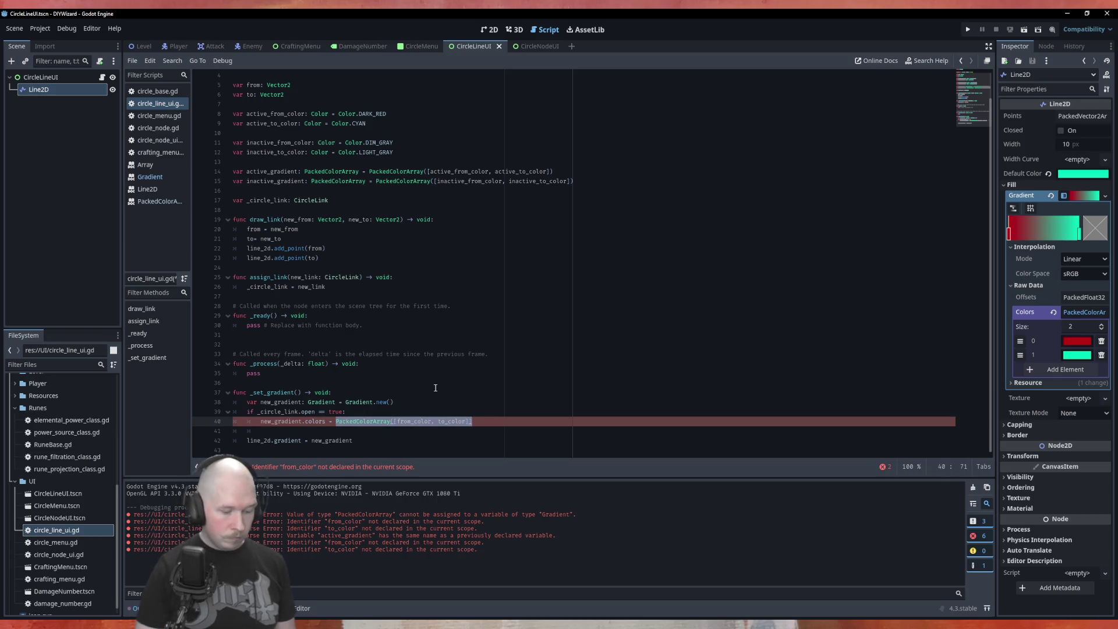
pyautogui.write('act')
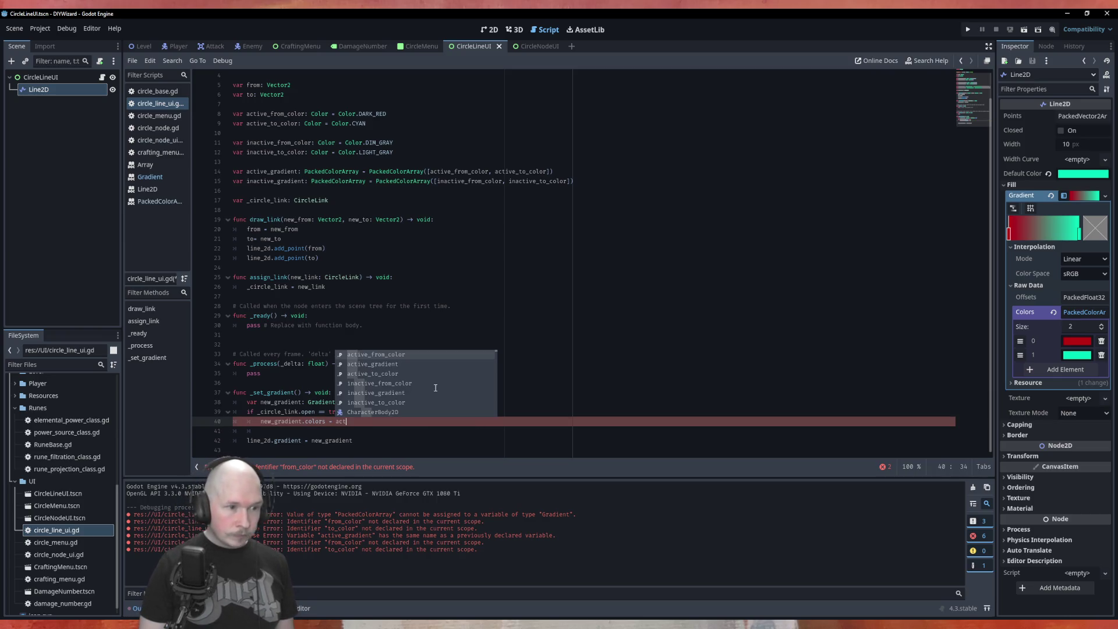
pyautogui.press('Down')
pyautogui.press('Return')
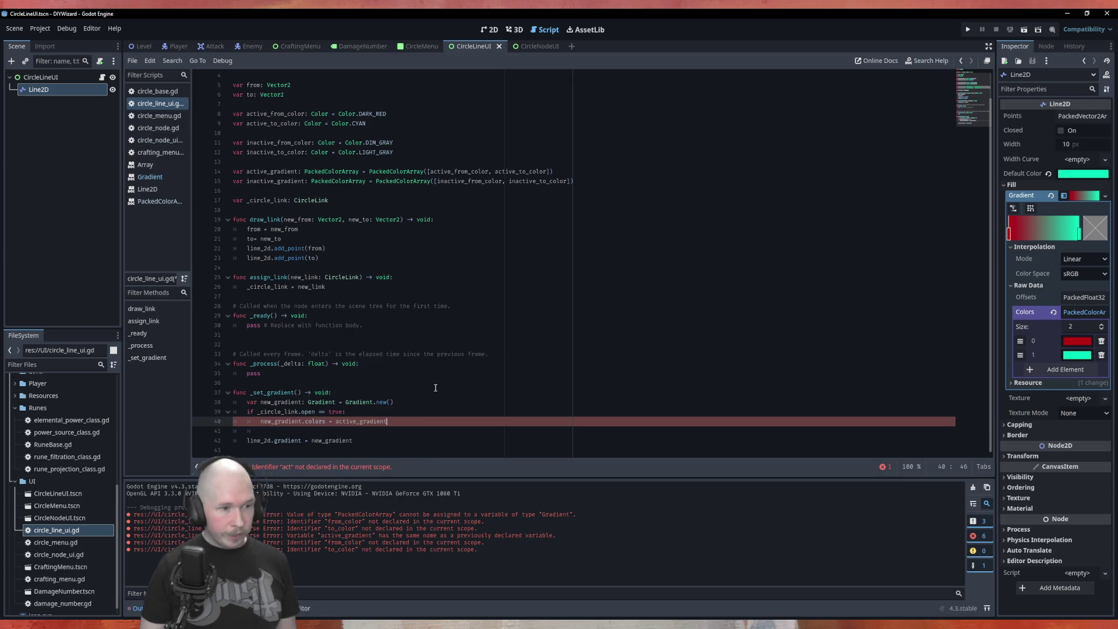
# Add an else: branch containing a copy of the active_gradient colors assignment.
pyautogui.press('Down')
pyautogui.write('e')
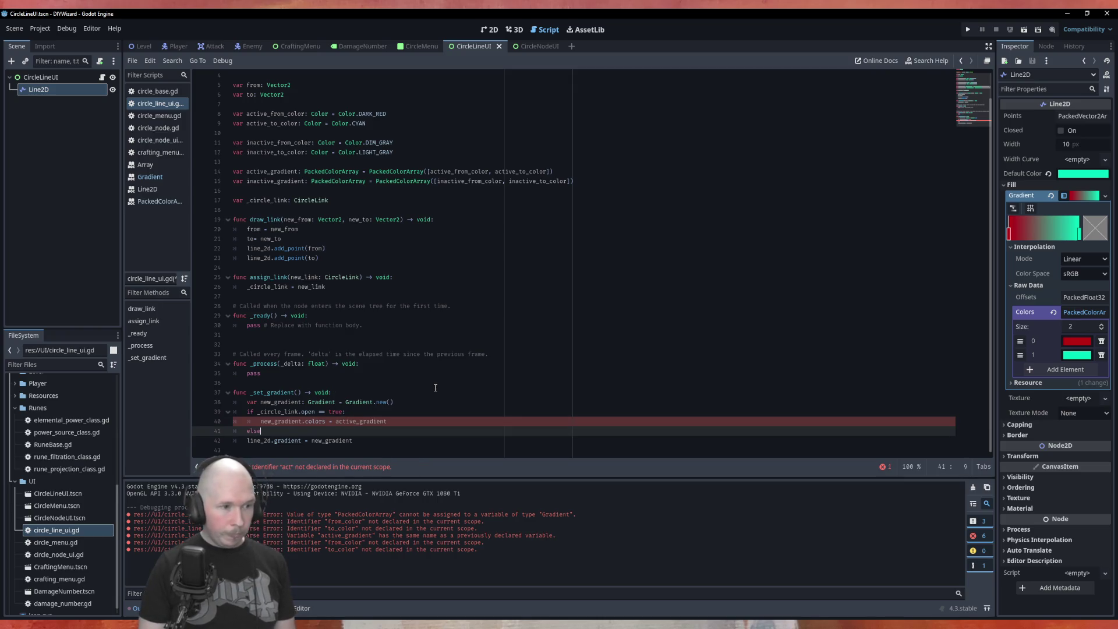
pyautogui.write('lse:')
pyautogui.press('Return')
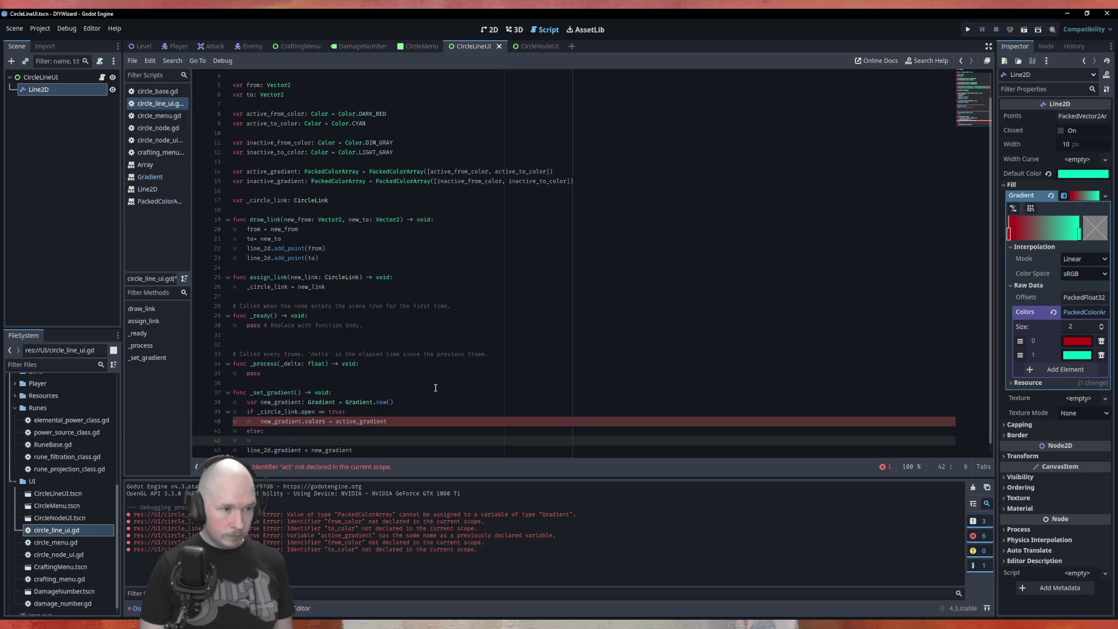
pyautogui.press('Up')
pyautogui.press('Up')
pyautogui.hotkey('ctrl', 'c')
pyautogui.press('Down')
pyautogui.press('Down')
pyautogui.hotkey('ctrl', 'v')
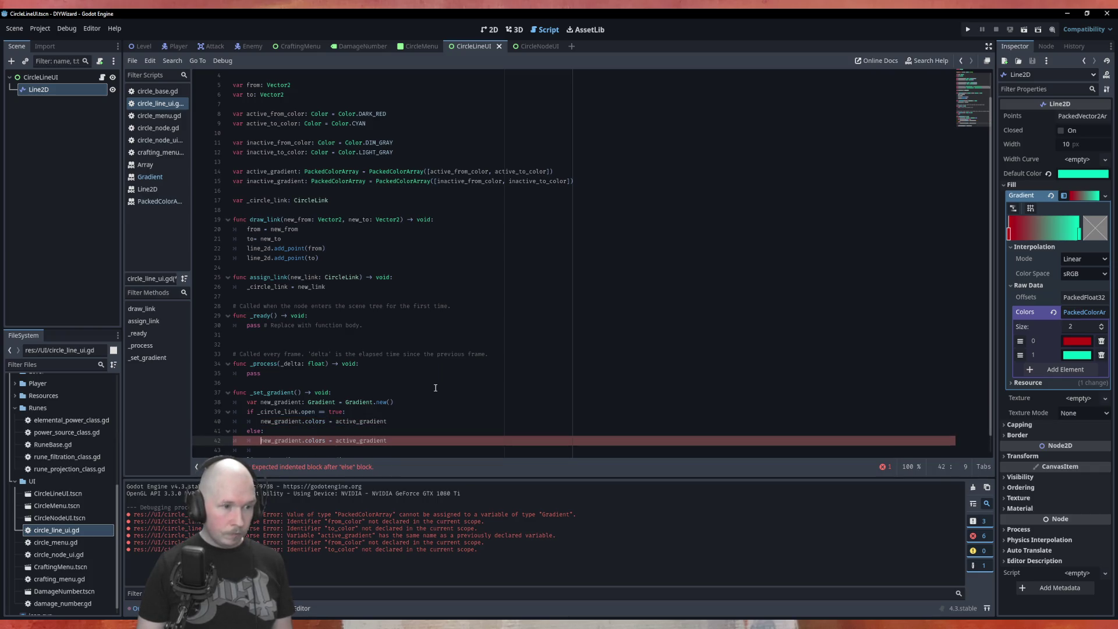
pyautogui.hotkey('ctrl', 'Right')
pyautogui.hotkey('ctrl', 'Right')
pyautogui.hotkey('ctrl', 'Right')
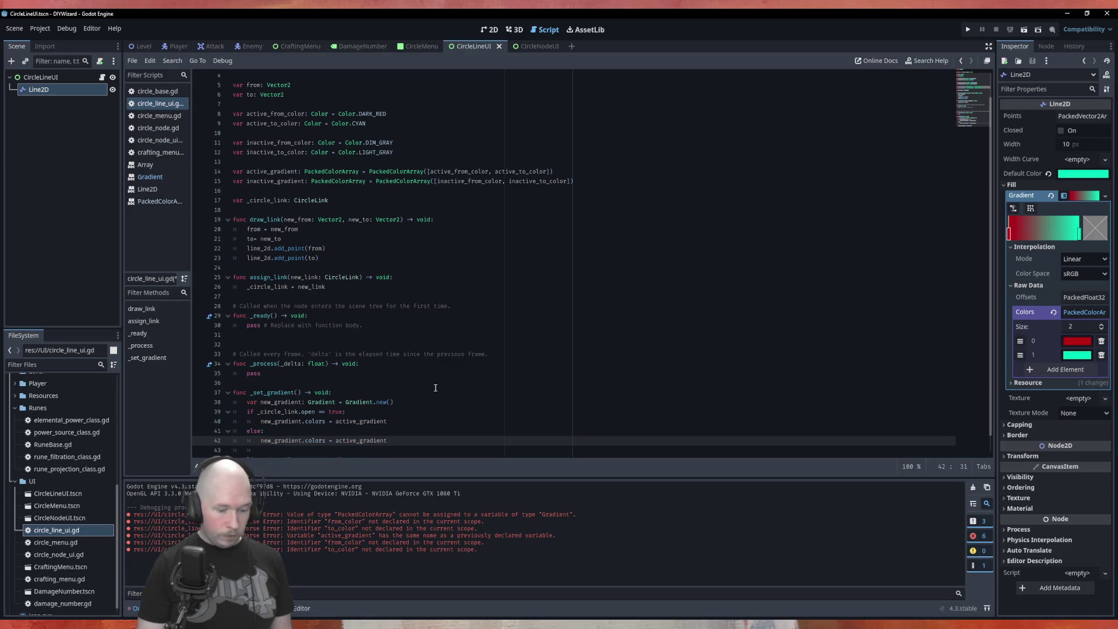
# Delete the line_2d.gradient = new_gradient line and save circle_line_ui.gd.
pyautogui.write('in')
pyautogui.click(524, 315)
pyautogui.scroll(-1, 345, 450)
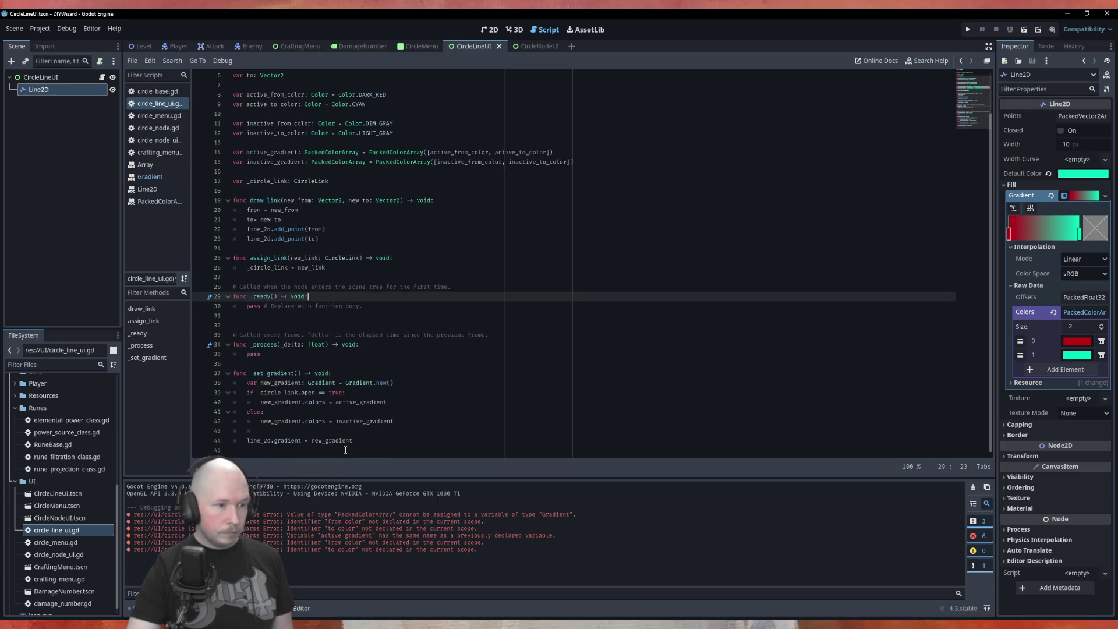
pyautogui.moveTo(353, 440); pyautogui.dragTo(223, 431)
pyautogui.press('BackSpace')
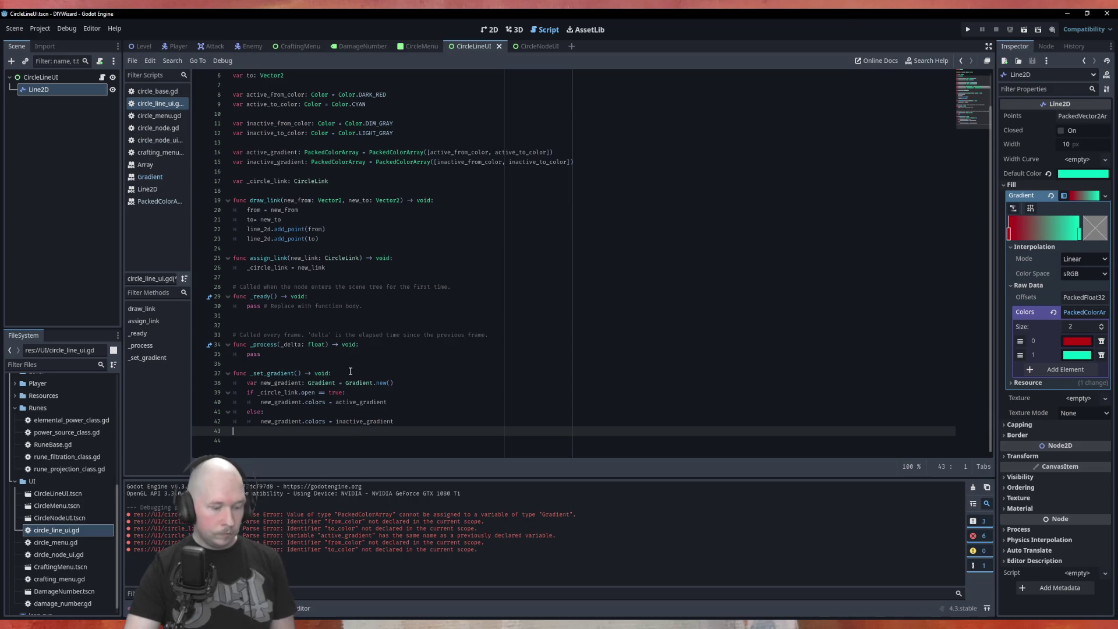
pyautogui.hotkey('ctrl', 's')
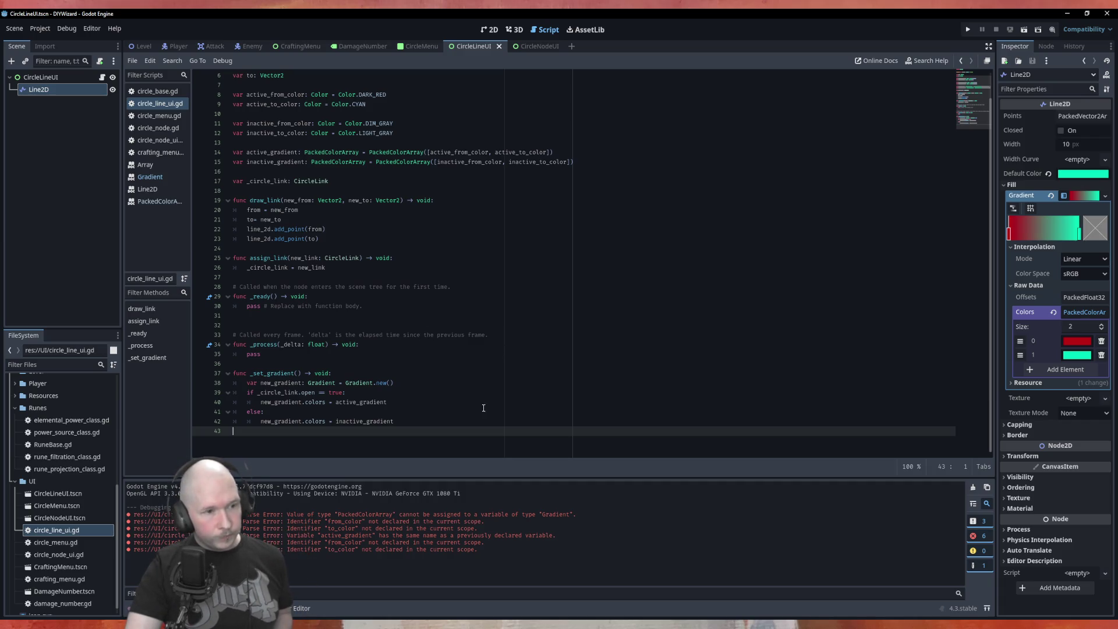
# Start a new function declaration at the script end, then erase it.
pyautogui.press('Return')
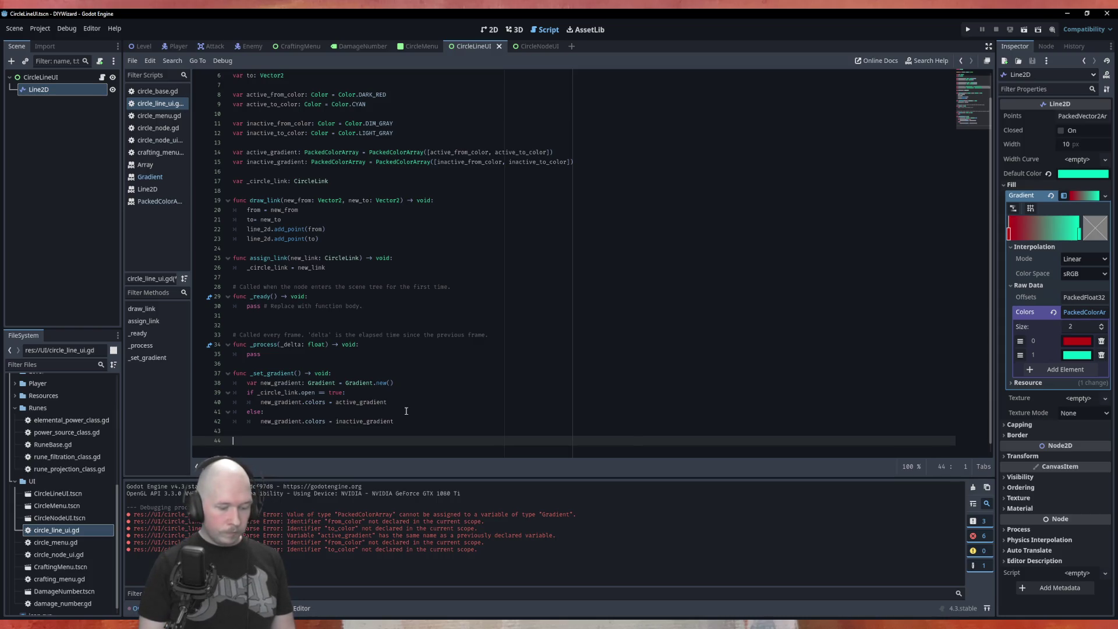
pyautogui.write('func _')
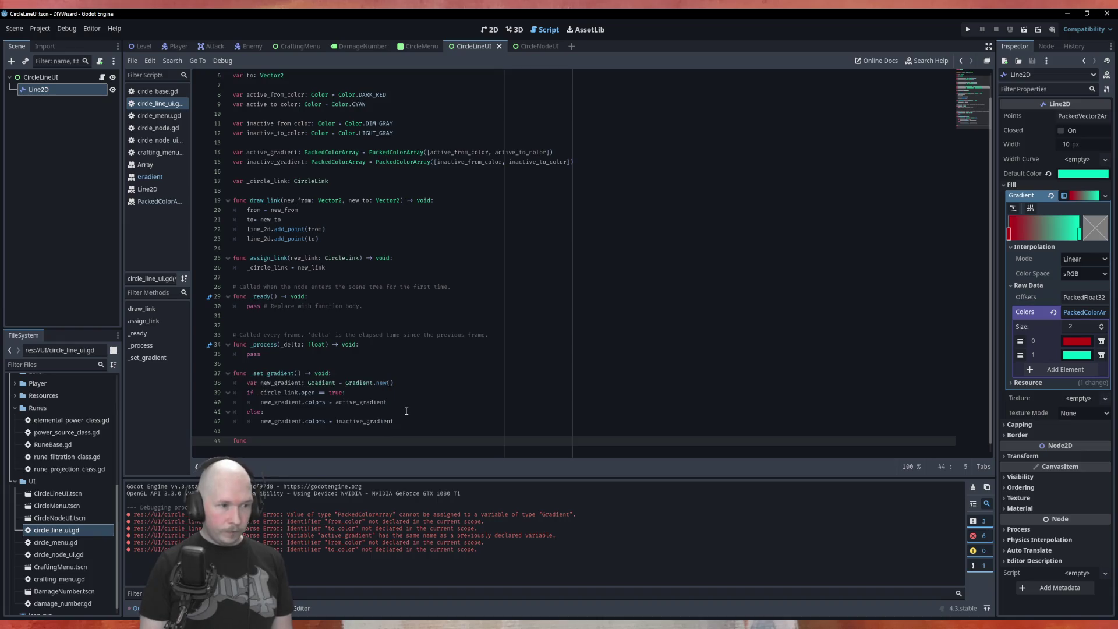
pyautogui.write('if')
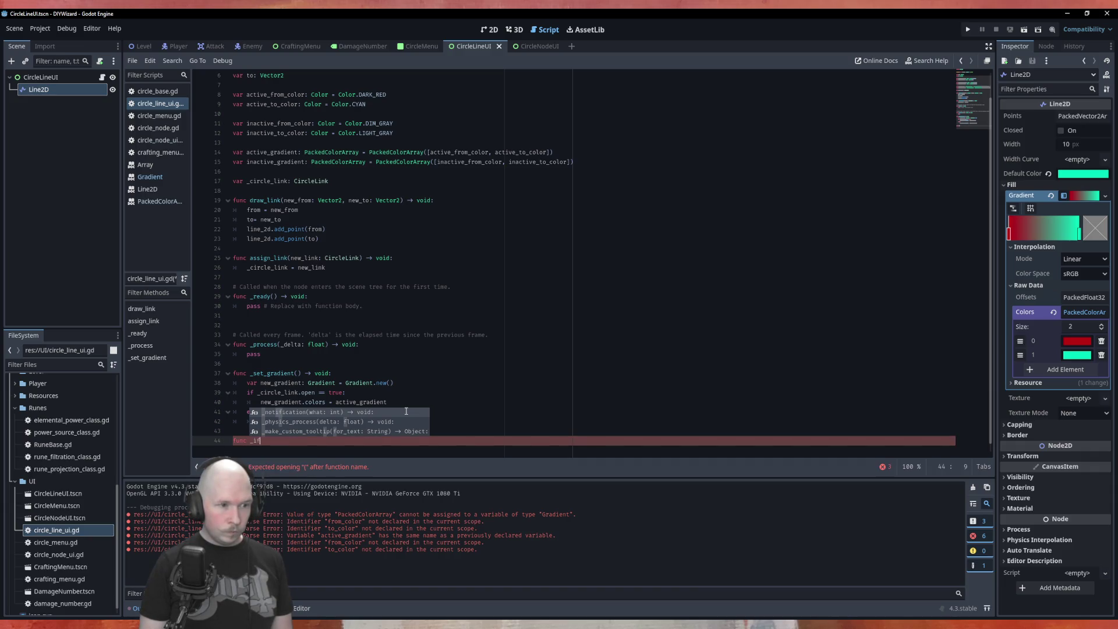
pyautogui.press('BackSpace')
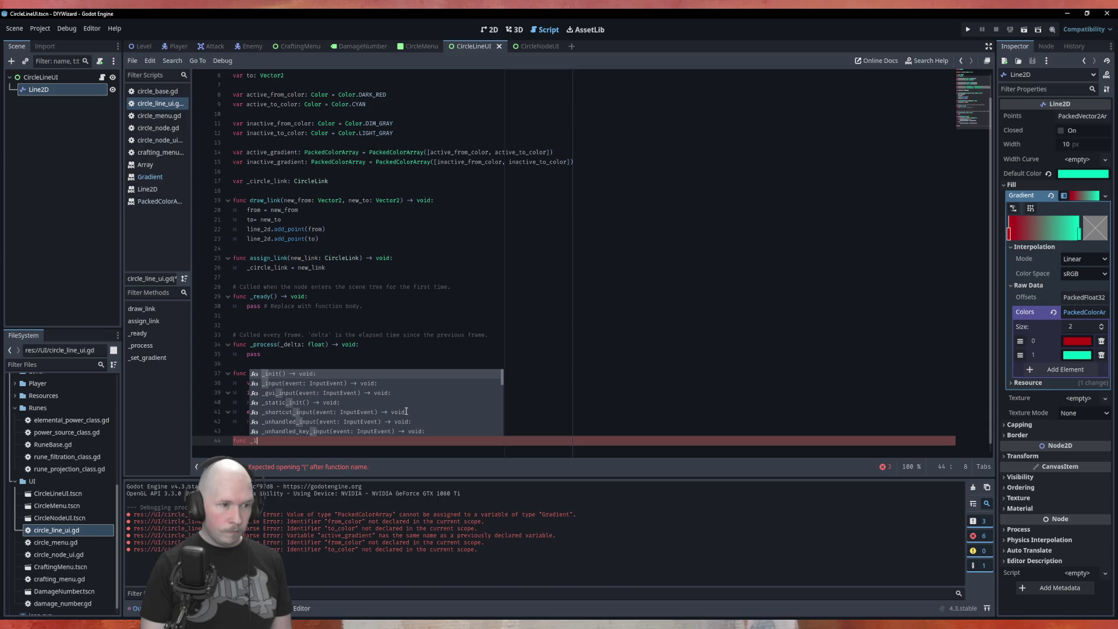
pyautogui.press('BackSpace')
pyautogui.press('BackSpace')
pyautogui.press('BackSpace')
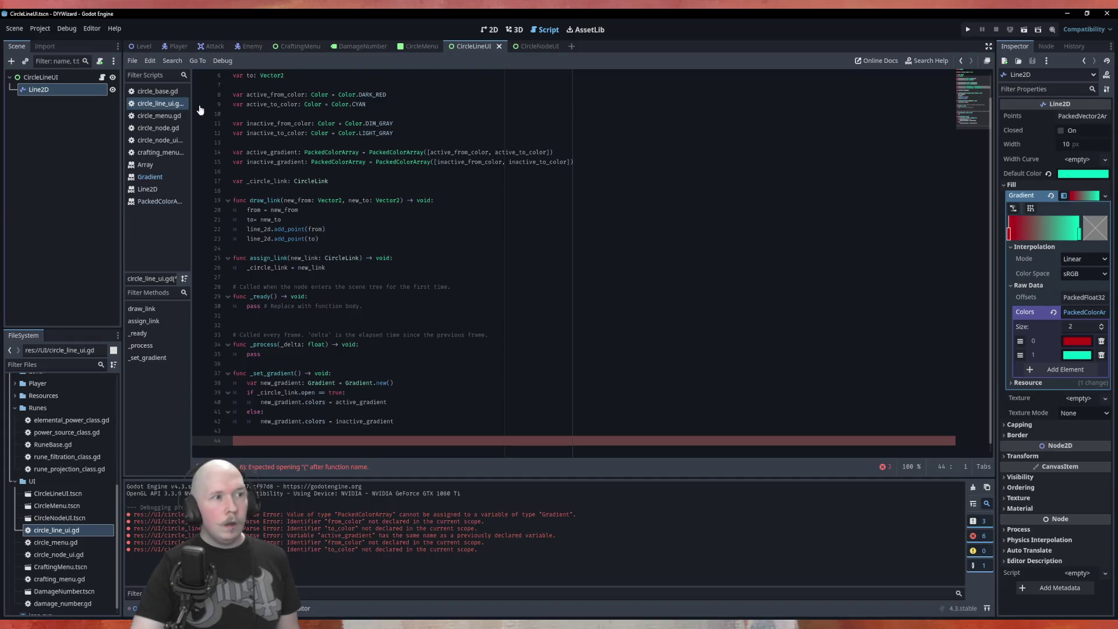
# Connect CircleLineUI's mouse_entered signal to a new _on_mouse_entered handler.
pyautogui.click(57, 77)
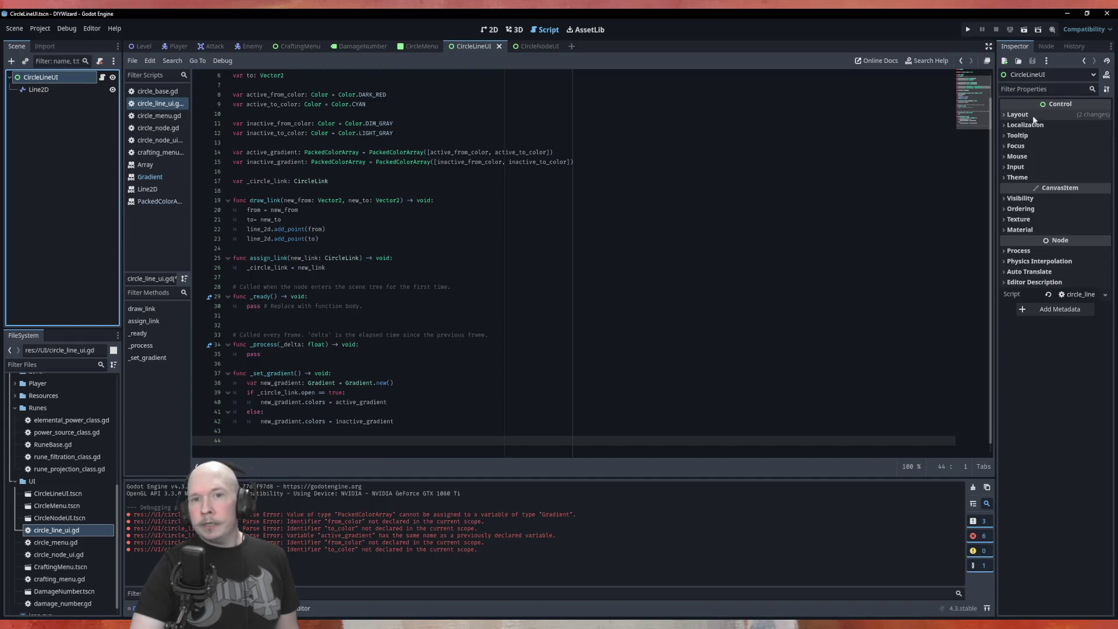
pyautogui.click(1047, 47)
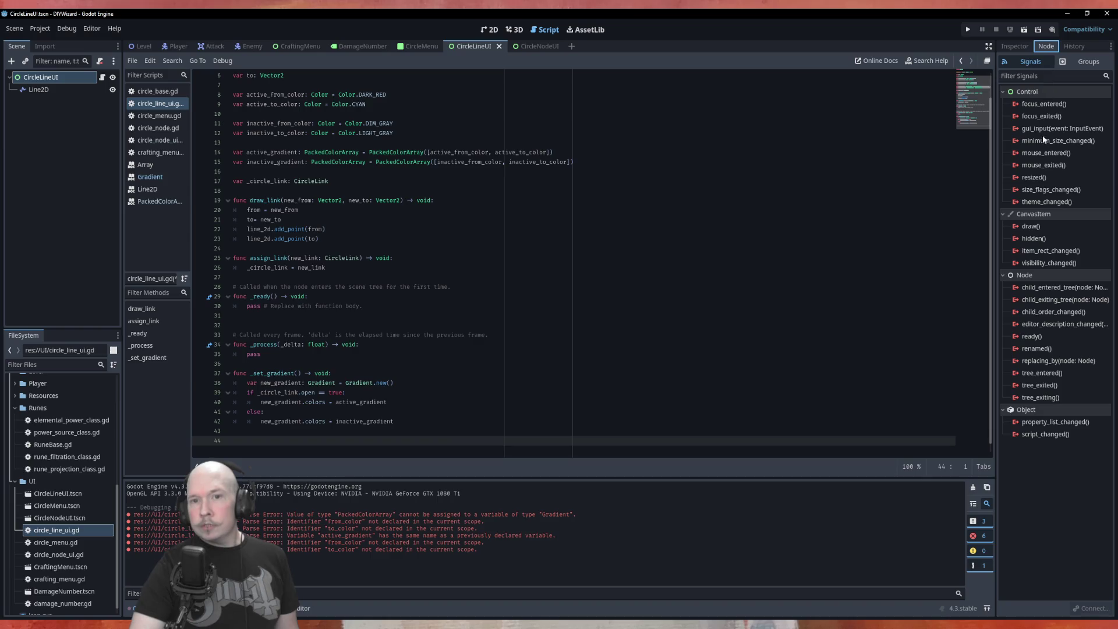
pyautogui.doubleClick(1045, 153)
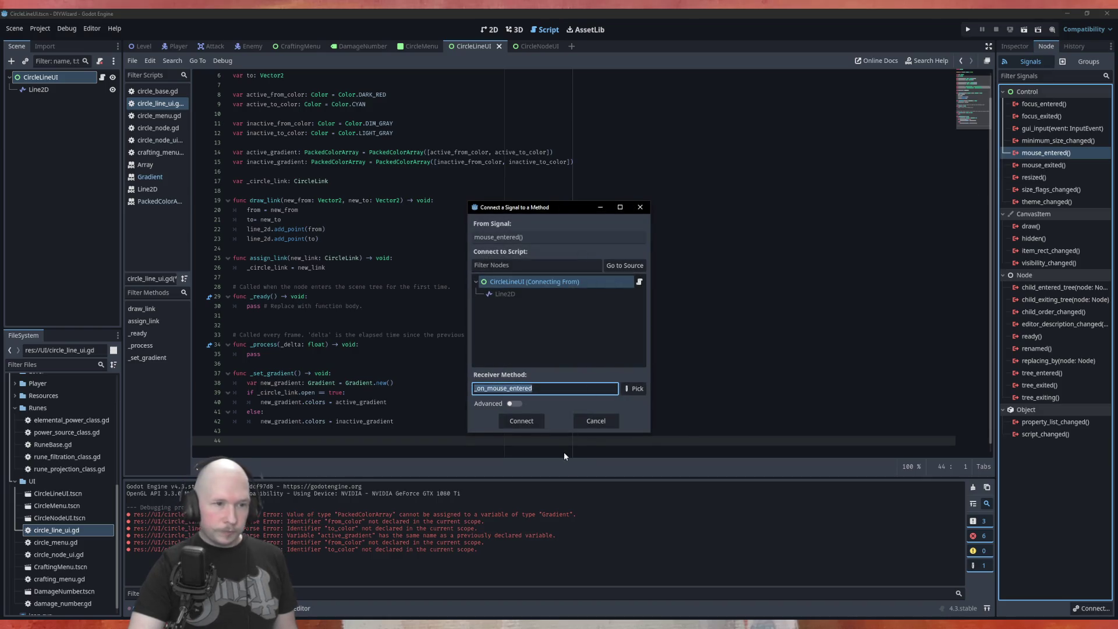
pyautogui.click(522, 420)
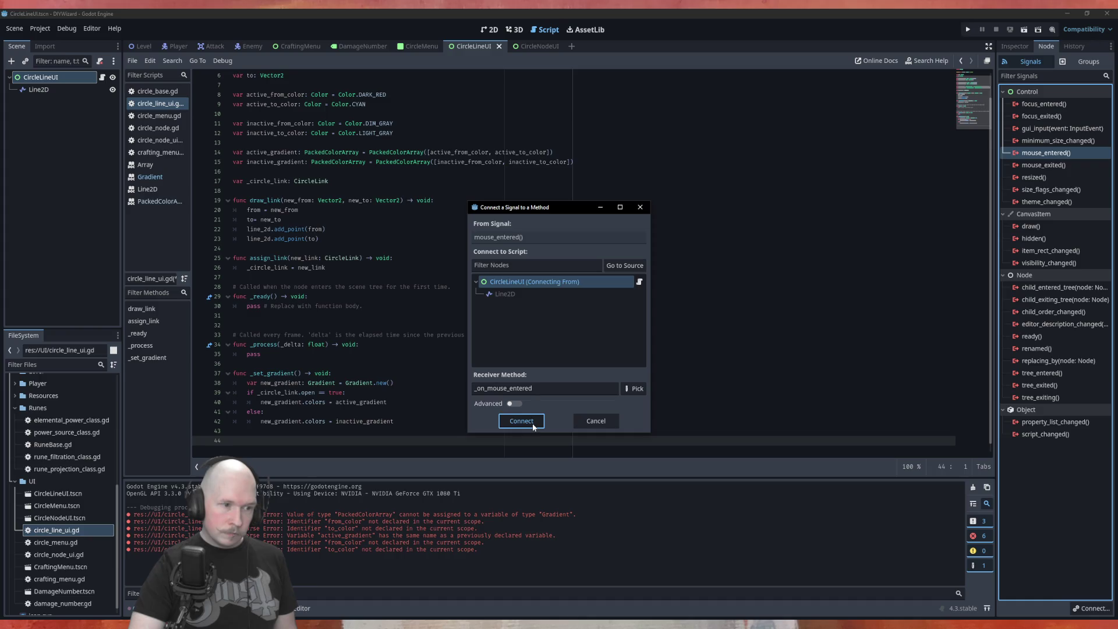
# Make _on_mouse_entered print "MOUSE ON THE LINE", save, and run the CircleMenu scene.
pyautogui.click(419, 431)
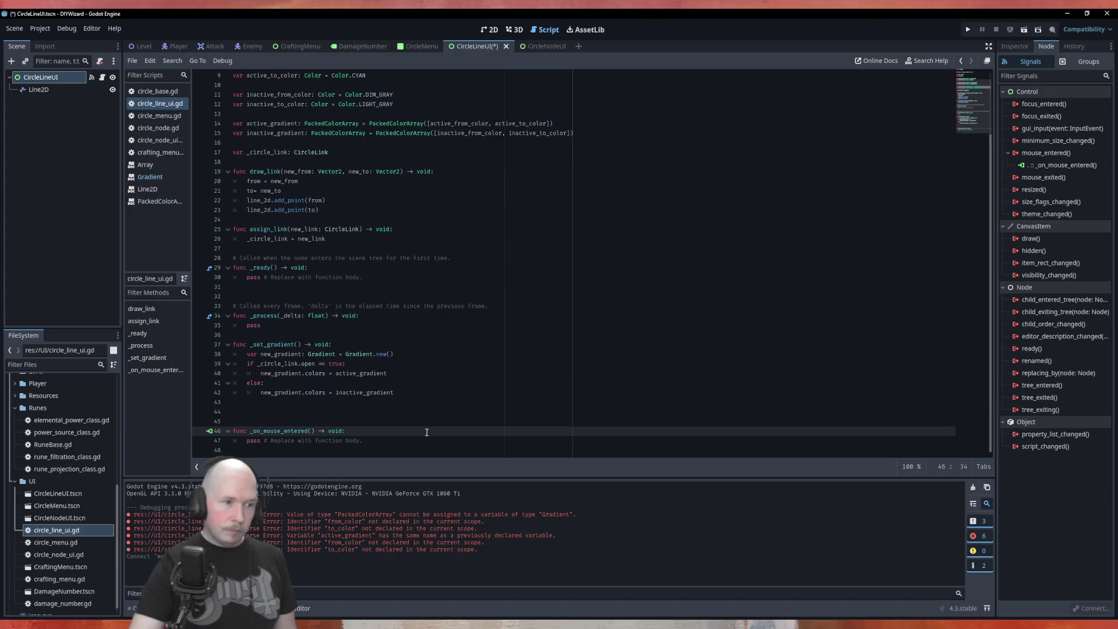
pyautogui.press('Return')
pyautogui.write('print')
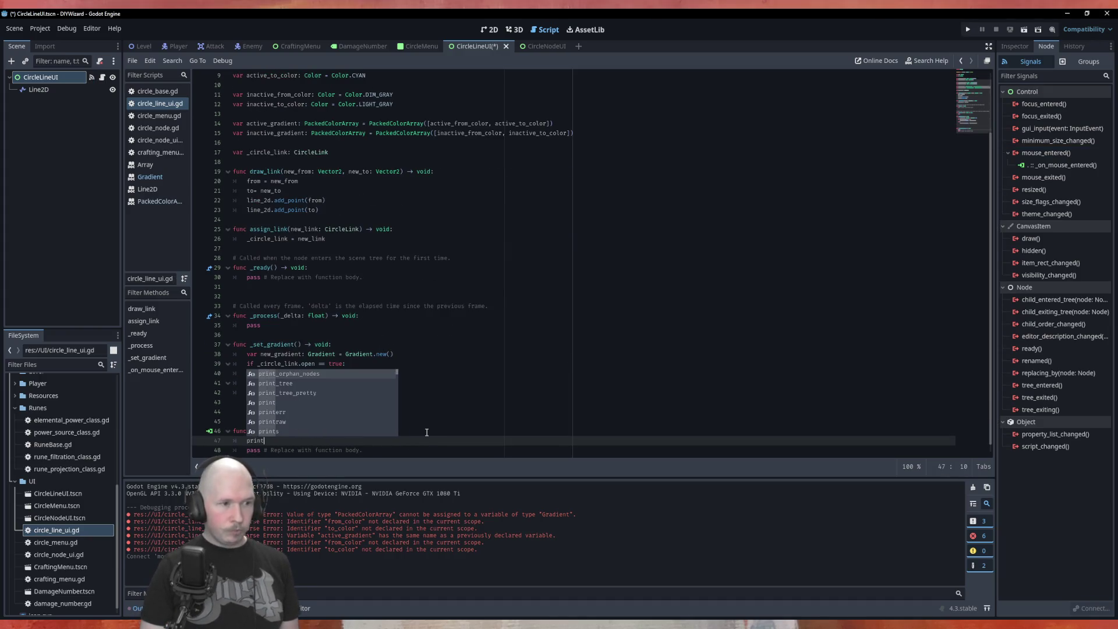
pyautogui.write('("')
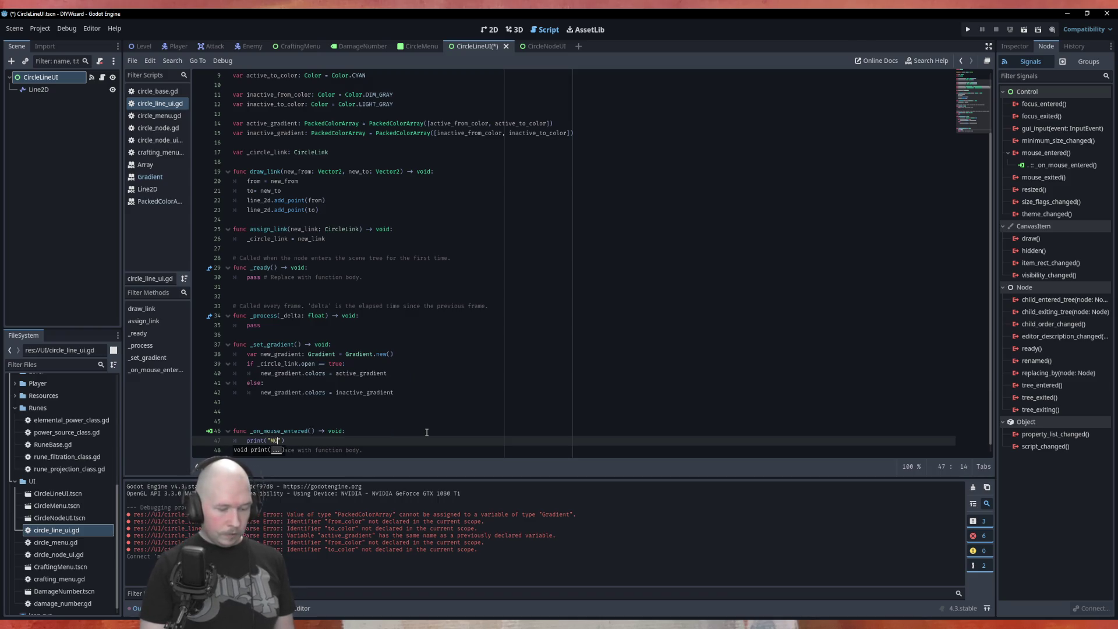
pyautogui.write('MOUSE ON THE LINE')
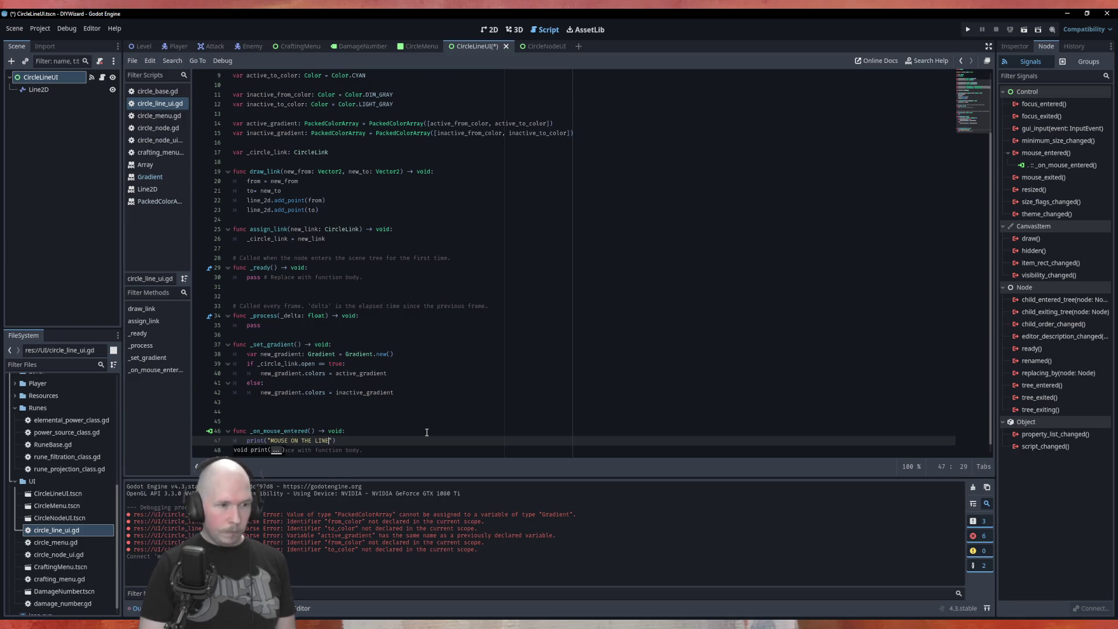
pyautogui.hotkey('ctrl', 's')
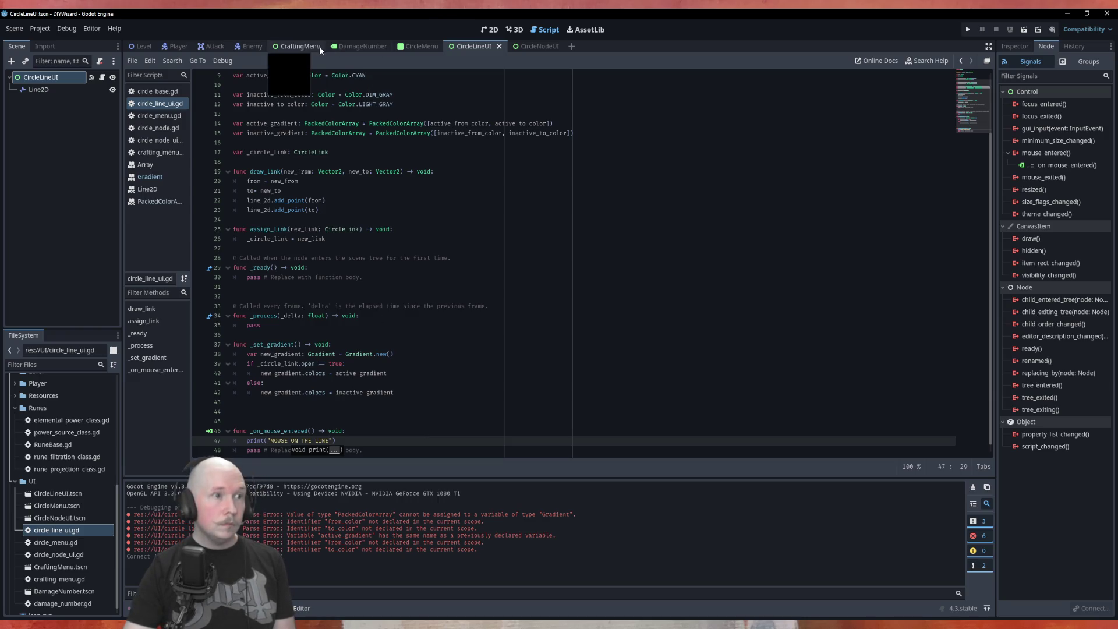
pyautogui.click(418, 46)
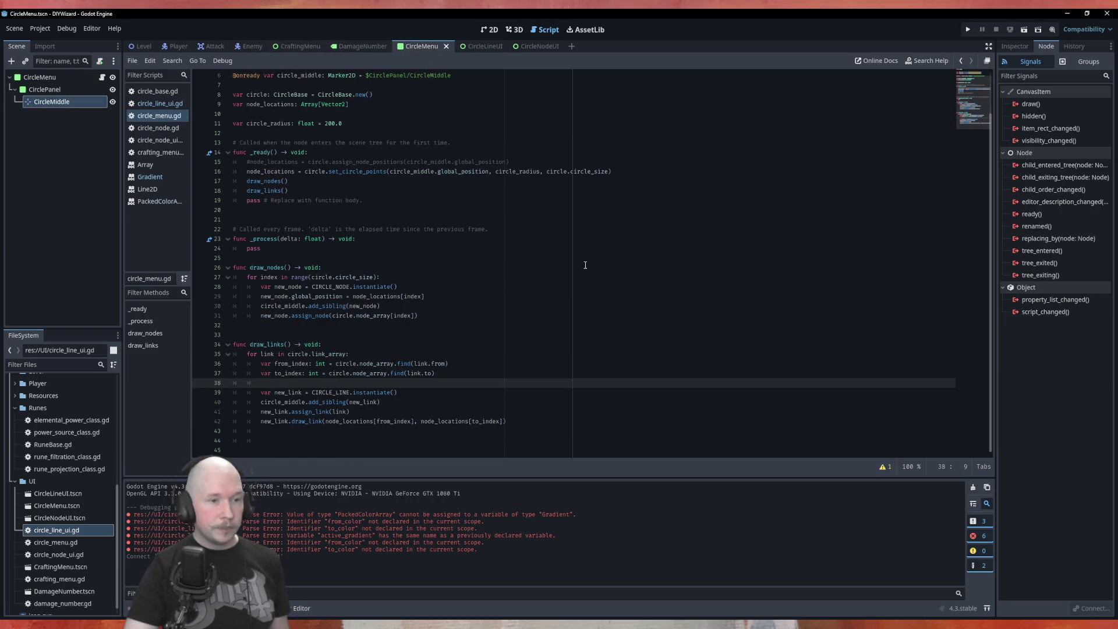
pyautogui.press('F6')
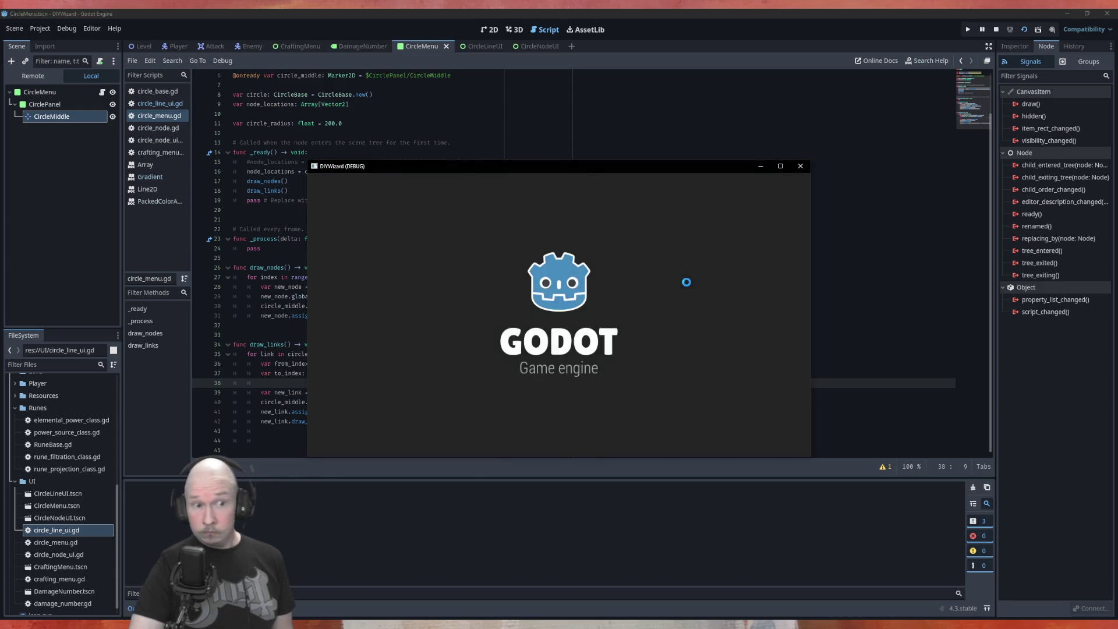
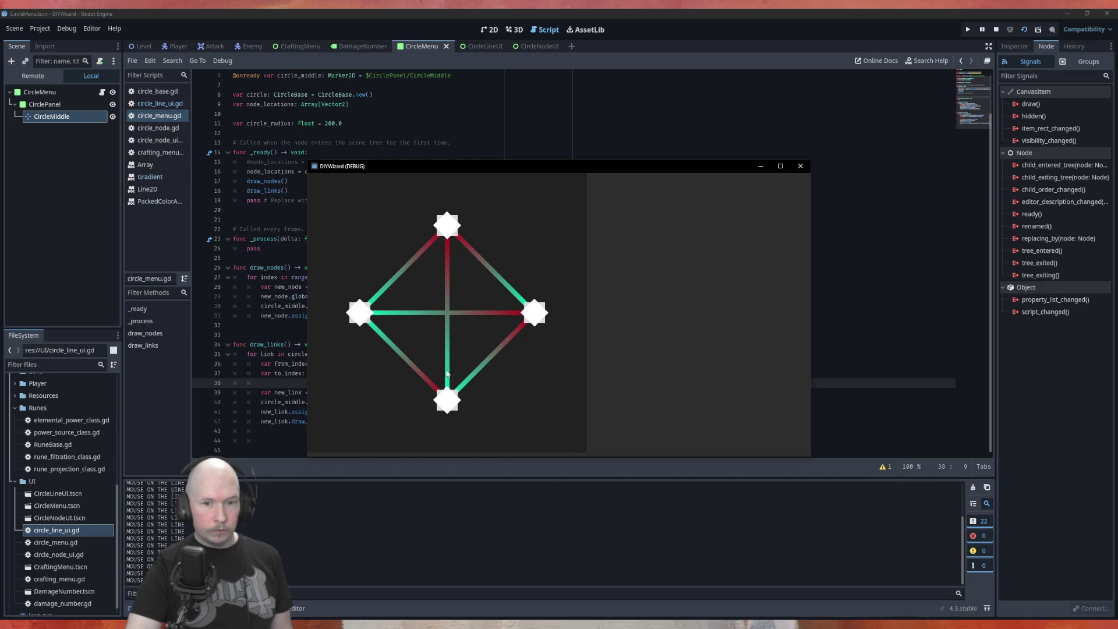
# Close the running test game and return to the CircleLineUI scene.
pyautogui.click(800, 167)
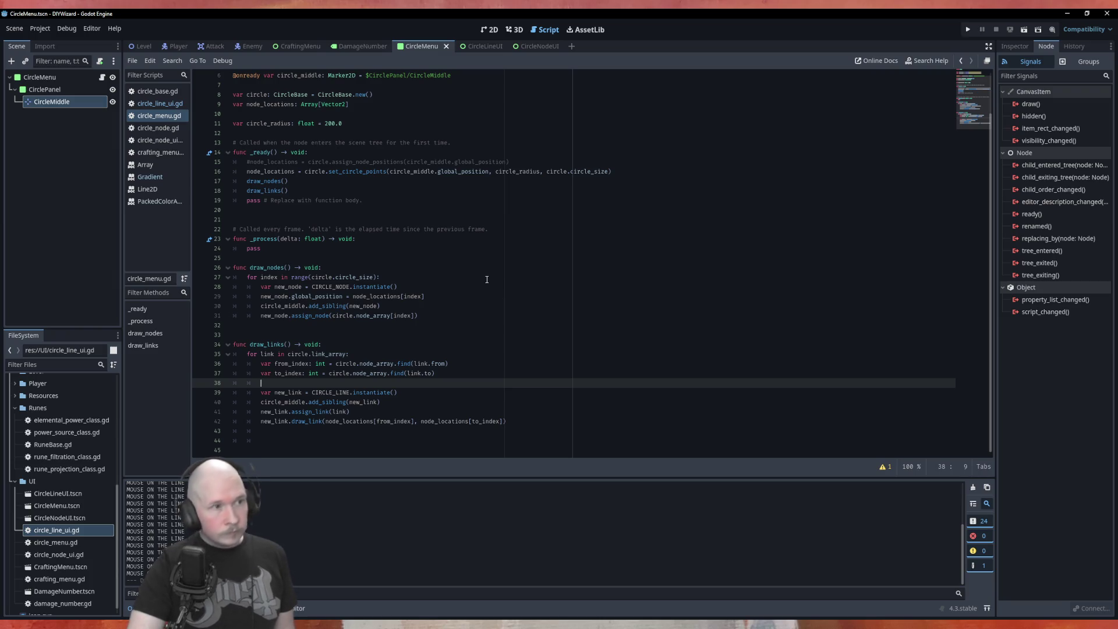
pyautogui.click(488, 46)
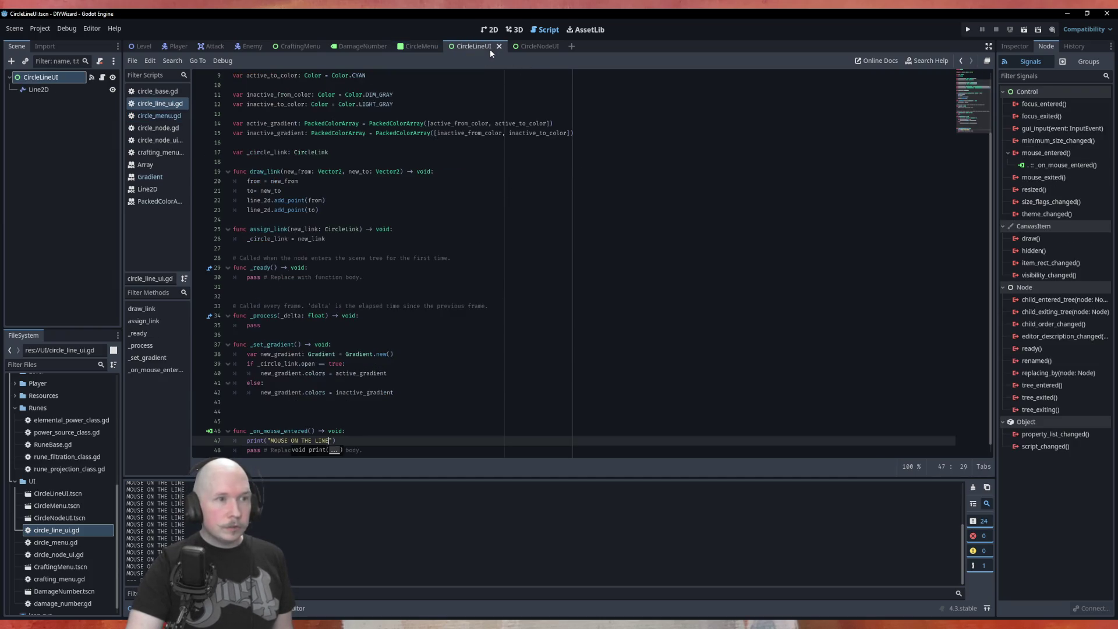
# Create a Control node as a child of Line2D, choosing Control from the Create New Node list.
pyautogui.rightClick(58, 93)
pyautogui.click(90, 117)
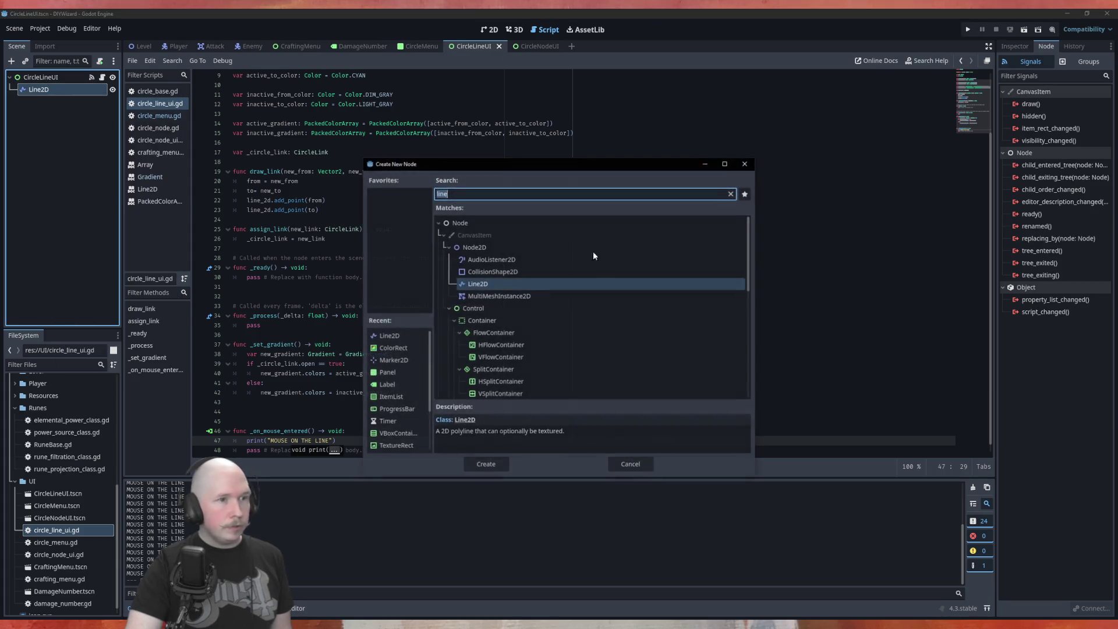
pyautogui.click(484, 321)
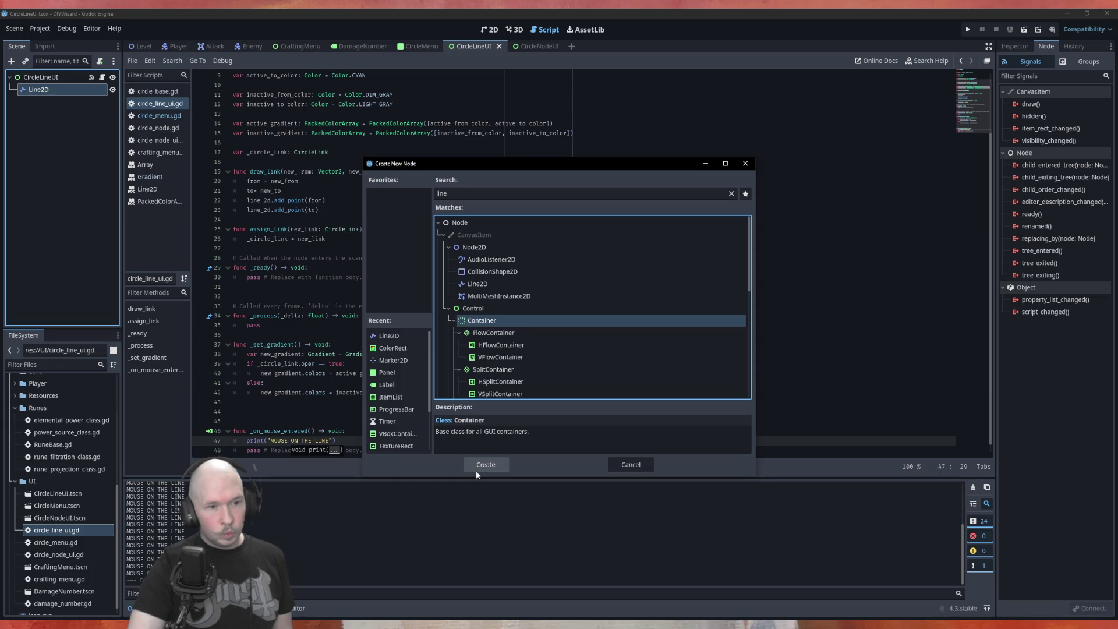
pyautogui.scroll(-3, 565, 386)
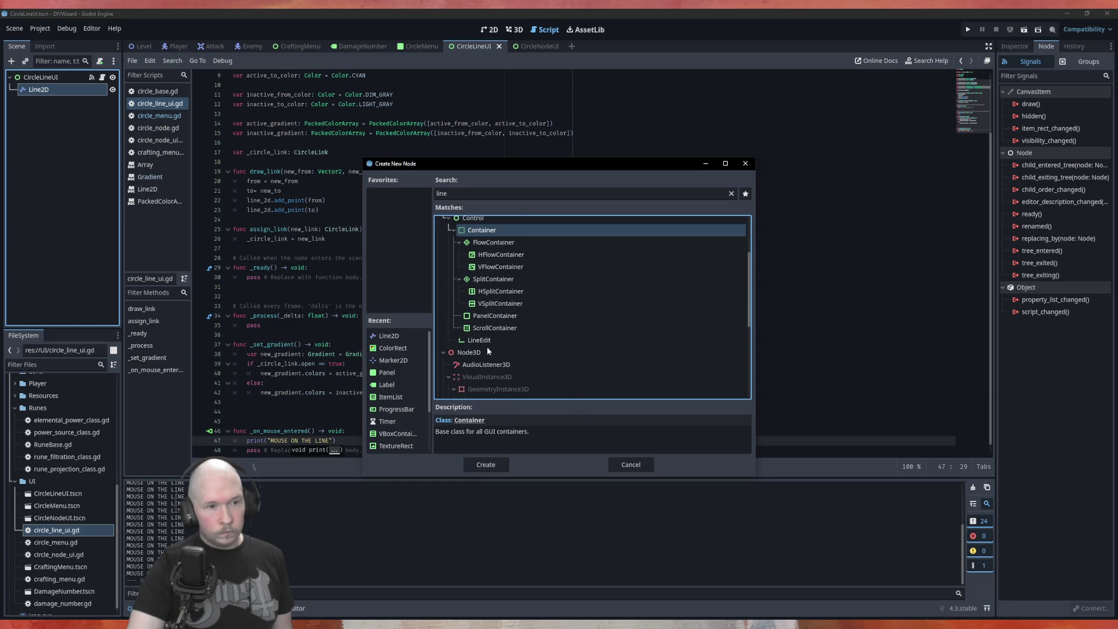
pyautogui.click(487, 344)
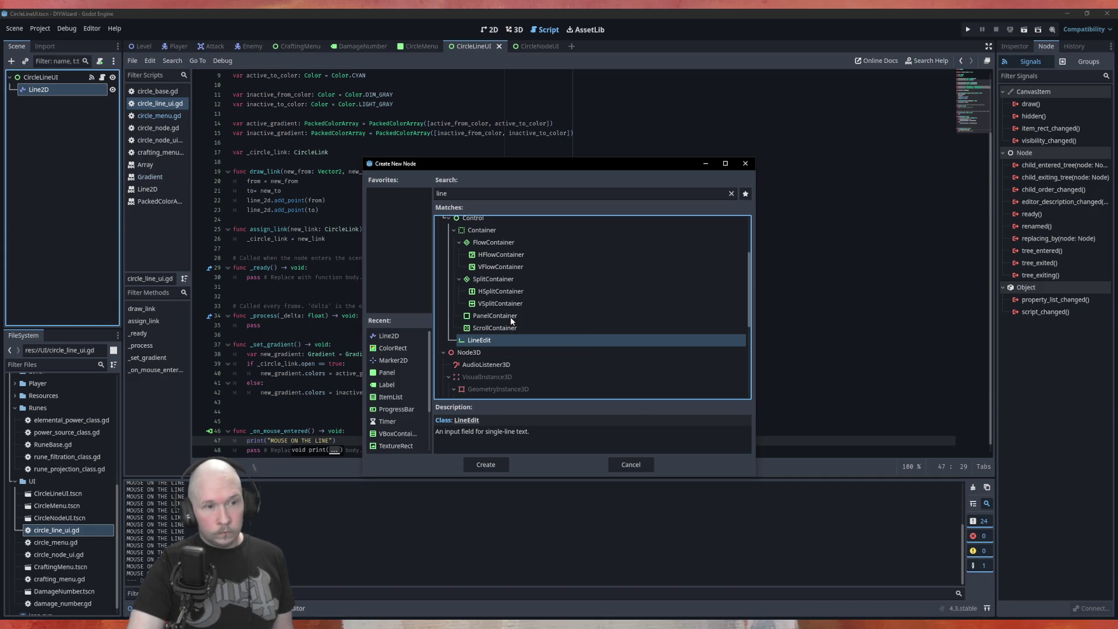
pyautogui.scroll(2, 512, 320)
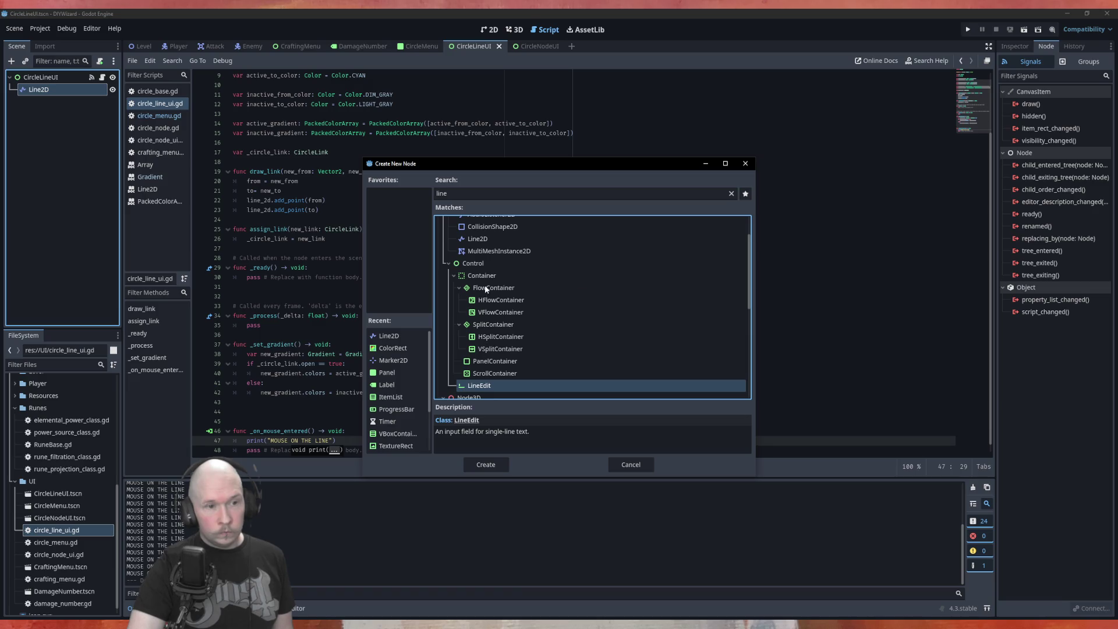
pyautogui.click(485, 286)
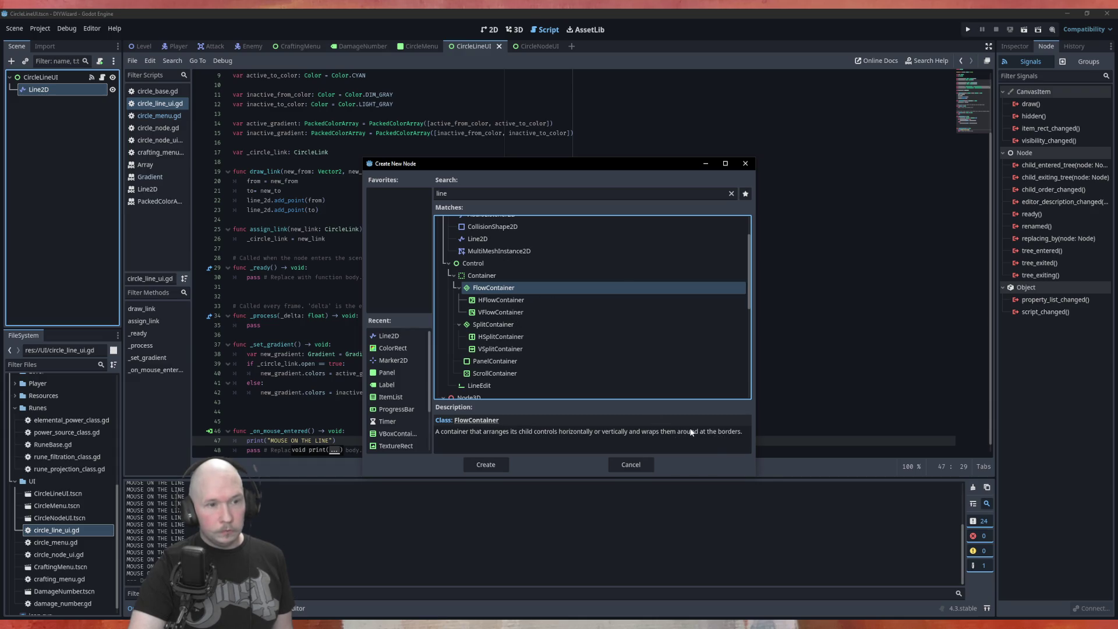
pyautogui.scroll(-1, 525, 331)
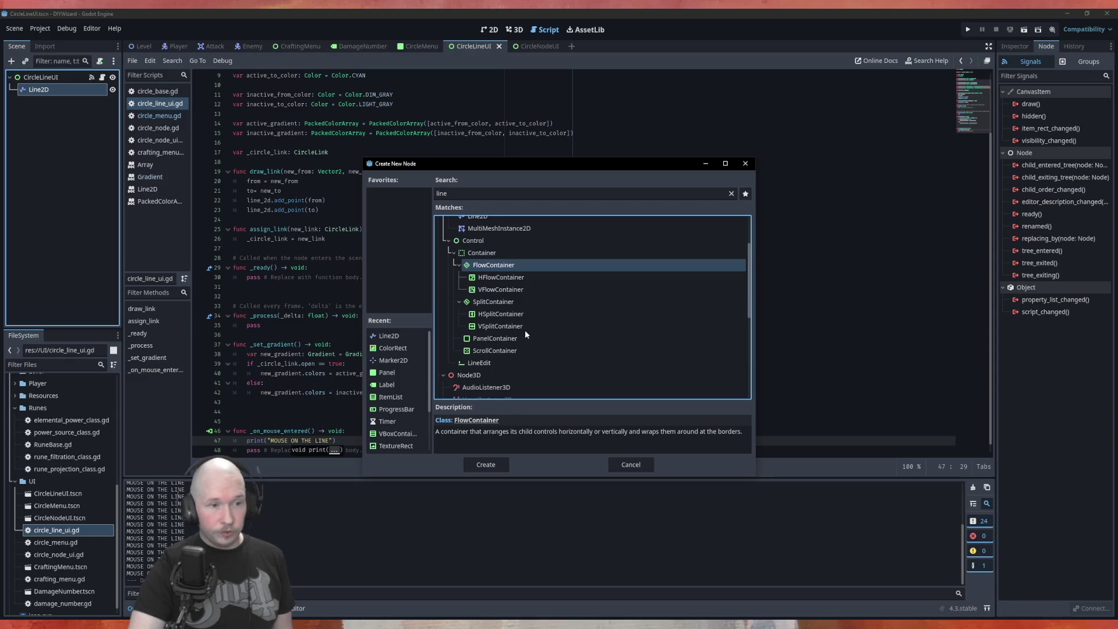
pyautogui.scroll(-3, 527, 349)
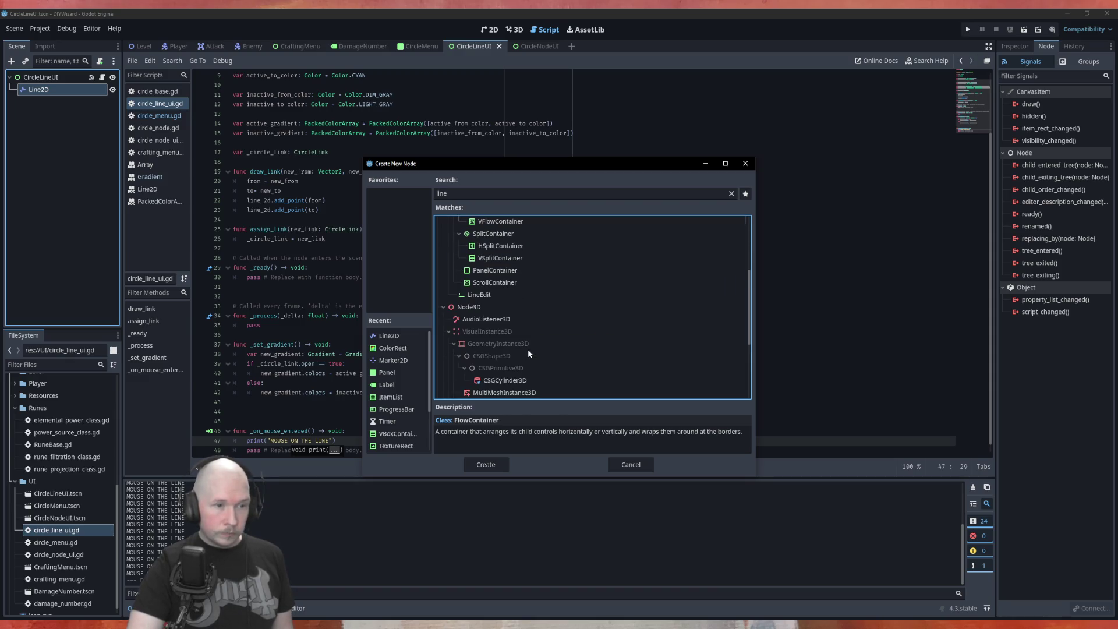
pyautogui.scroll(3, 528, 348)
pyautogui.click(451, 276)
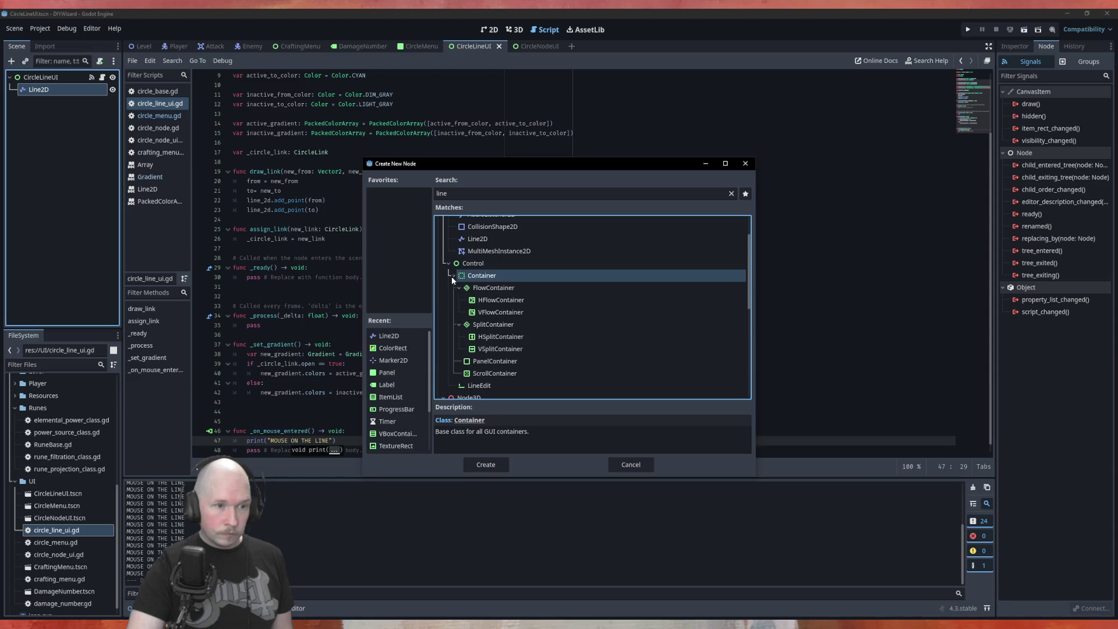
pyautogui.click(469, 263)
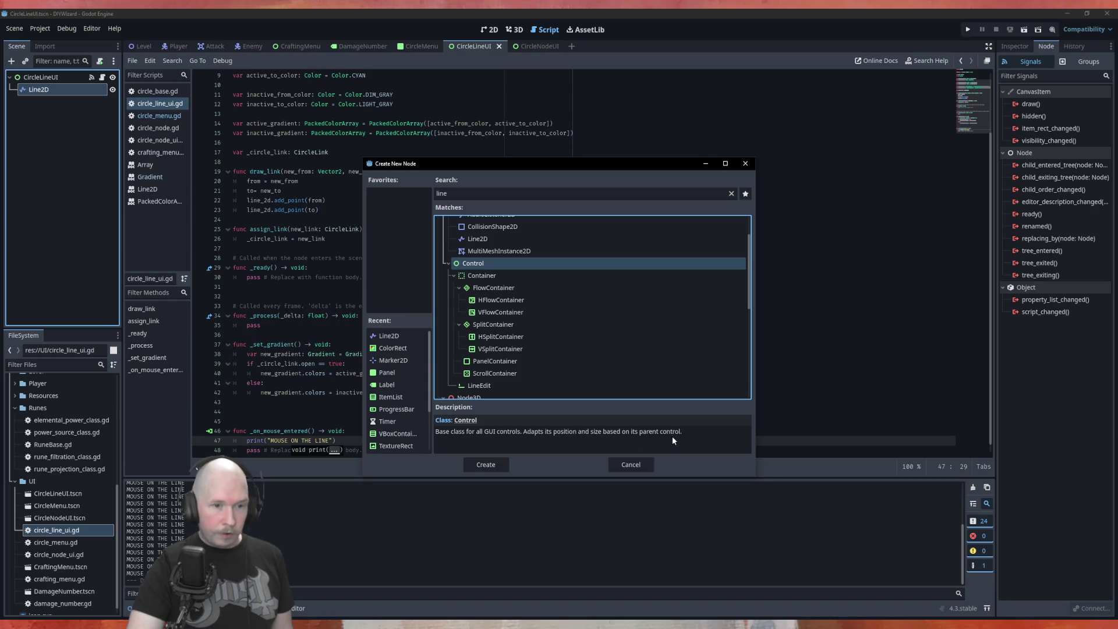
pyautogui.click(489, 463)
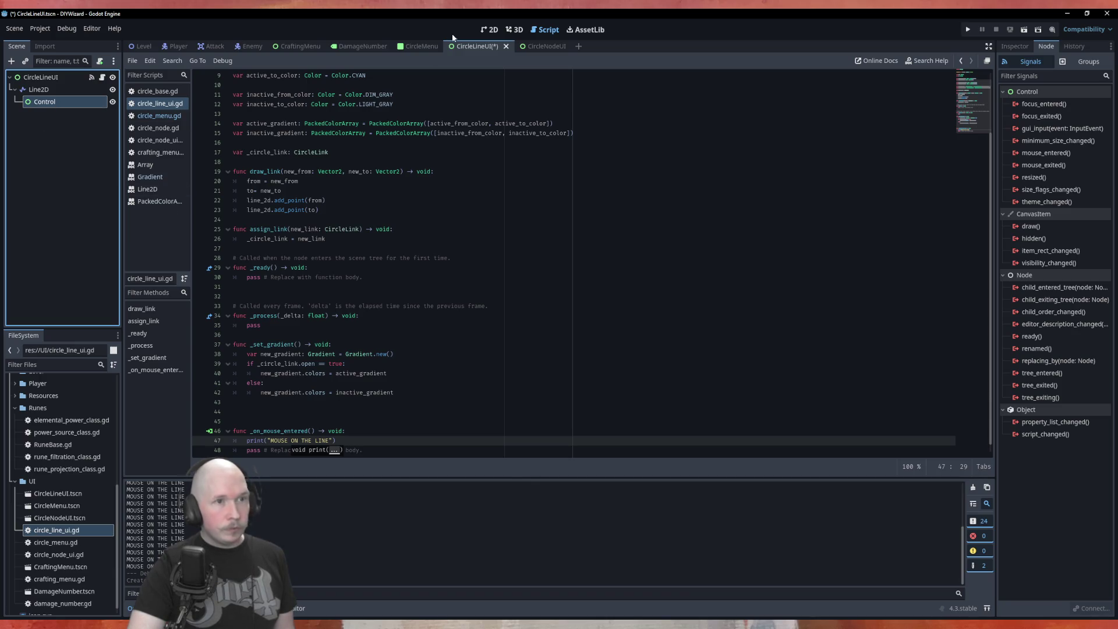
# Turn on horizontal and vertical Expand sizing for the Control node.
pyautogui.click(490, 29)
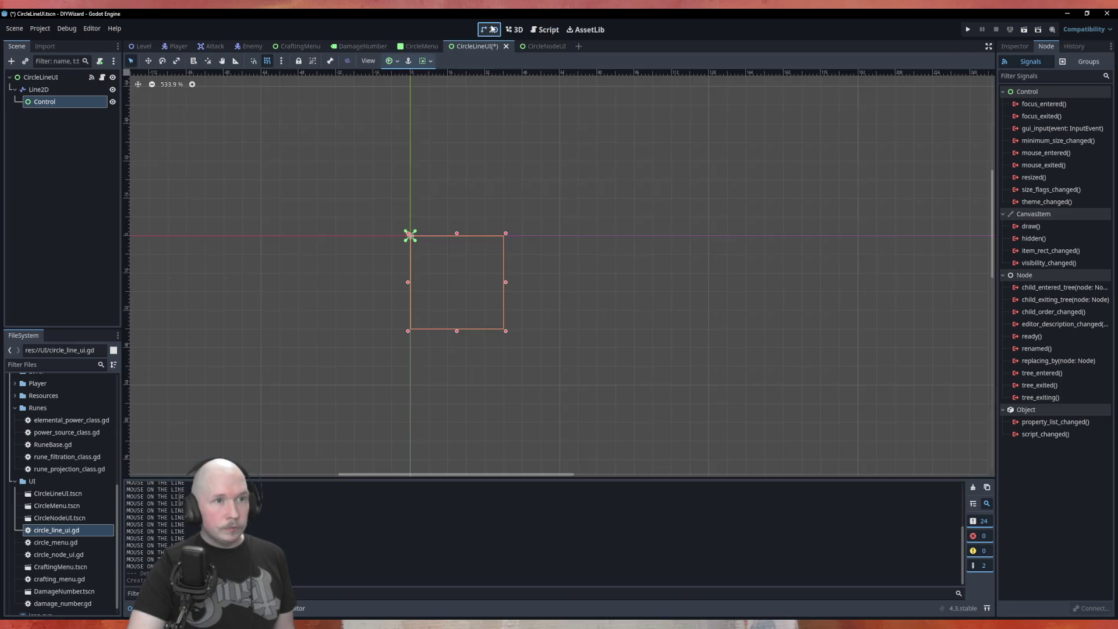
pyautogui.click(425, 61)
pyautogui.click(471, 106)
pyautogui.click(473, 155)
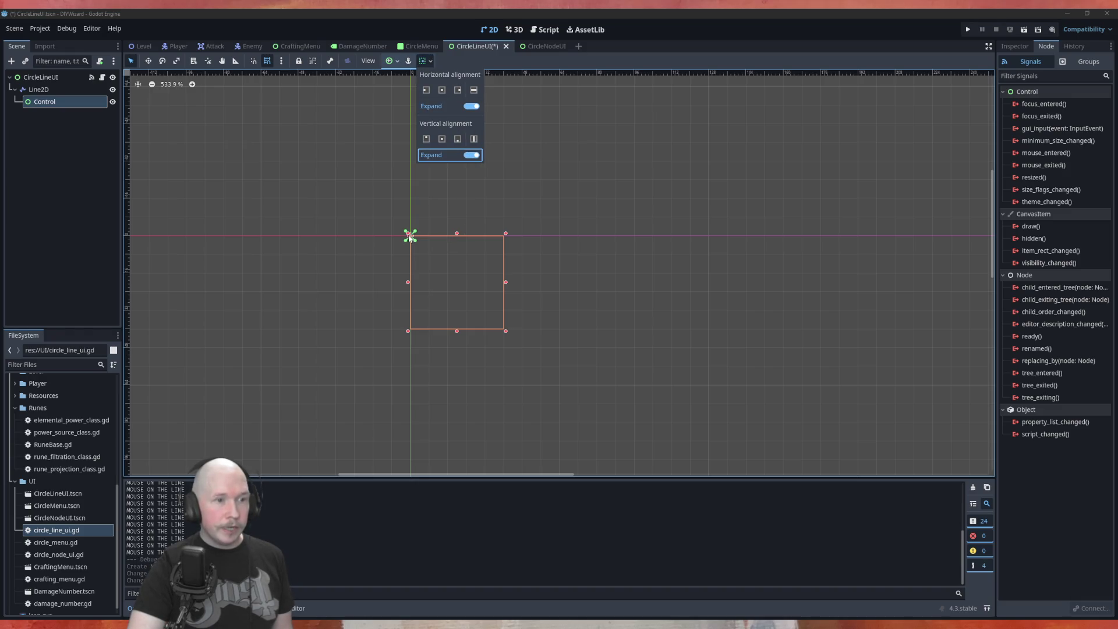
pyautogui.click(56, 80)
# Disconnect the CircleLineUI root's old mouse_entered signal connection.
pyautogui.click(55, 80)
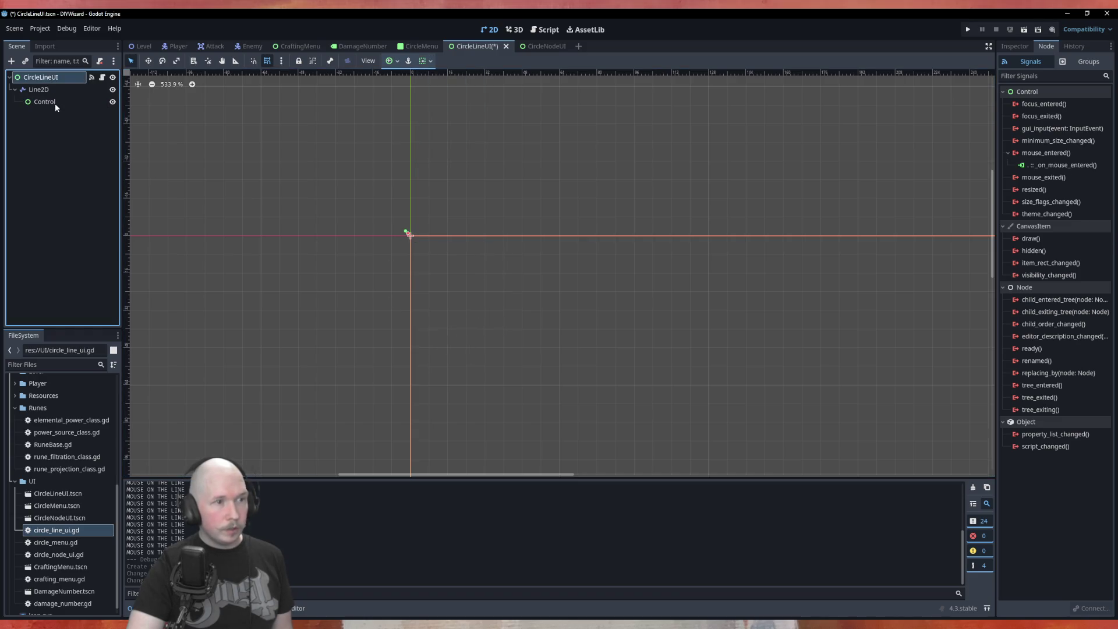
pyautogui.click(50, 102)
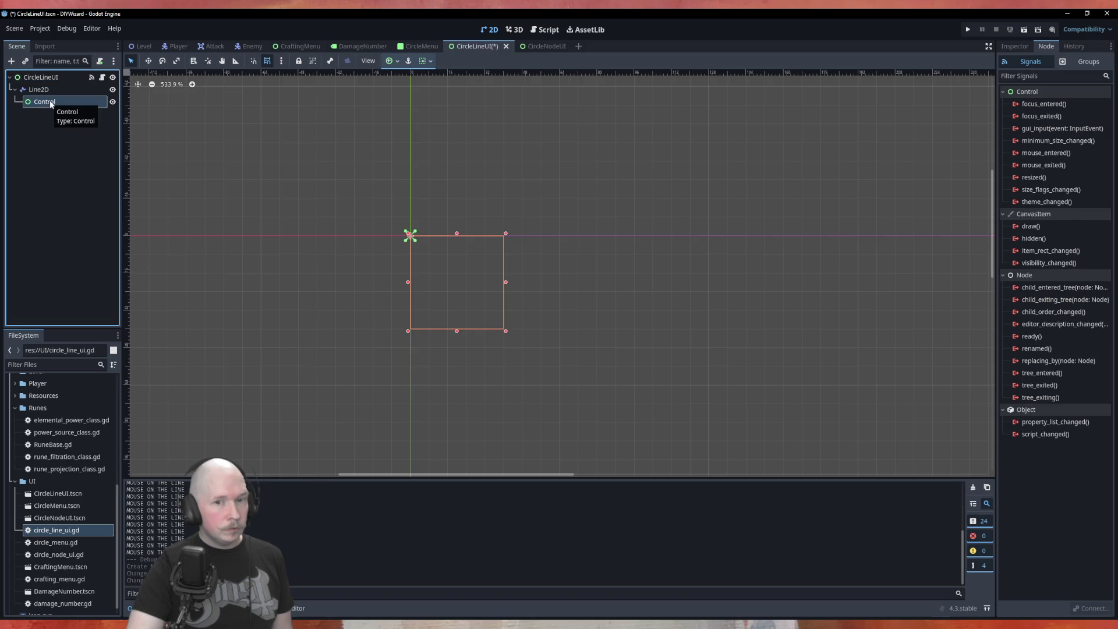
pyautogui.doubleClick(1029, 153)
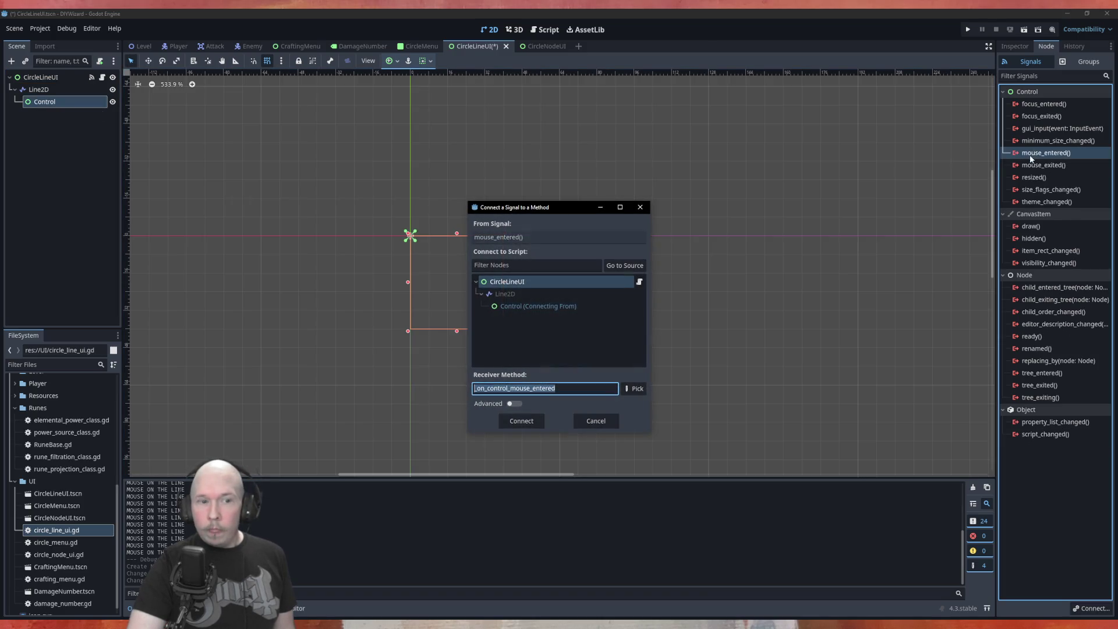
pyautogui.click(522, 421)
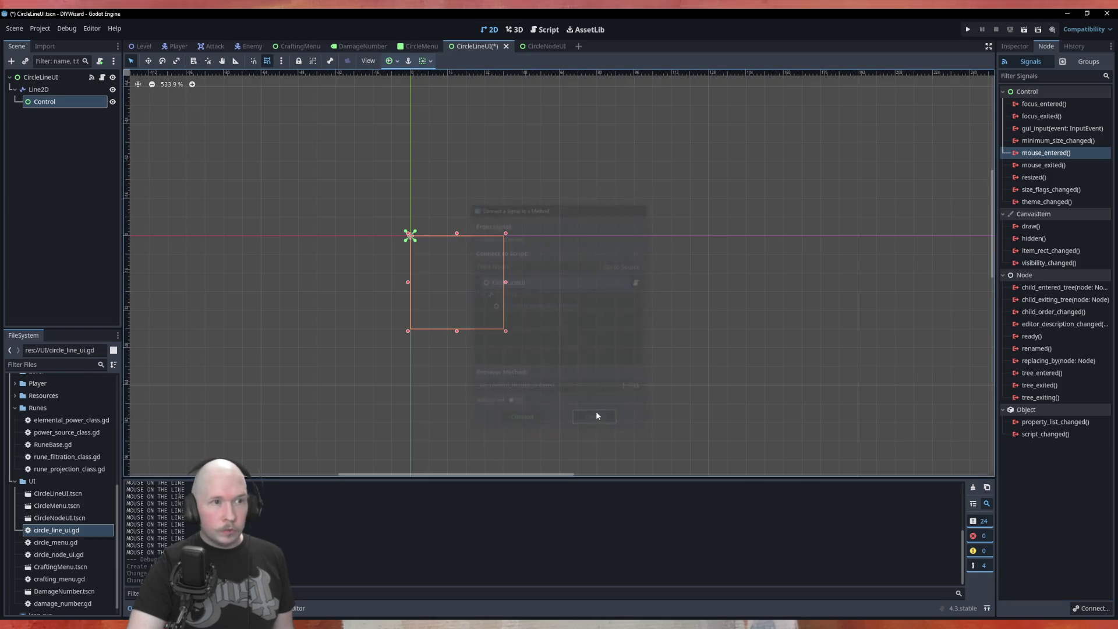
pyautogui.click(43, 78)
pyautogui.rightClick(1042, 163)
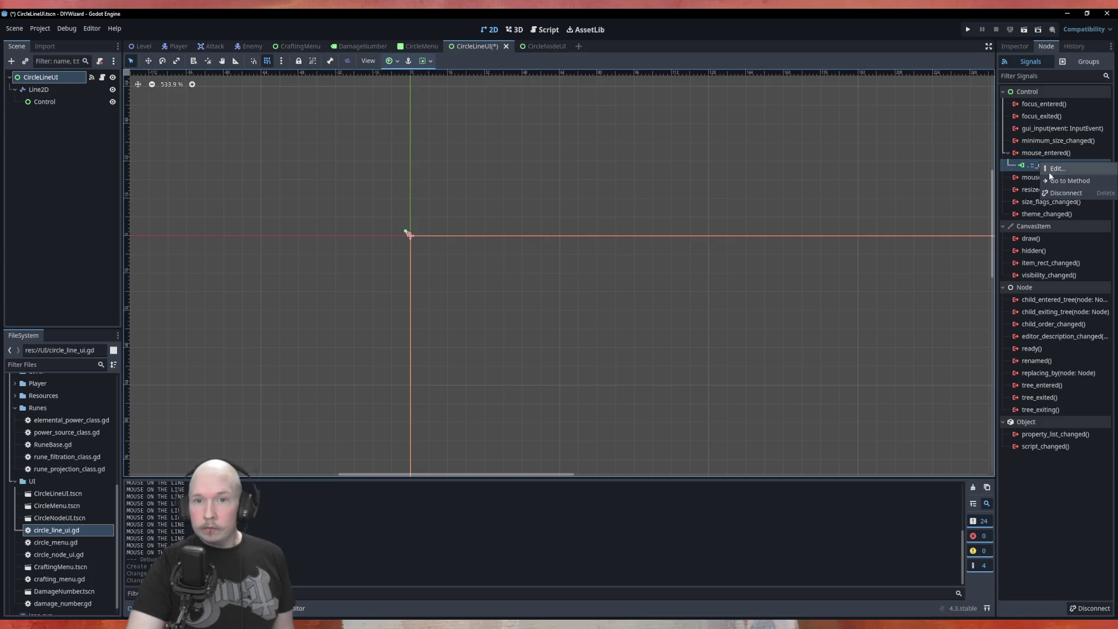
pyautogui.click(1036, 195)
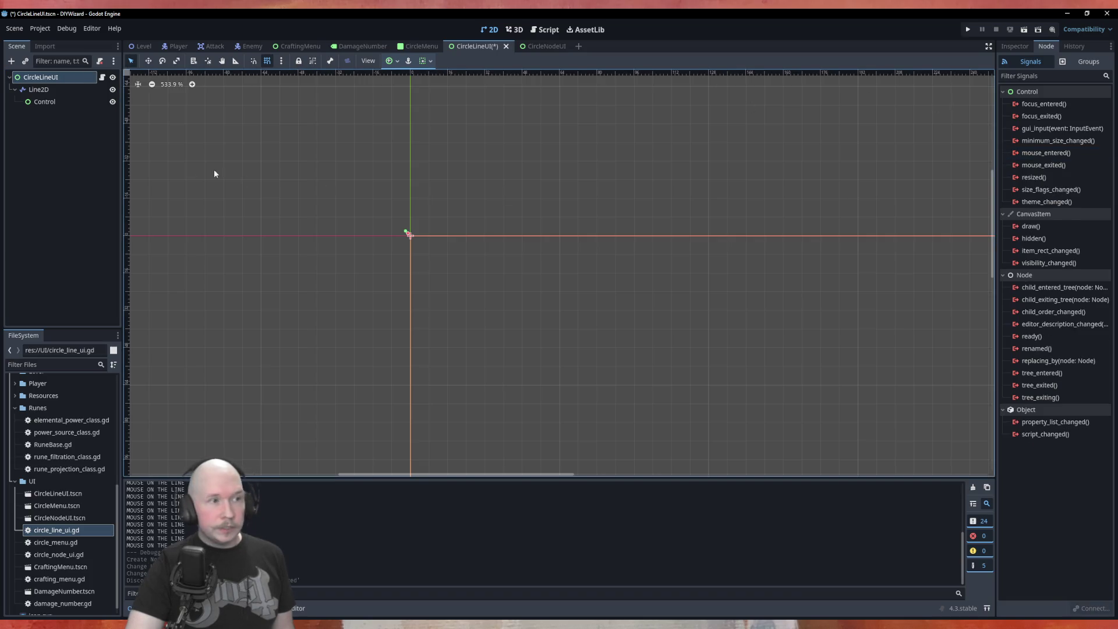
# Connect the Control node's mouse_entered signal to a new _on_control_mouse_entered handler.
pyautogui.click(52, 102)
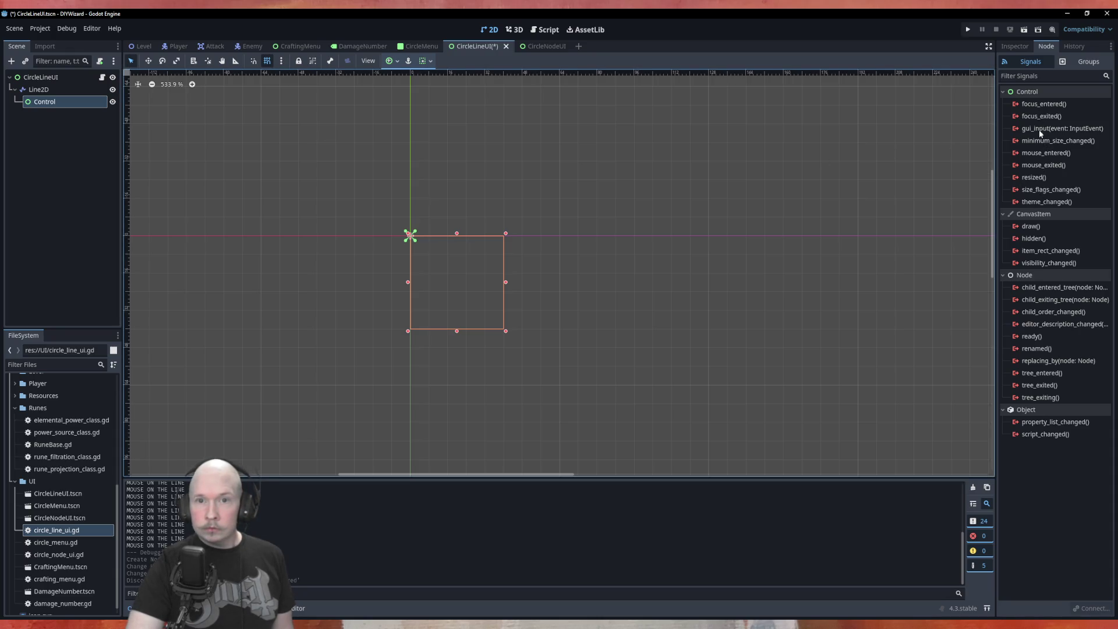
pyautogui.doubleClick(1043, 153)
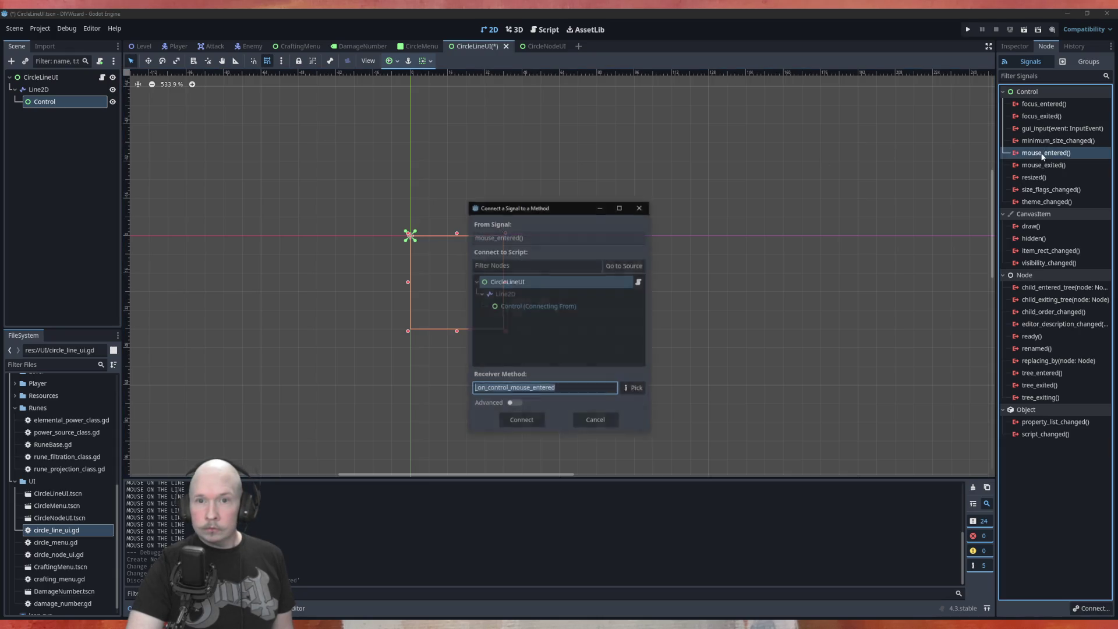
pyautogui.click(523, 422)
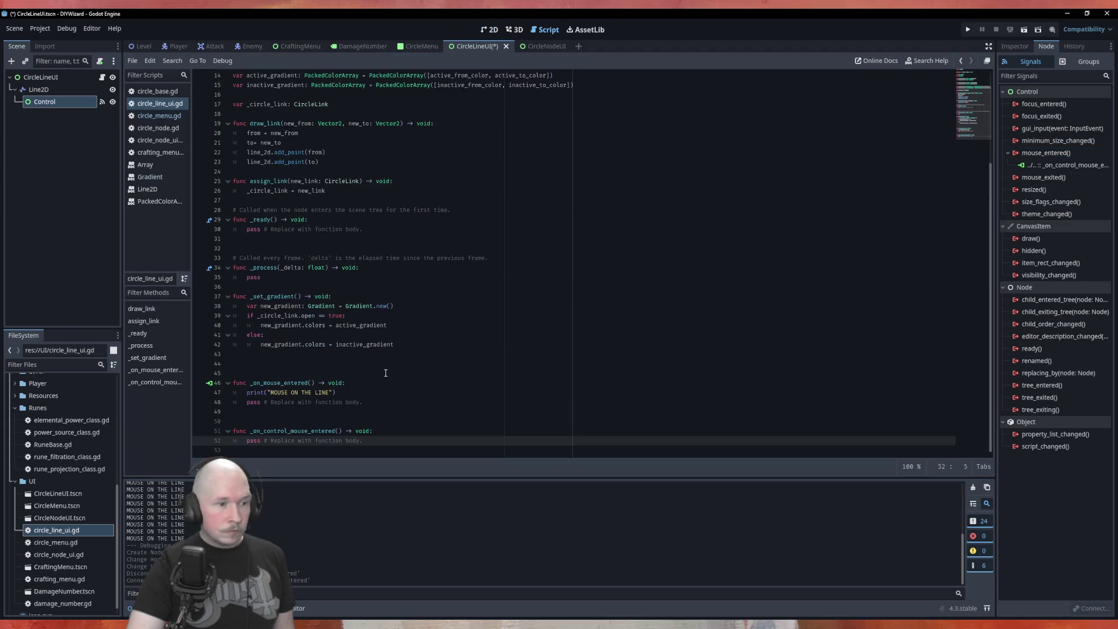
# Move the "MOUSE ON THE LINE" print into _on_control_mouse_entered, delete the old _on_mouse_entered, and save.
pyautogui.click(341, 393)
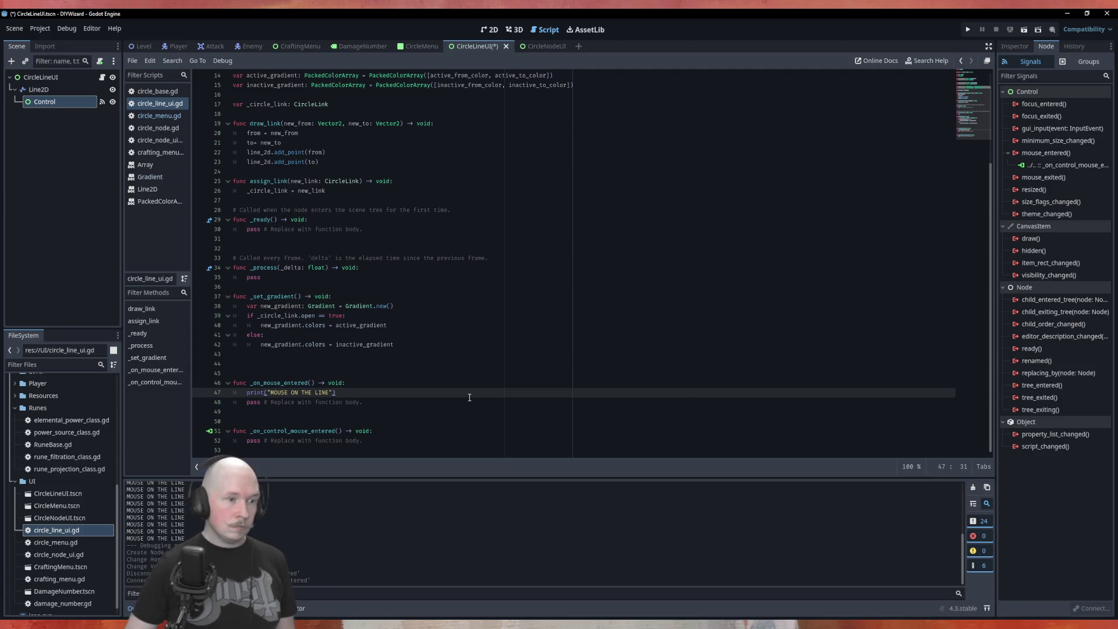
pyautogui.hotkey('alt', 'Down')
pyautogui.hotkey('alt', 'Down')
pyautogui.hotkey('alt', 'Down')
pyautogui.hotkey('alt', 'Down')
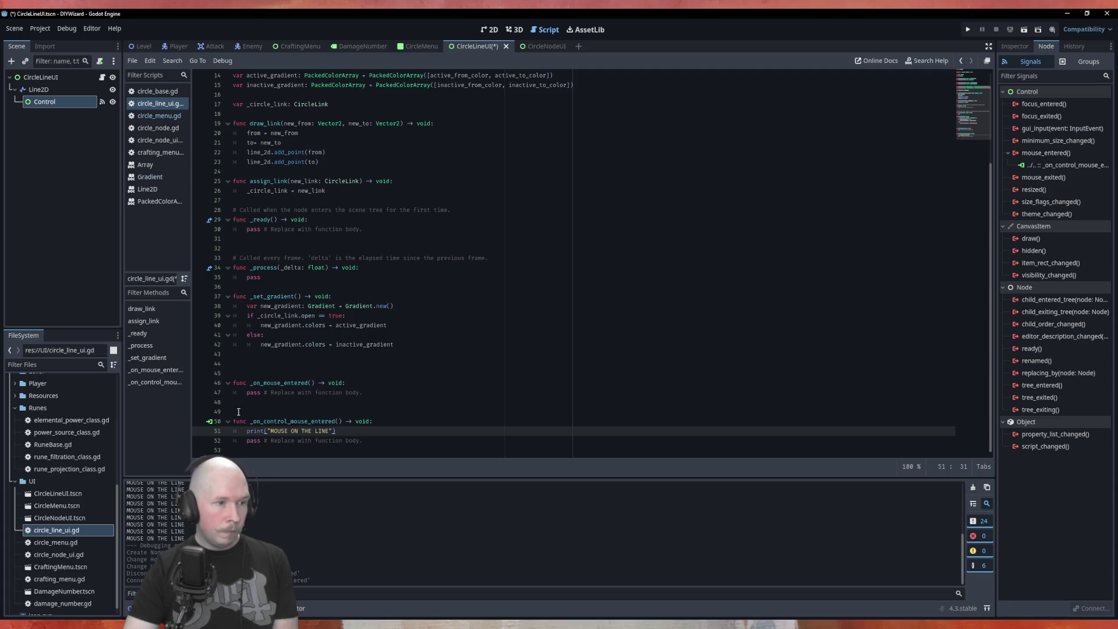
pyautogui.click(208, 389)
pyautogui.hotkey('ctrl', 'shift', 'k')
pyautogui.hotkey('ctrl', 'shift', 'k')
pyautogui.hotkey('ctrl', 'shift', 'k')
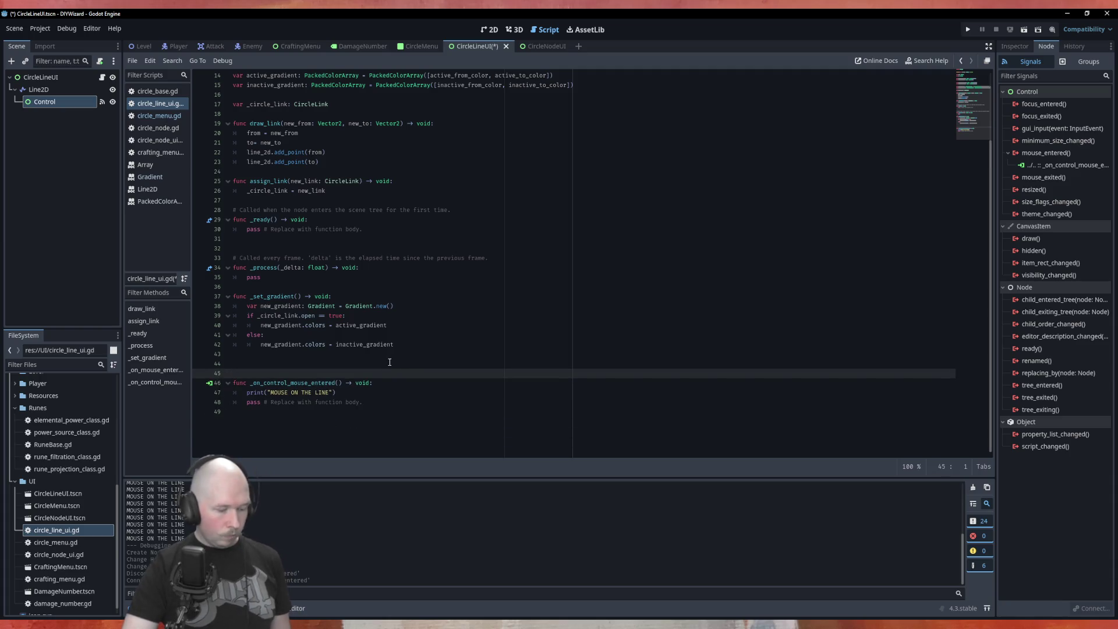
pyautogui.hotkey('ctrl', 's')
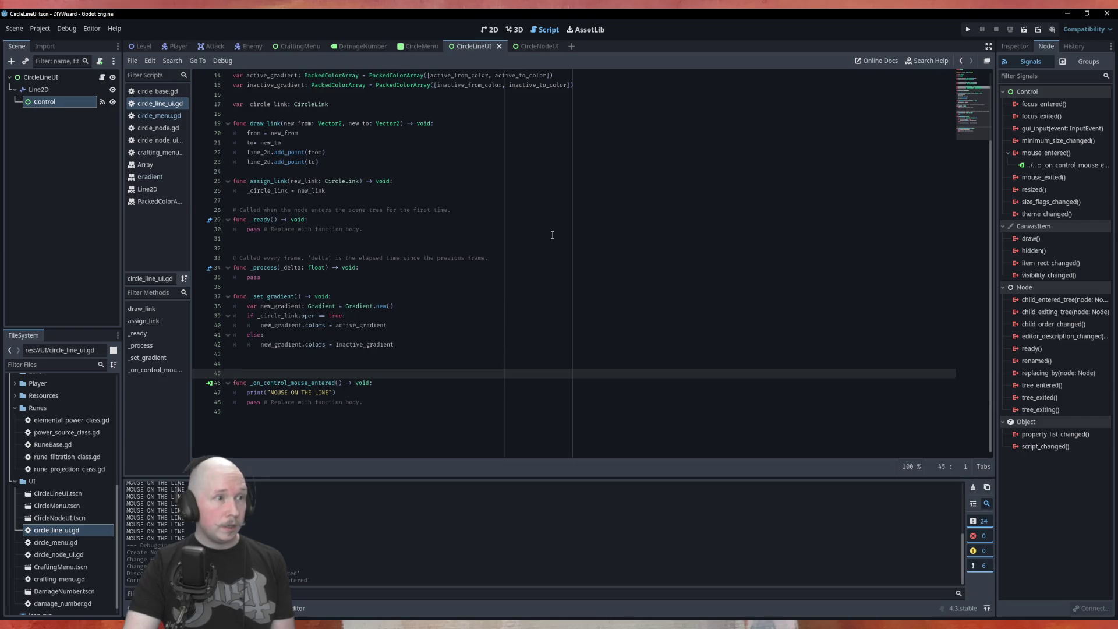
# Run the CircleMenu scene with F6 to check the links, then close it.
pyautogui.click(421, 46)
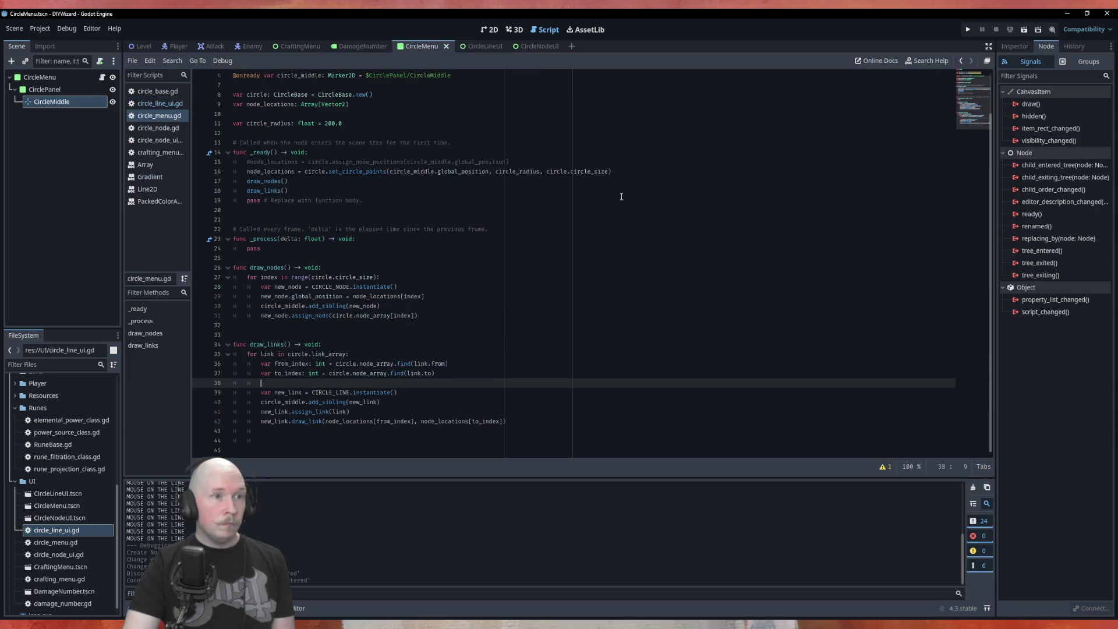
pyautogui.press('F6')
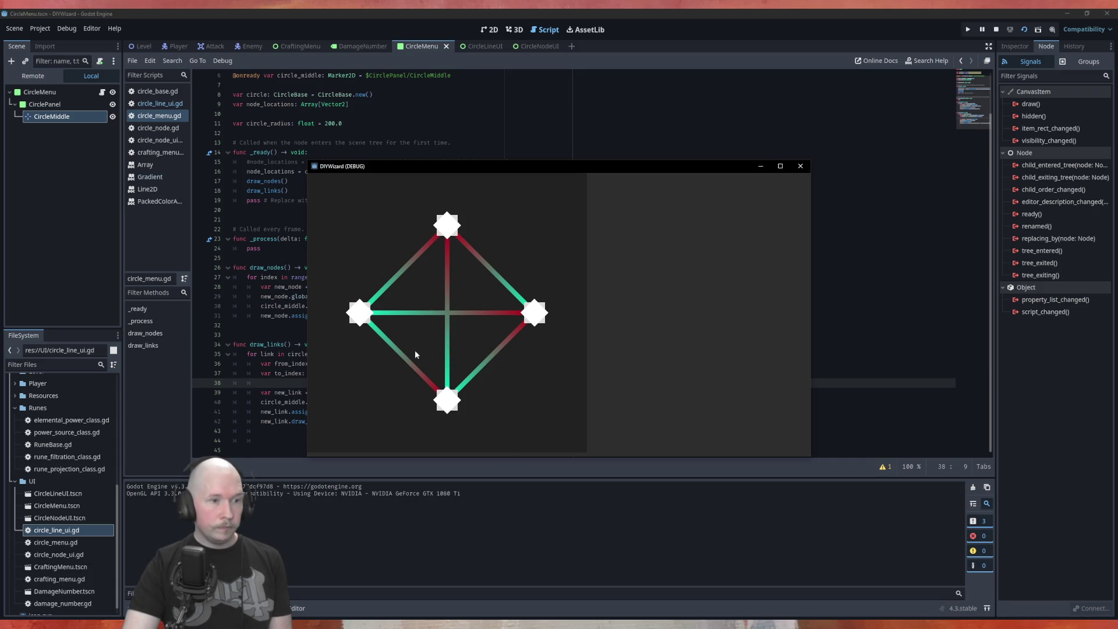
pyautogui.click(800, 166)
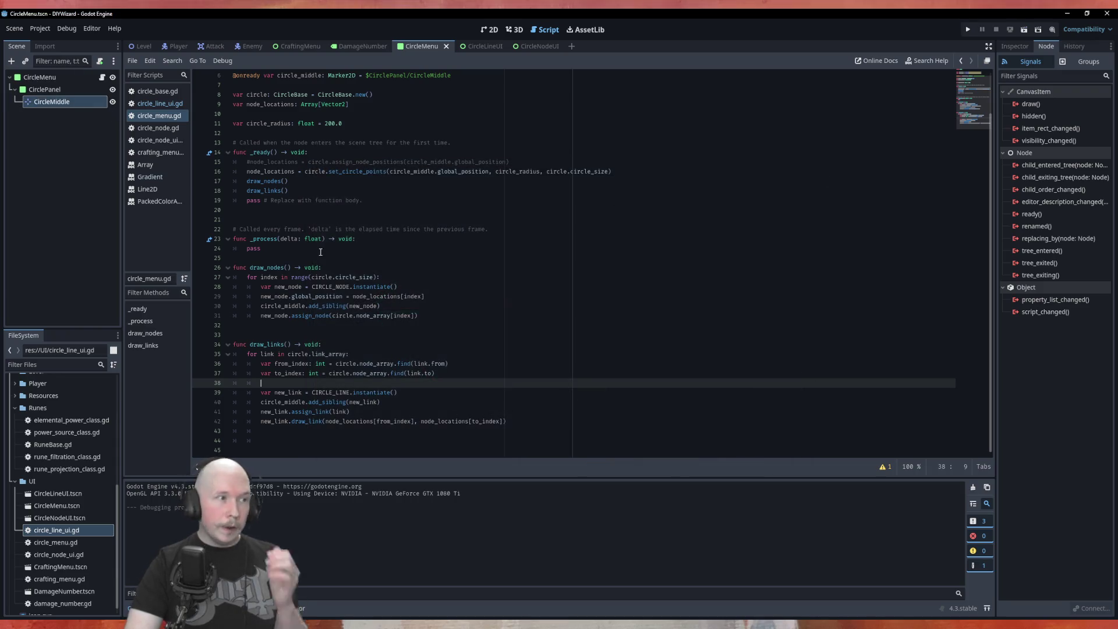
# Delete the Control node from the CircleLineUI scene, leaving only Line2D.
pyautogui.click(533, 47)
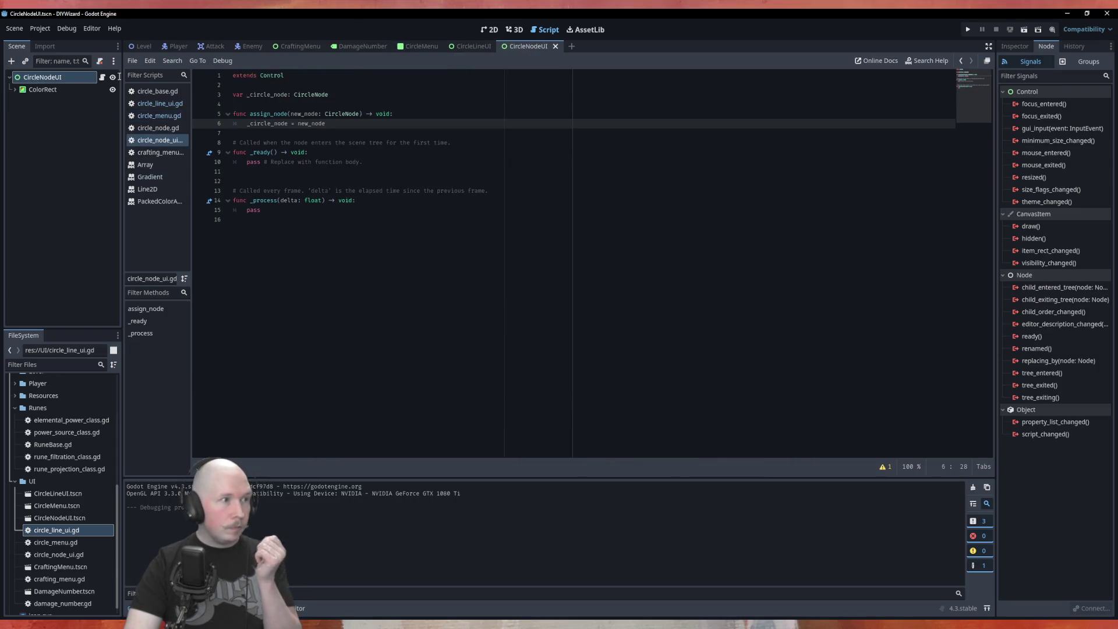
pyautogui.click(472, 46)
pyautogui.rightClick(44, 102)
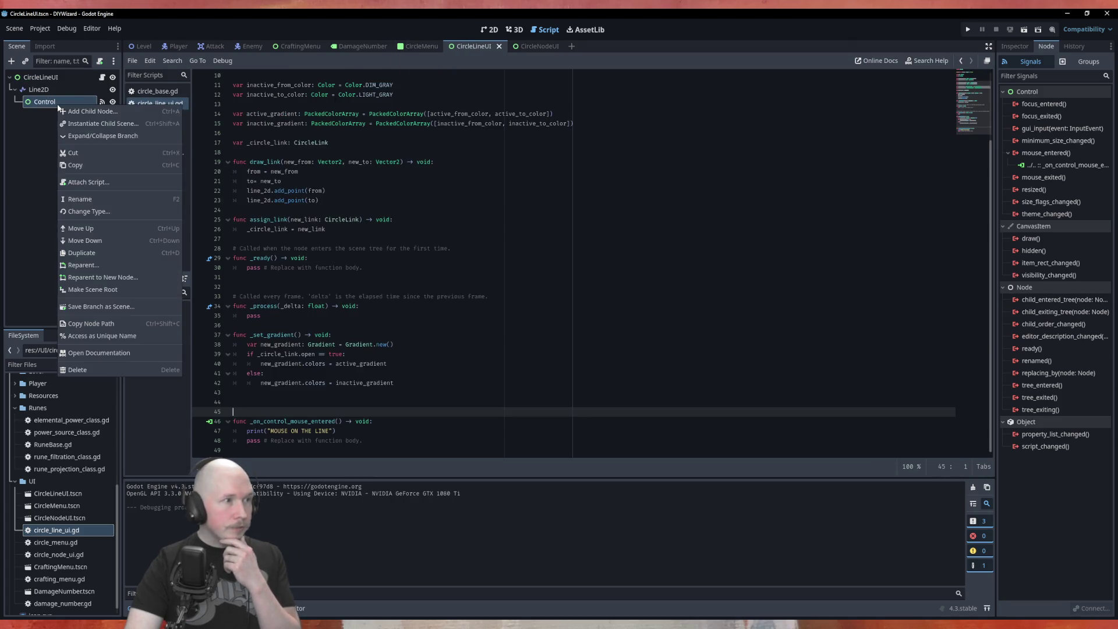
pyautogui.click(93, 370)
pyautogui.click(559, 332)
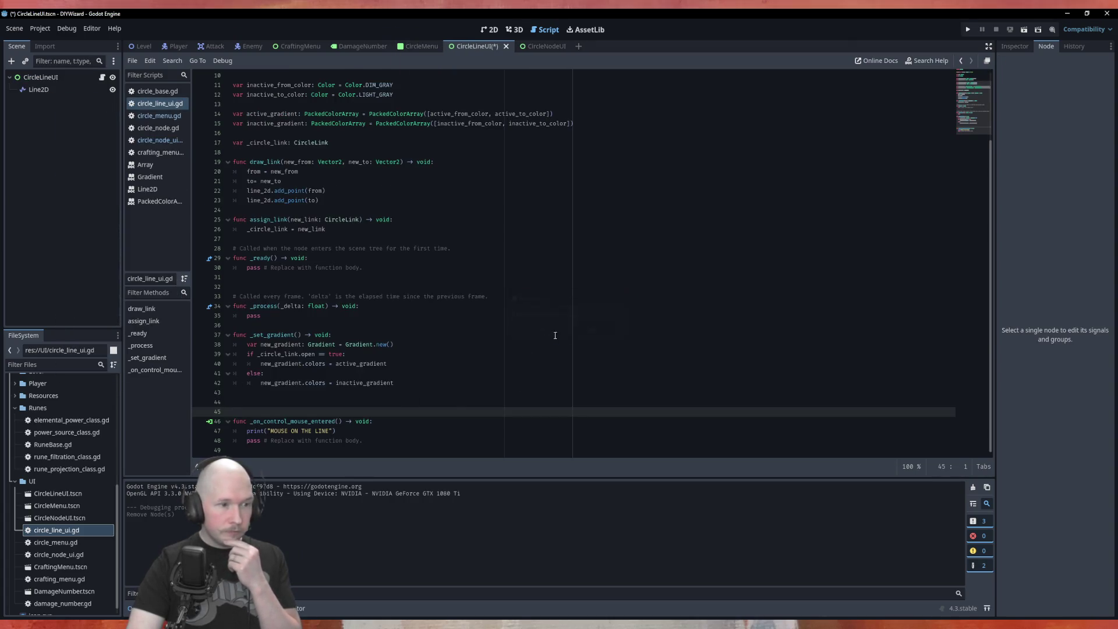
# Look over circle_line_ui.gd, then open the circle_link.gd script.
pyautogui.click(377, 397)
pyautogui.click(39, 89)
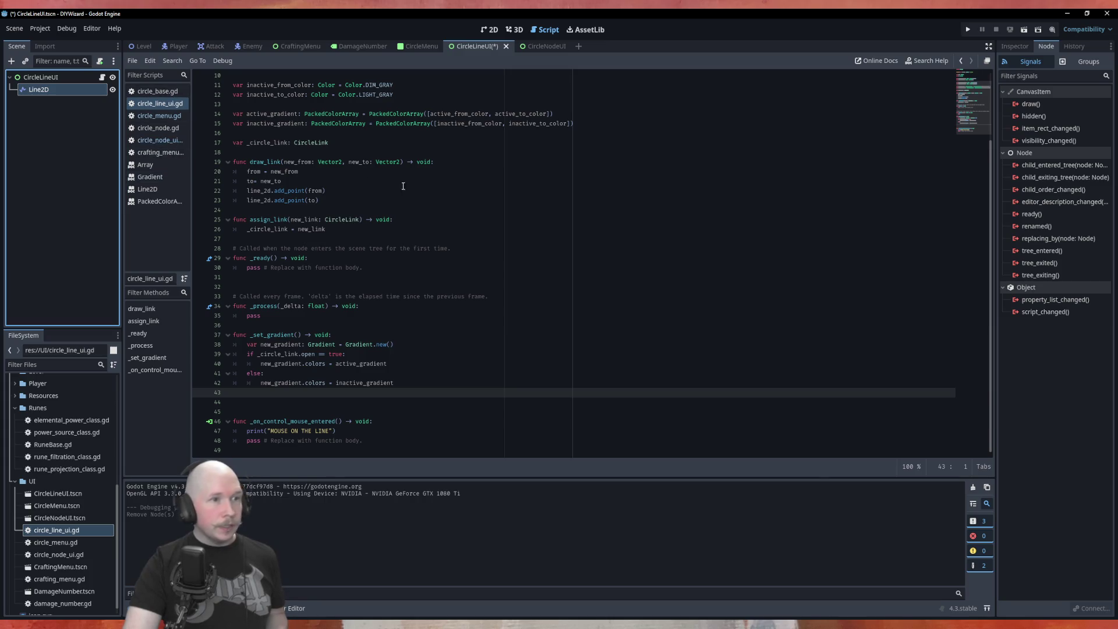
pyautogui.scroll(3, 374, 303)
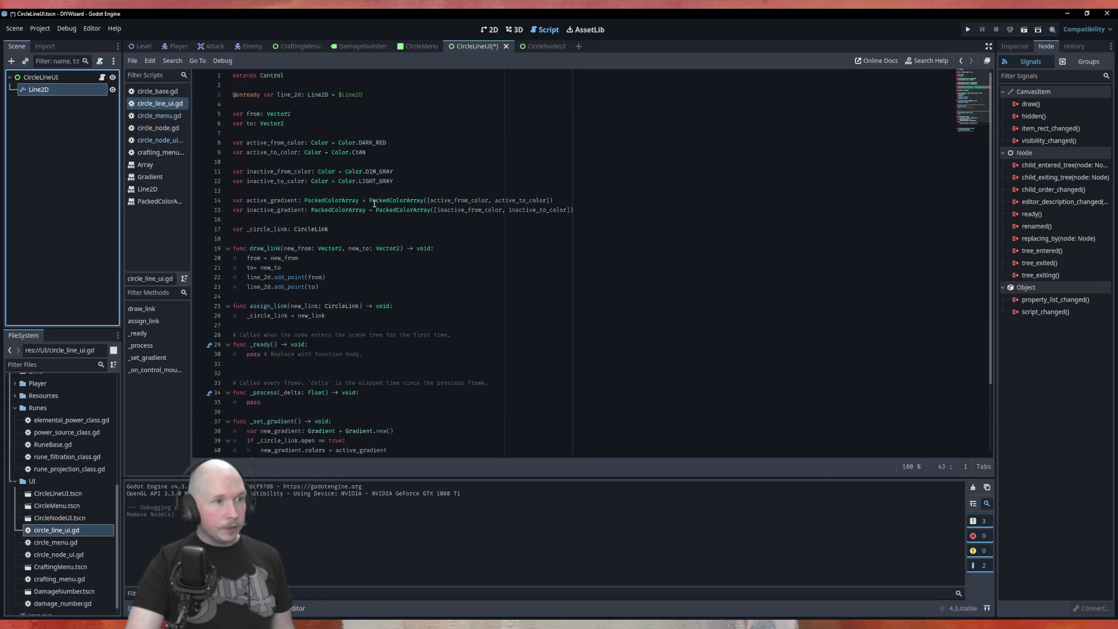
pyautogui.click(422, 143)
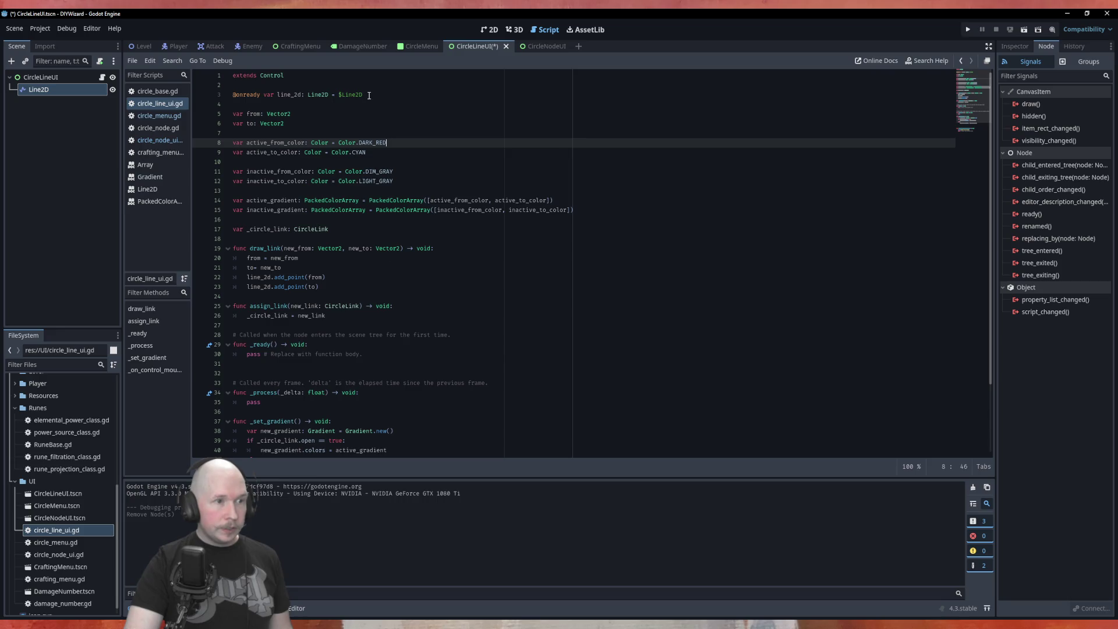
pyautogui.keyDown('ctrl'); pyautogui.click(313, 229); pyautogui.keyUp('ctrl')
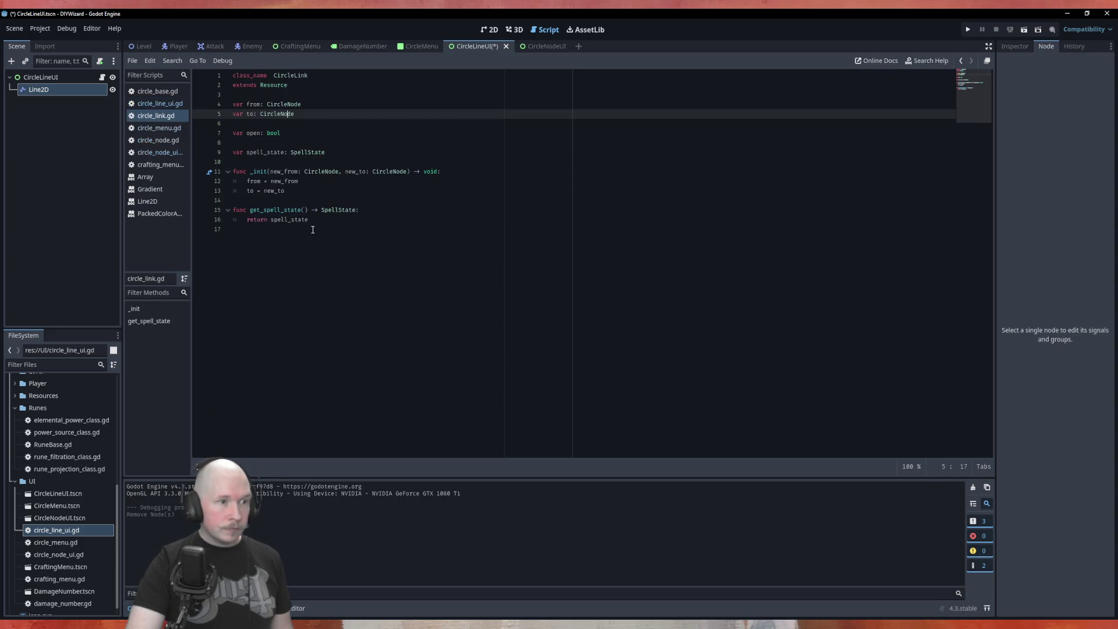
# Give the open variable on line 7 a '= false' default, save, and test-run CircleMenu.
pyautogui.click(298, 134)
pyautogui.write('= ')
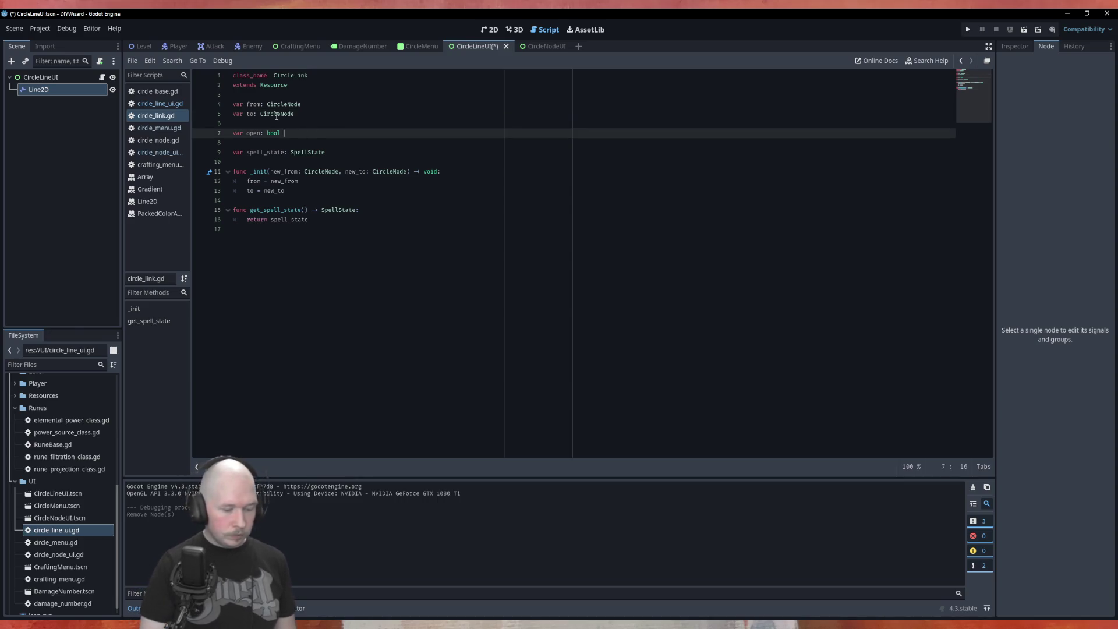
pyautogui.write('false')
pyautogui.hotkey('ctrl', 's')
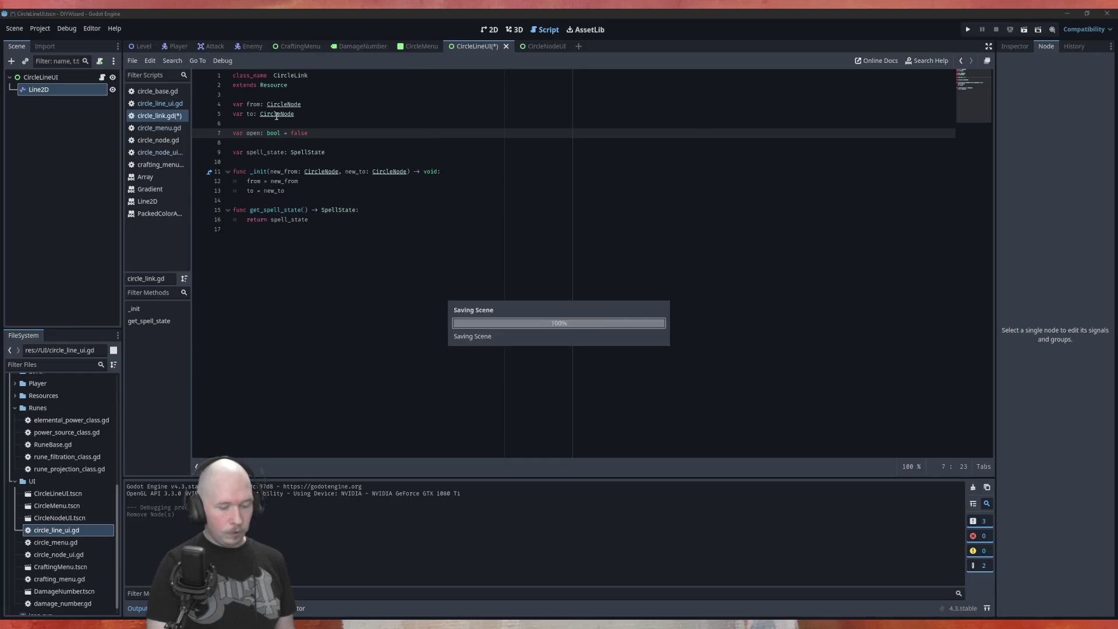
pyautogui.click(418, 46)
pyautogui.press('F5')
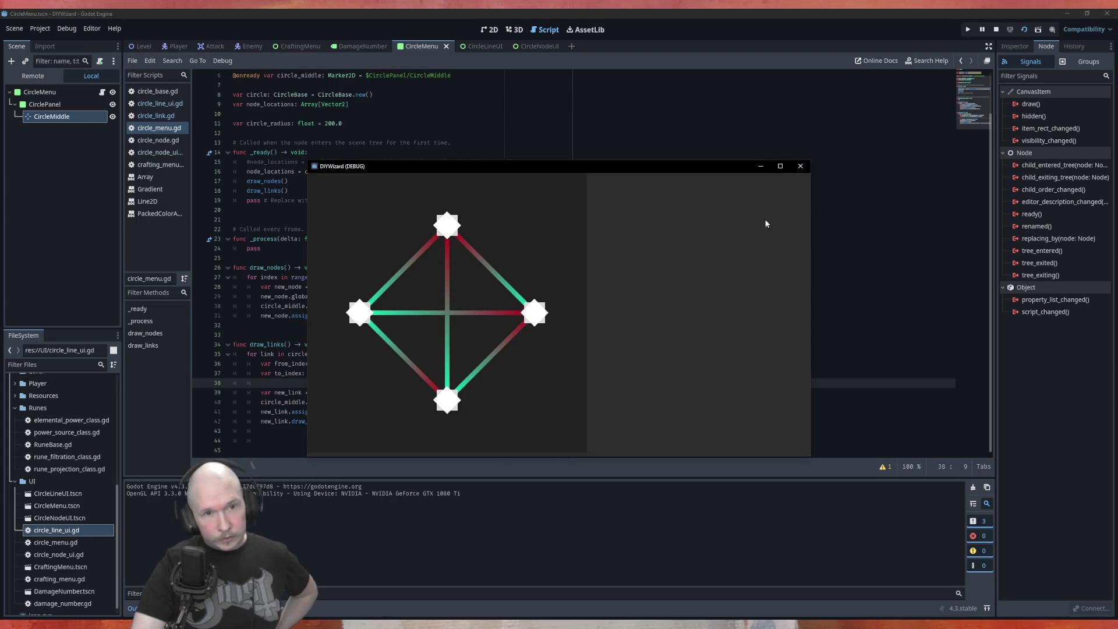
pyautogui.click(801, 167)
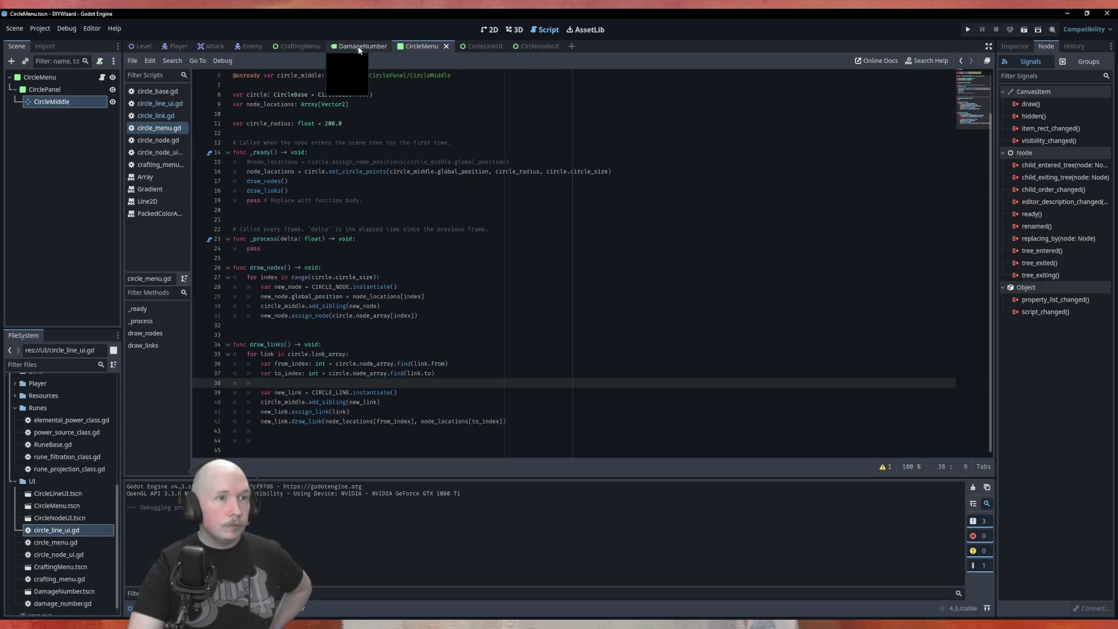
# Remove the '= false' default from the open declaration on line 7.
pyautogui.click(156, 116)
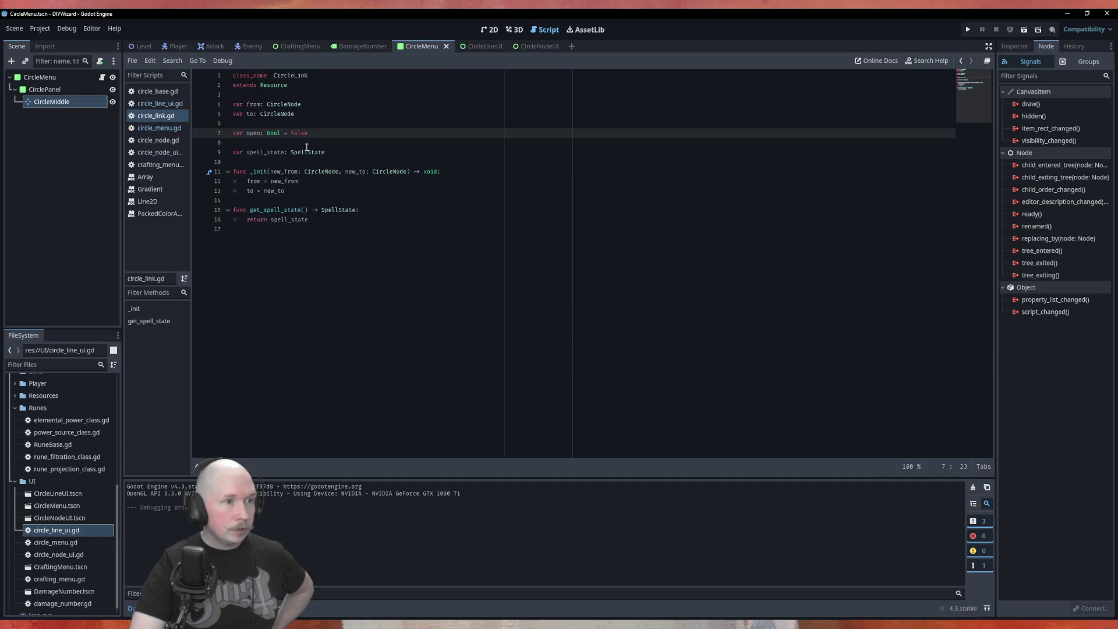
pyautogui.keyDown('shift'); pyautogui.click(284, 133); pyautogui.keyUp('shift')
pyautogui.press('BackSpace')
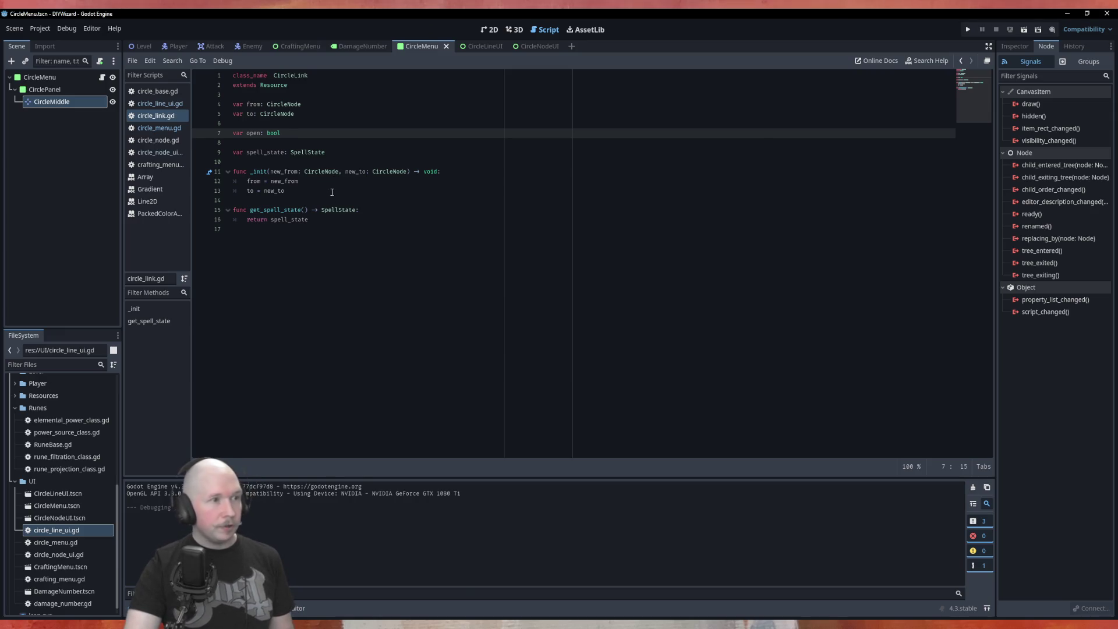
pyautogui.click(158, 128)
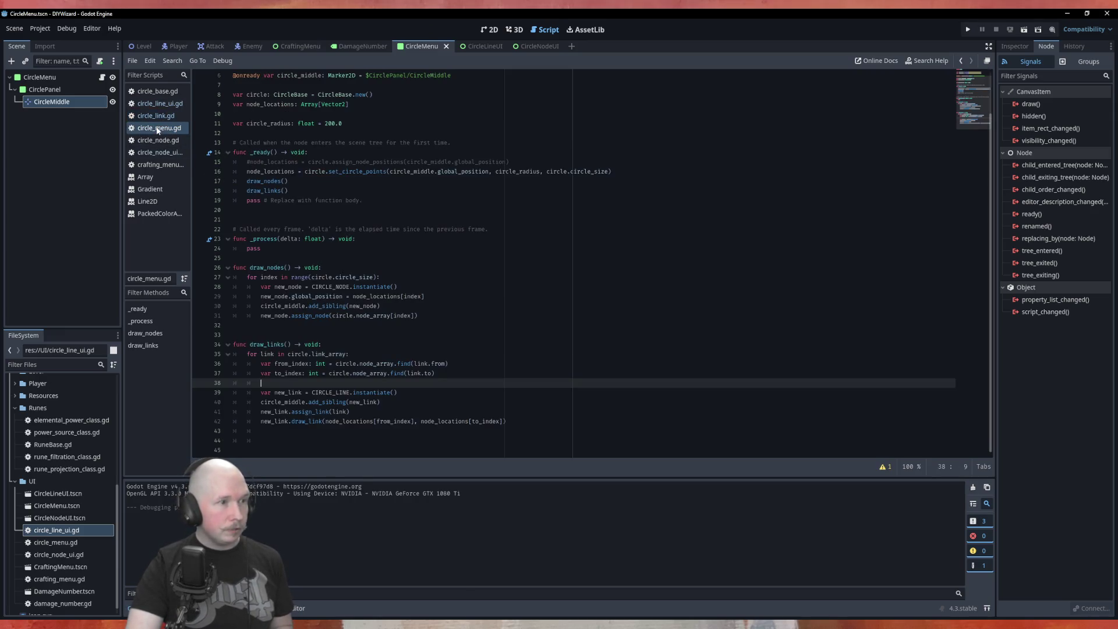
pyautogui.click(156, 91)
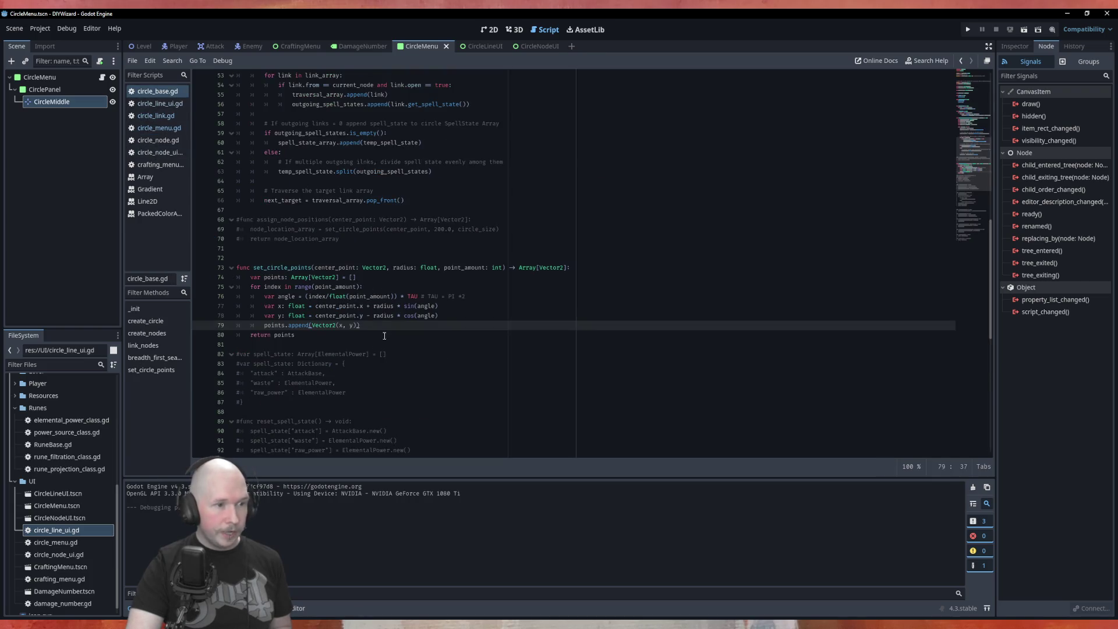
pyautogui.scroll(5, 457, 318)
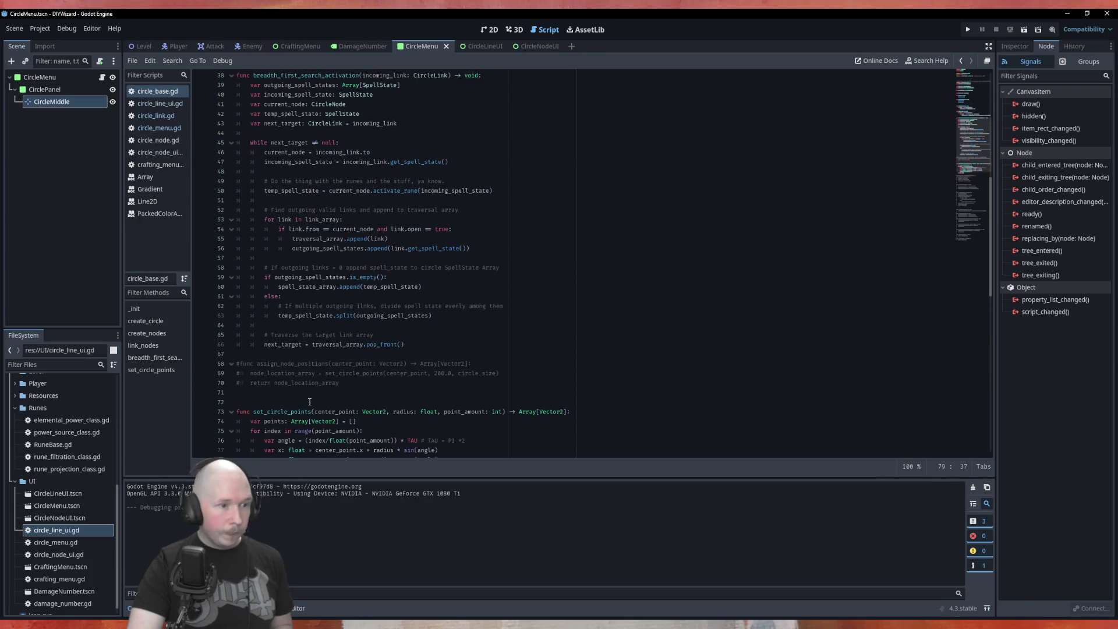
pyautogui.scroll(9, 309, 401)
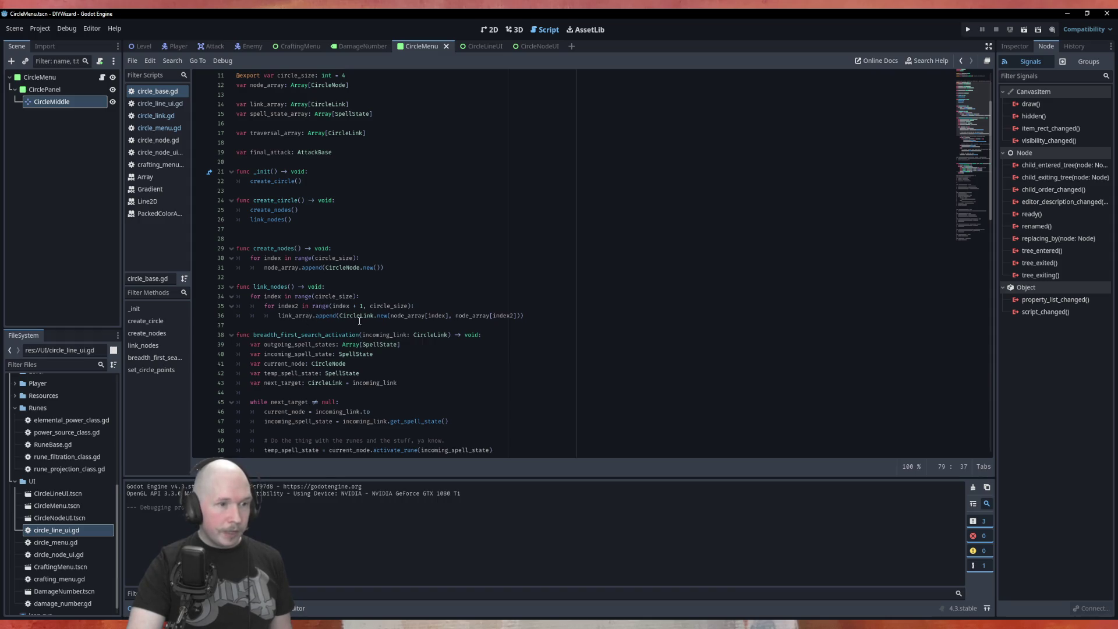
pyautogui.scroll(2, 361, 324)
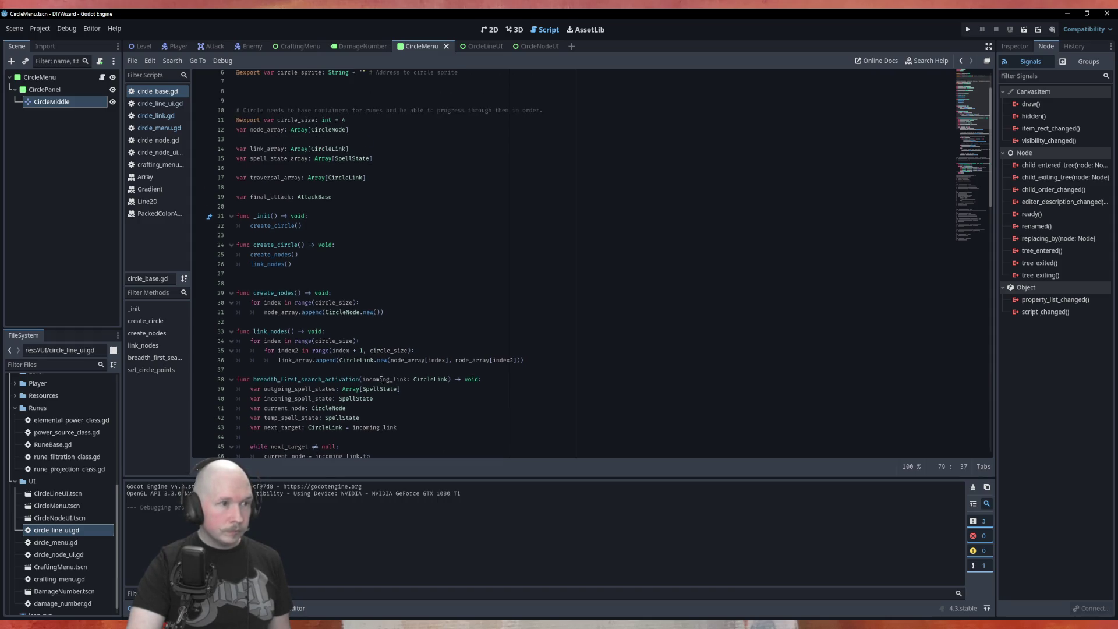
# Add 'open = false' as the last line of CircleLink's _init.
pyautogui.keyDown('ctrl'); pyautogui.click(362, 361); pyautogui.keyUp('ctrl')
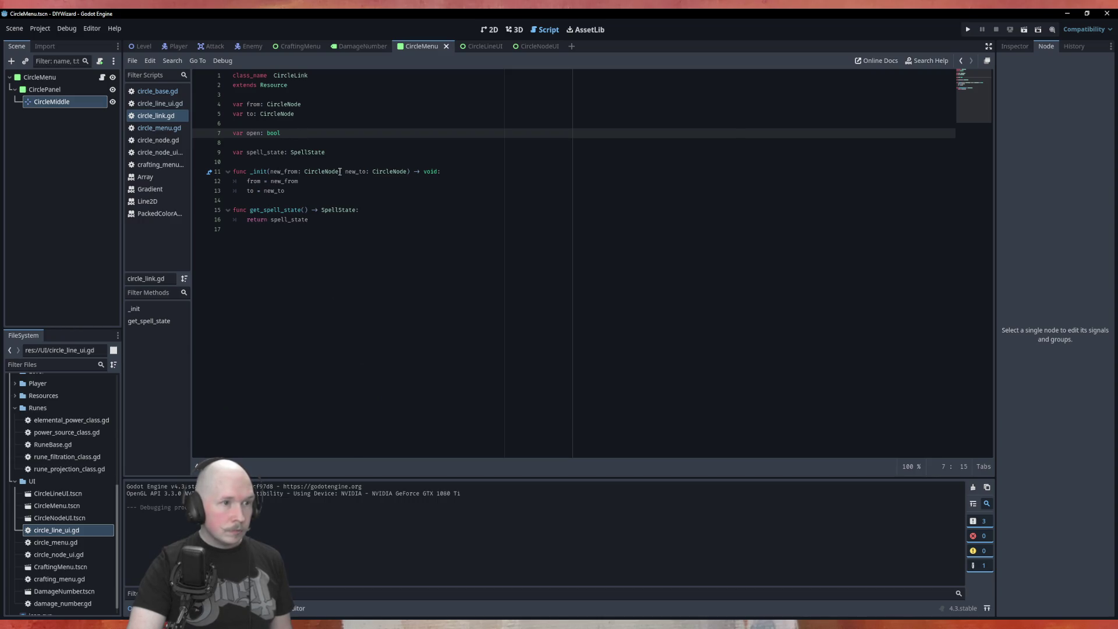
pyautogui.click(297, 190)
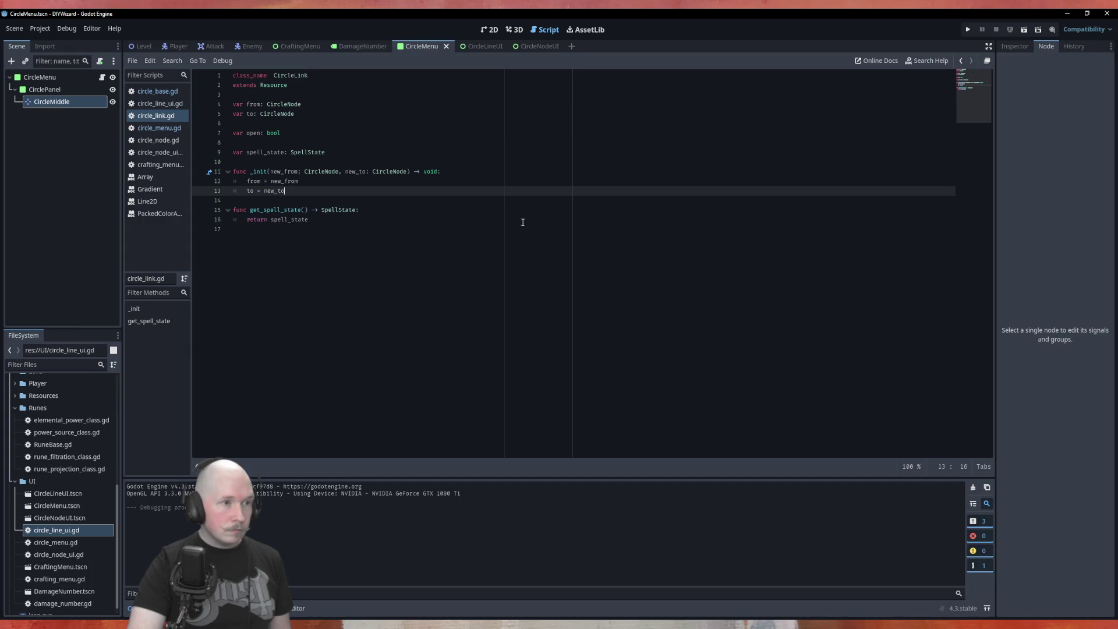
pyautogui.press('Return')
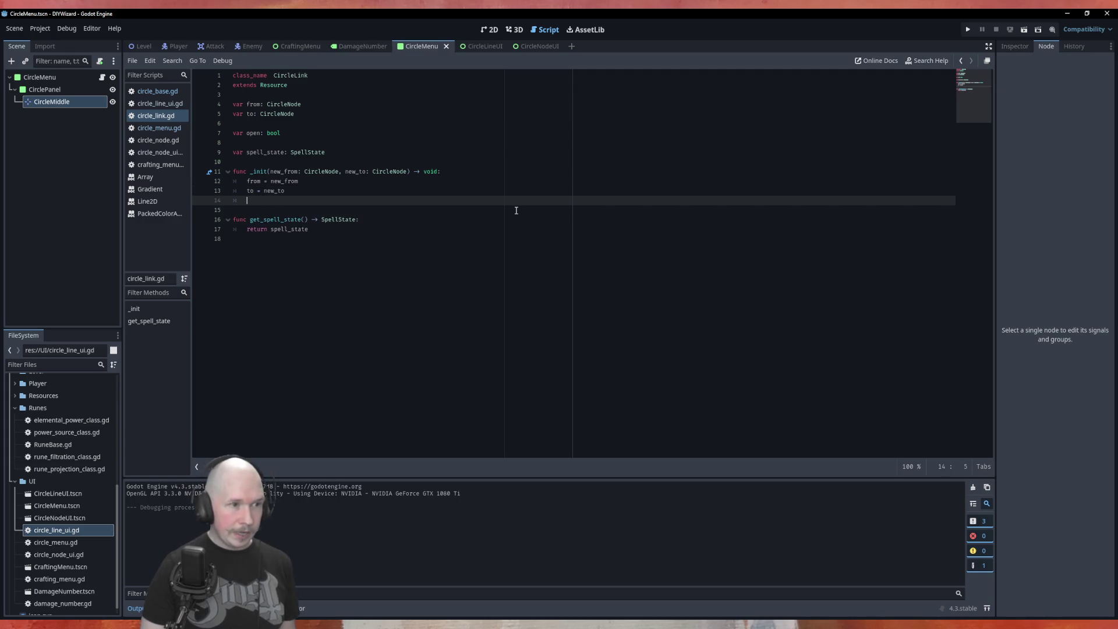
pyautogui.write('open = fal')
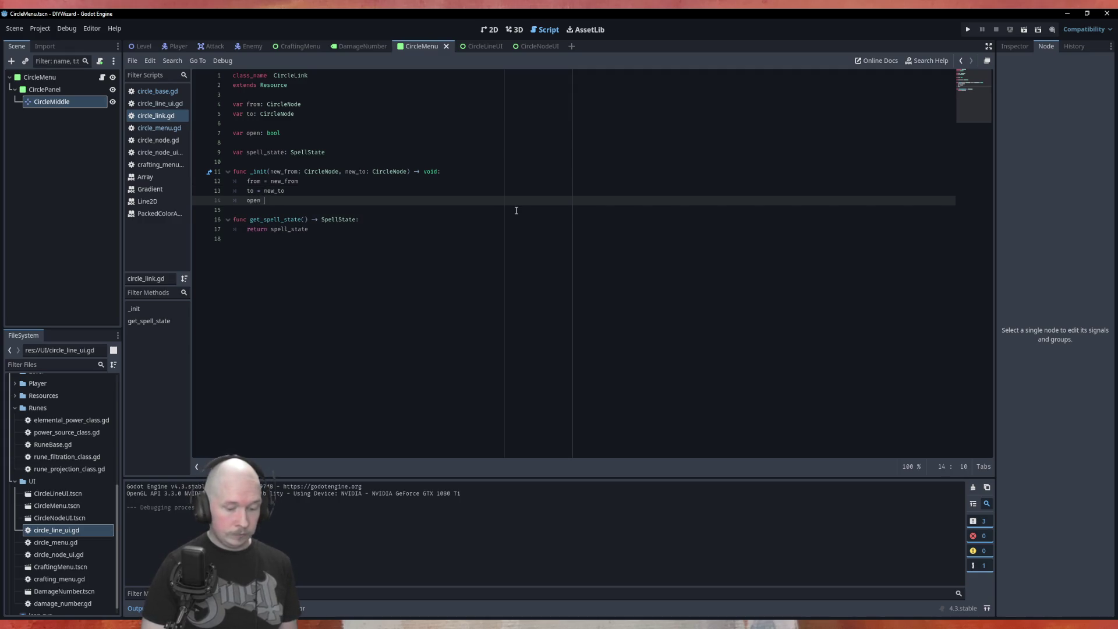
pyautogui.press('Return')
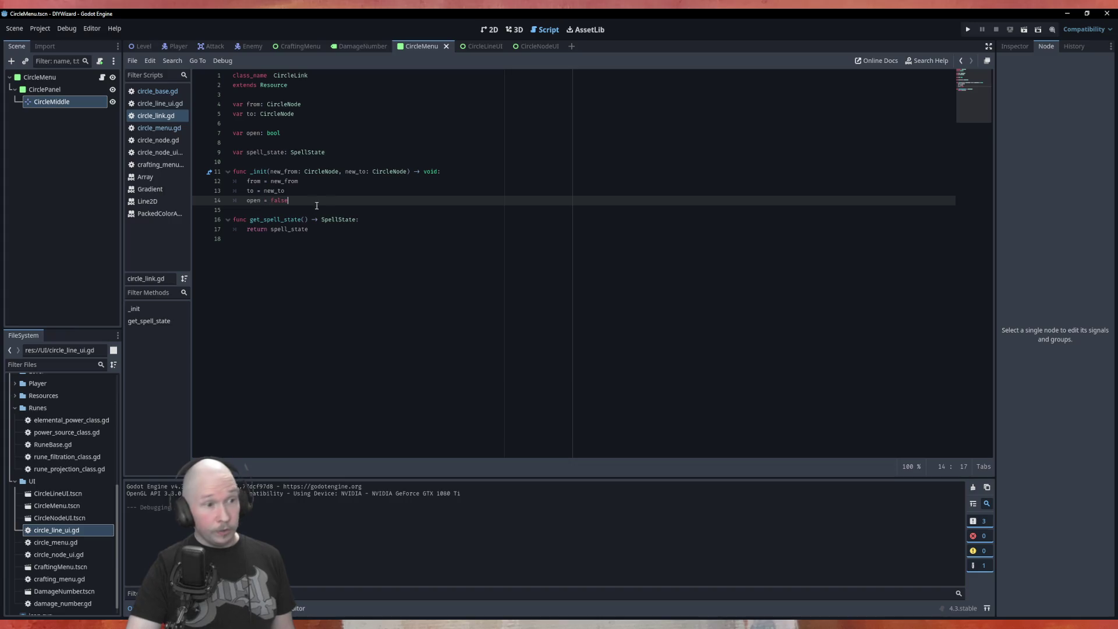
# Review circle_line_ui.gd and circle_base.gd, then save and run the project with F5.
pyautogui.click(160, 103)
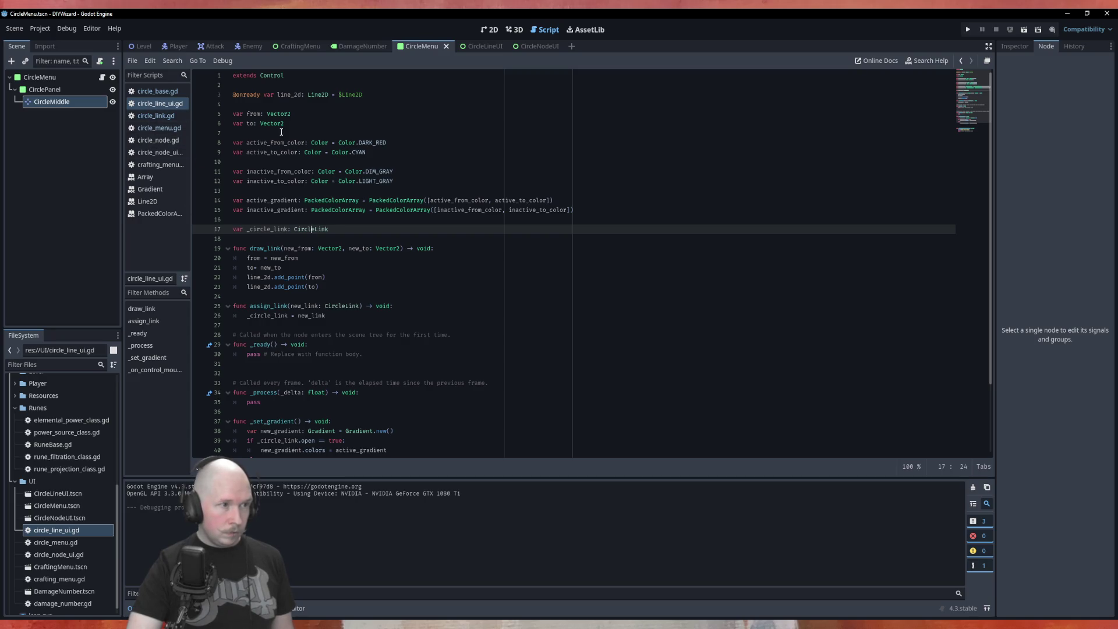
pyautogui.scroll(-3, 342, 149)
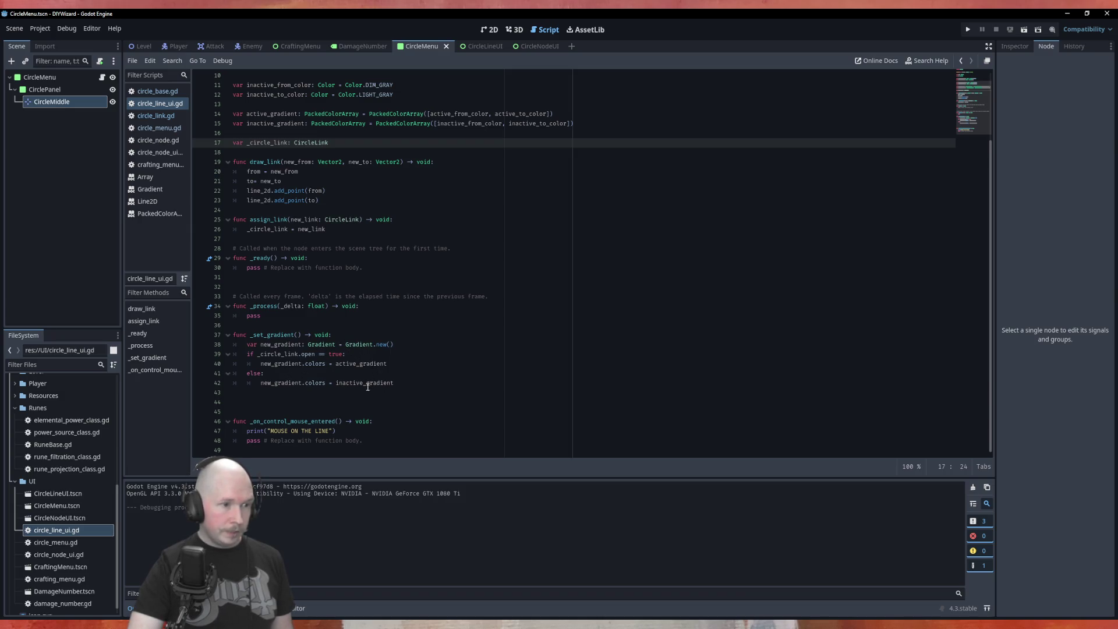
pyautogui.click(163, 92)
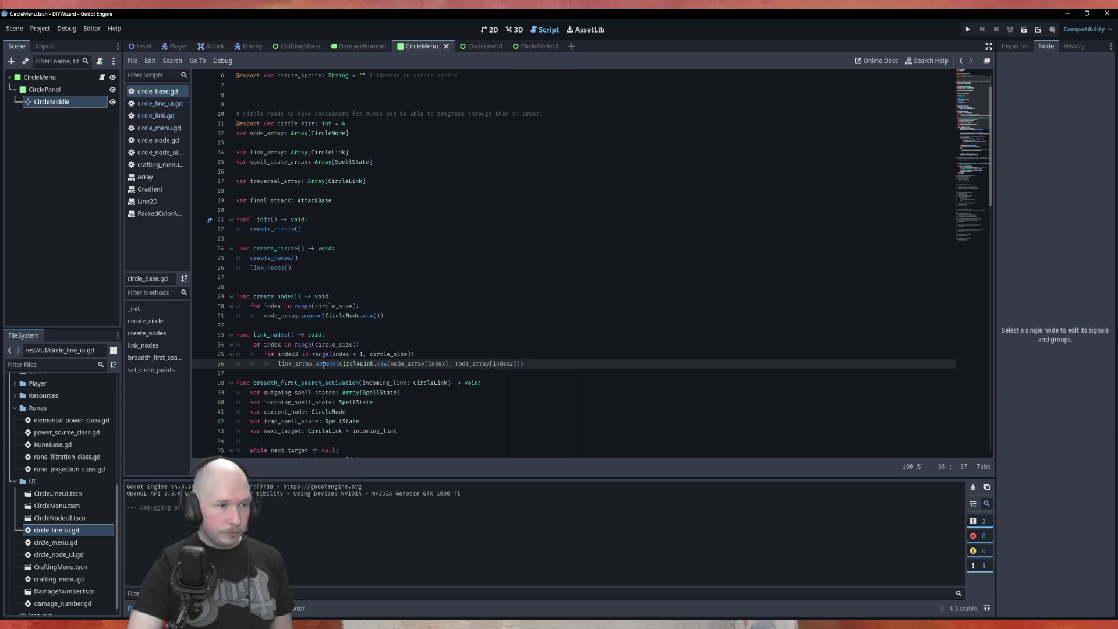
pyautogui.scroll(-5, 327, 359)
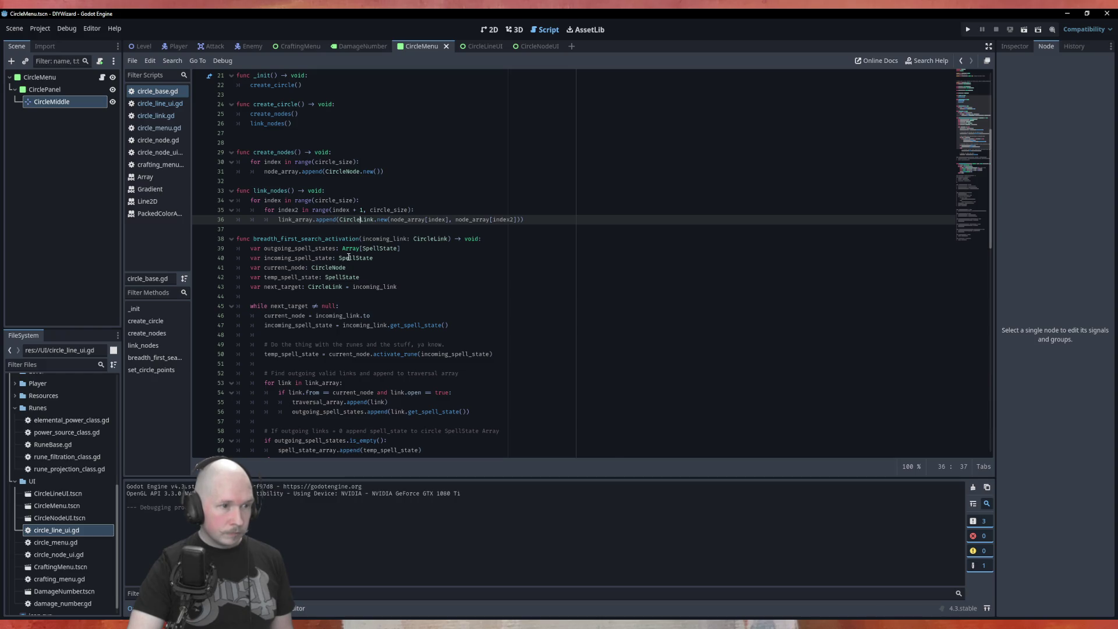
pyautogui.scroll(-5, 349, 257)
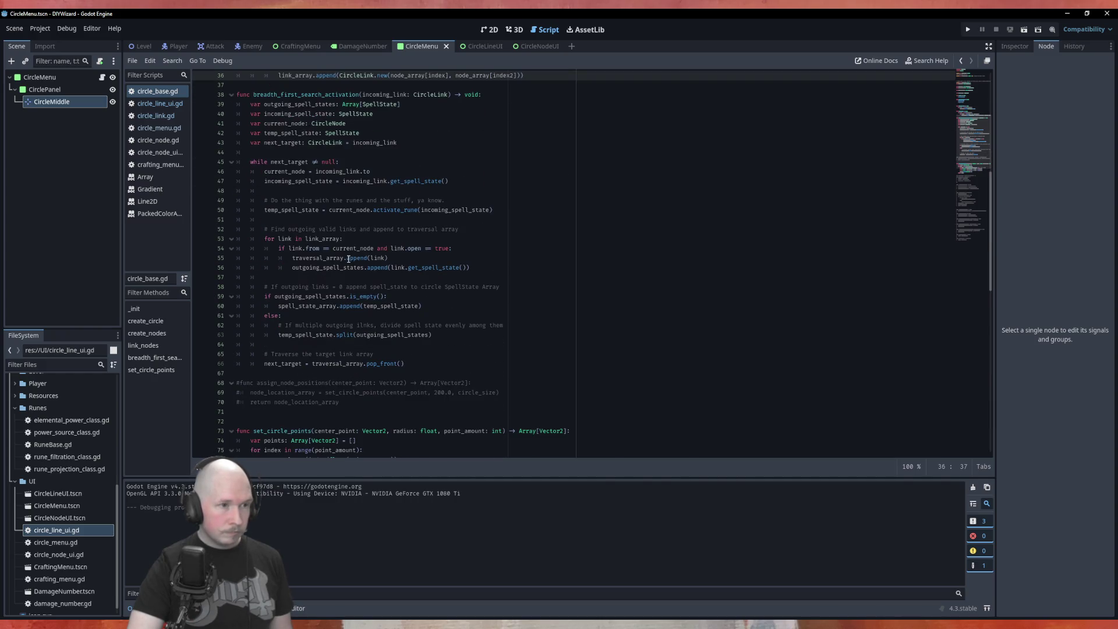
pyautogui.scroll(-5, 349, 259)
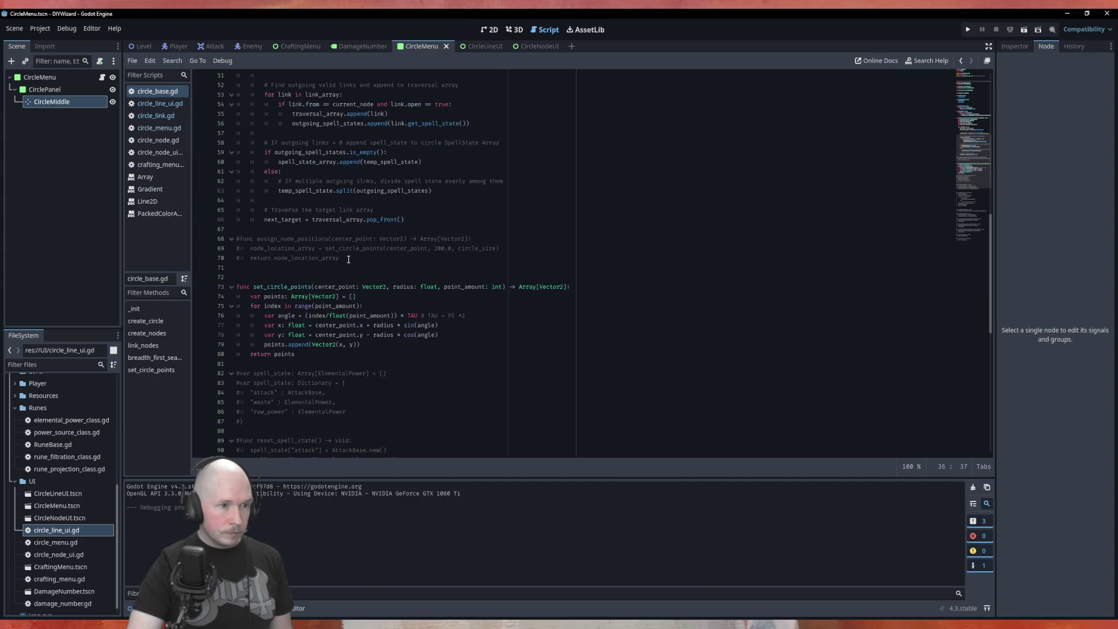
pyautogui.scroll(17, 349, 259)
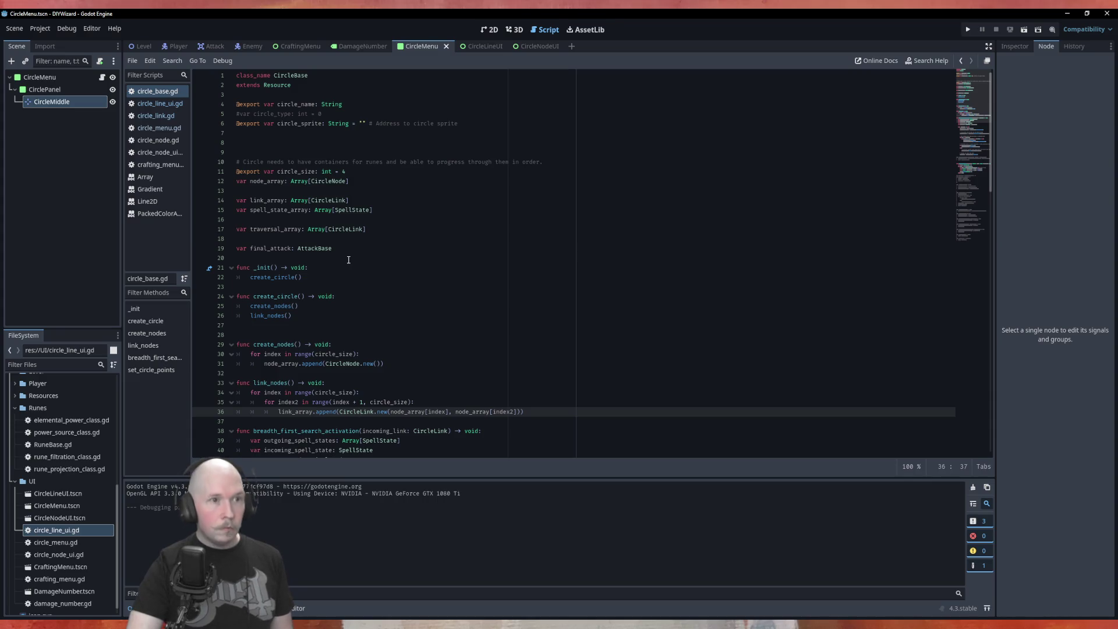
pyautogui.hotkey('ctrl', 's')
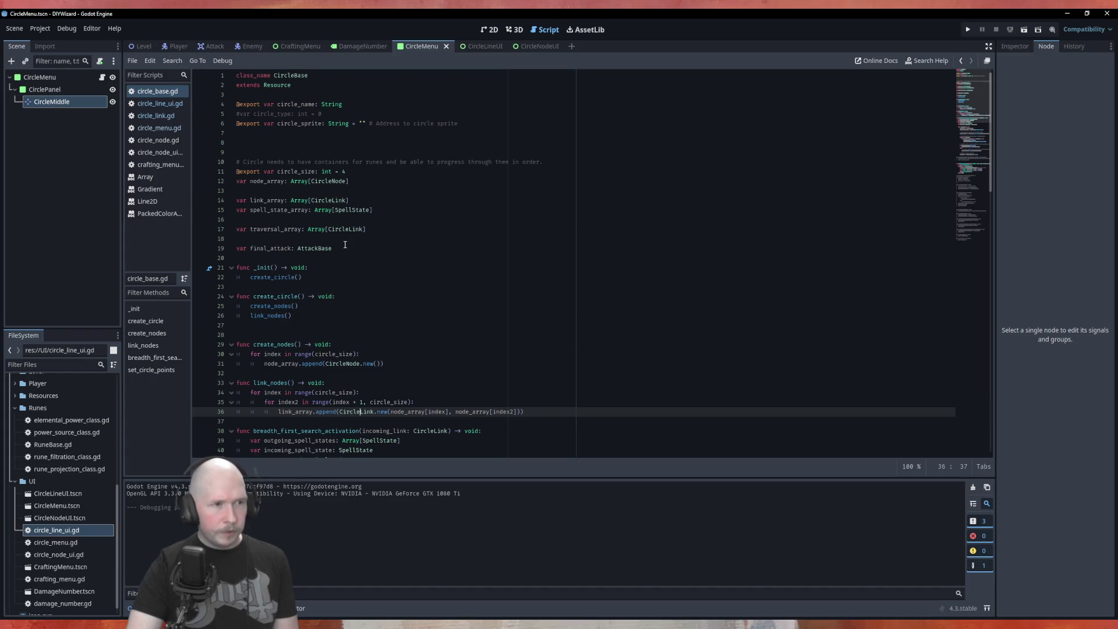
pyautogui.press('F5')
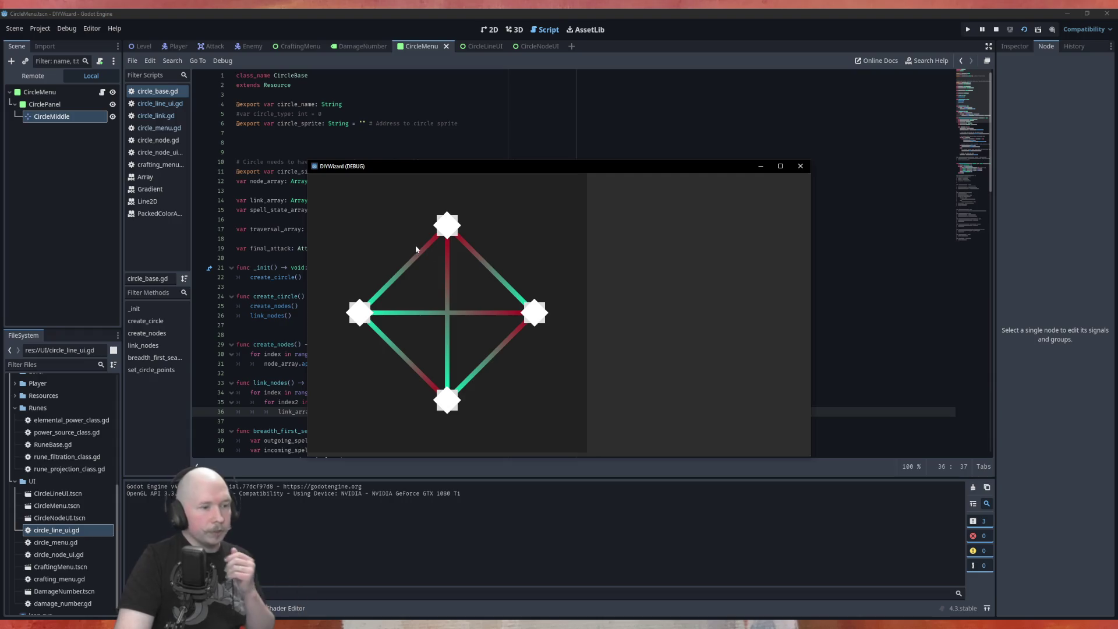
pyautogui.click(33, 77)
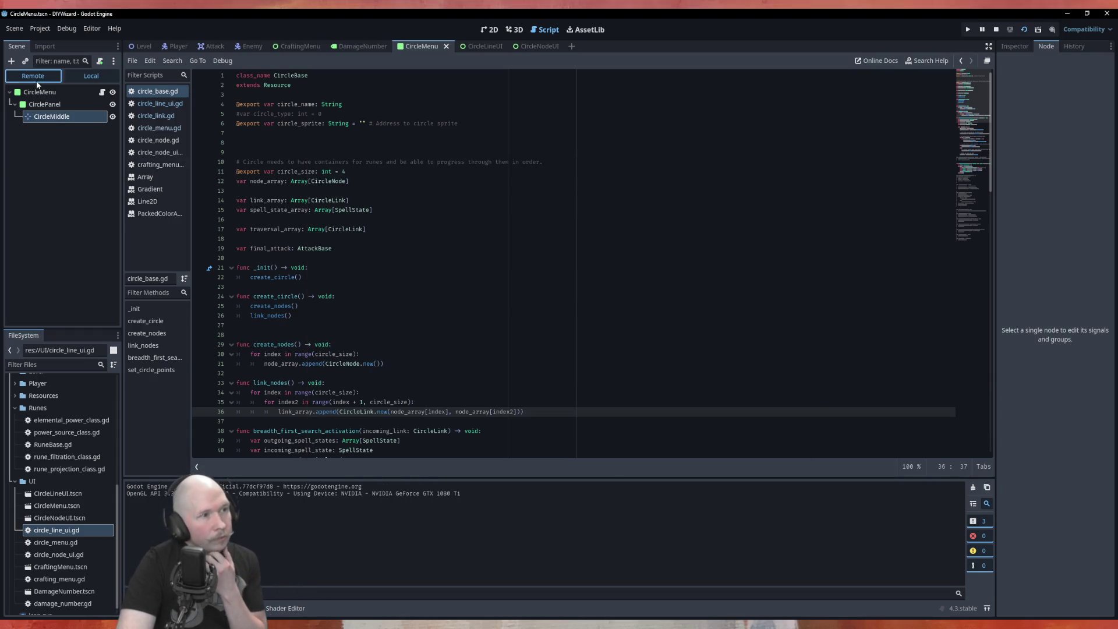
pyautogui.click(57, 220)
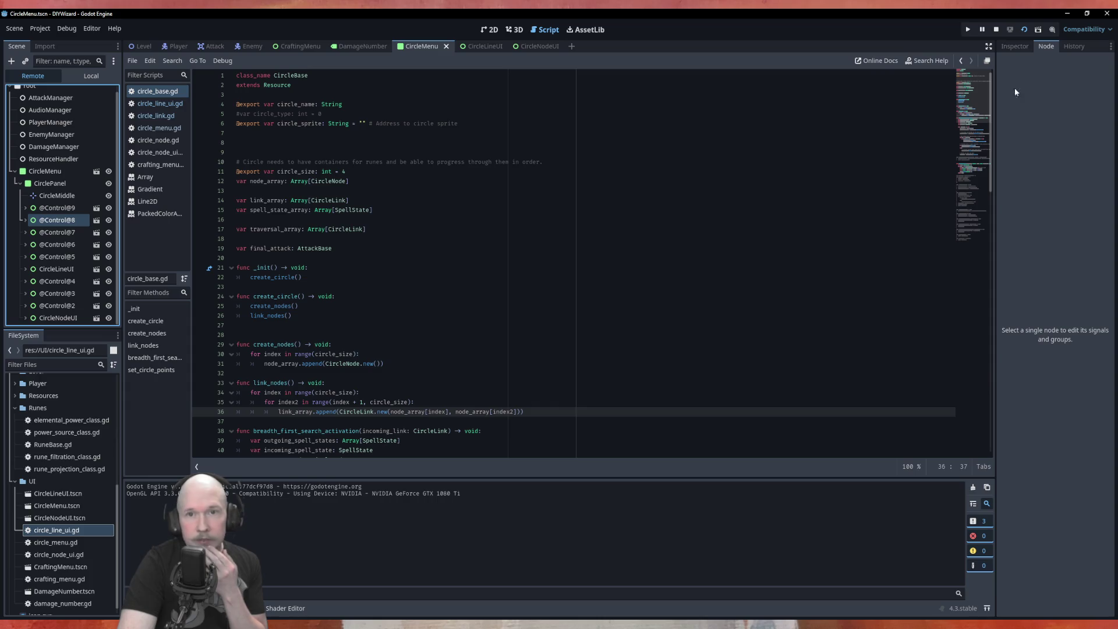
pyautogui.click(1019, 47)
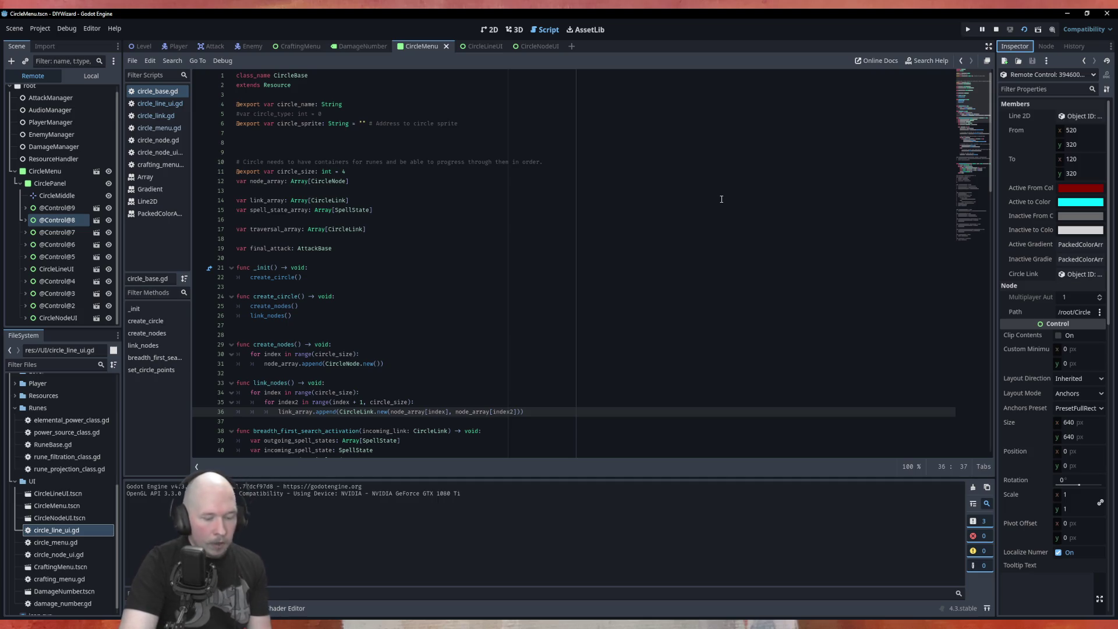
pyautogui.press('F8')
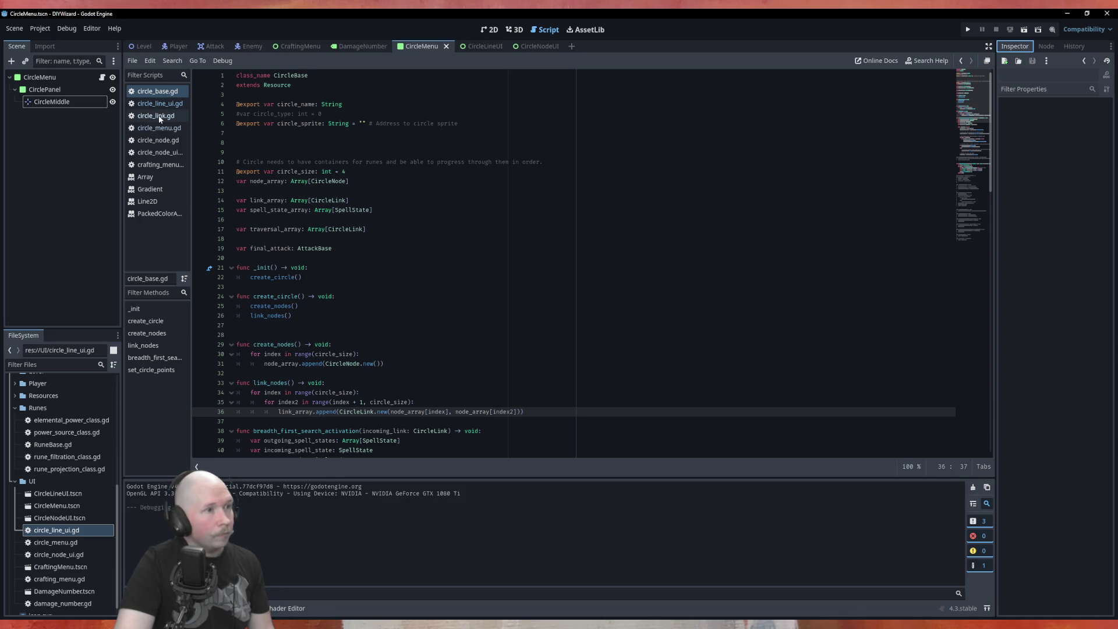
# Add a _set_gradient() call inside _ready in circle_line_ui.gd and run CircleMenu with F6.
pyautogui.click(156, 115)
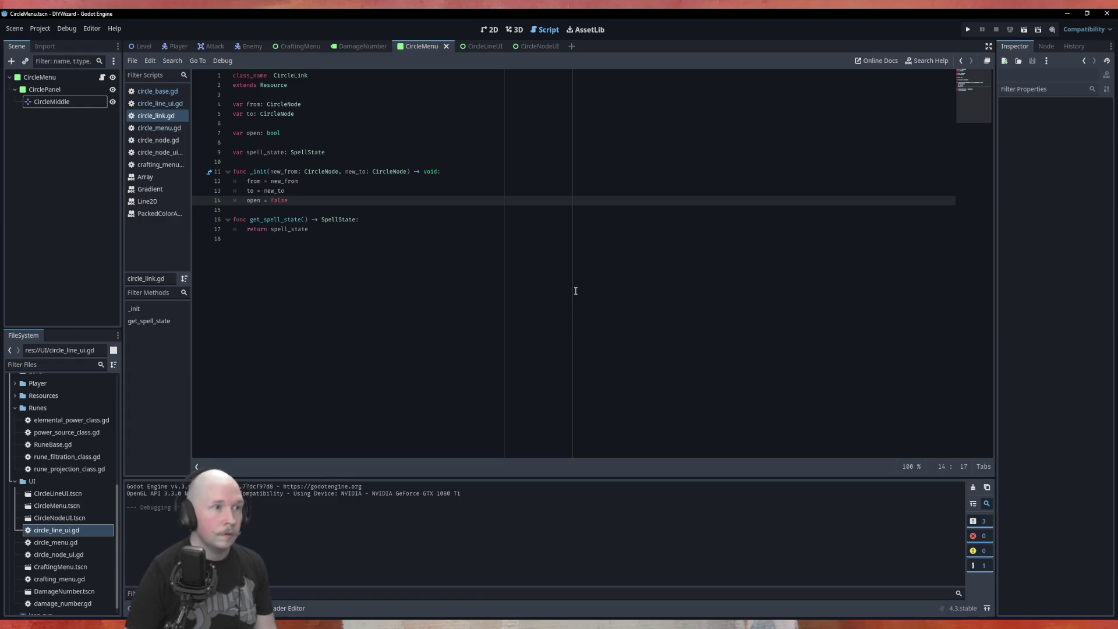
pyautogui.click(478, 46)
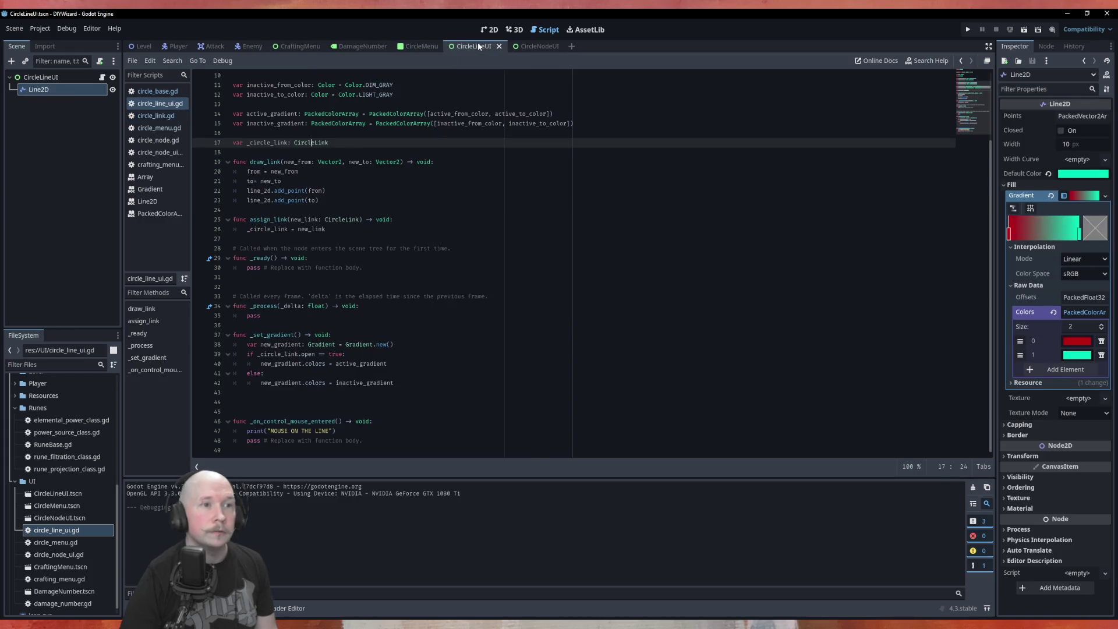
pyautogui.click(387, 261)
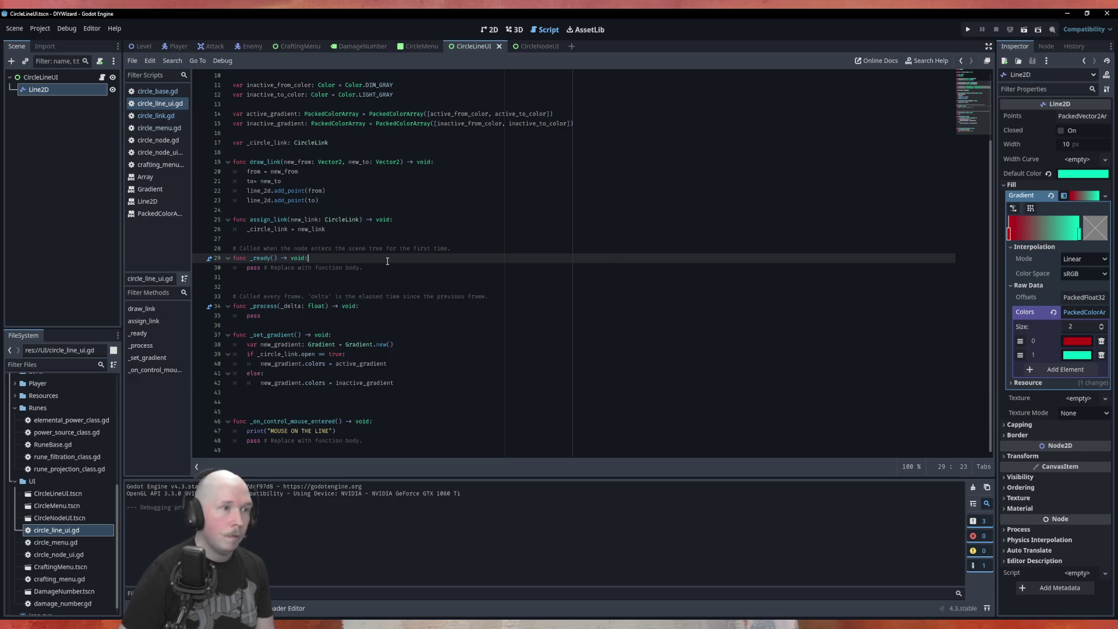
pyautogui.press('Return')
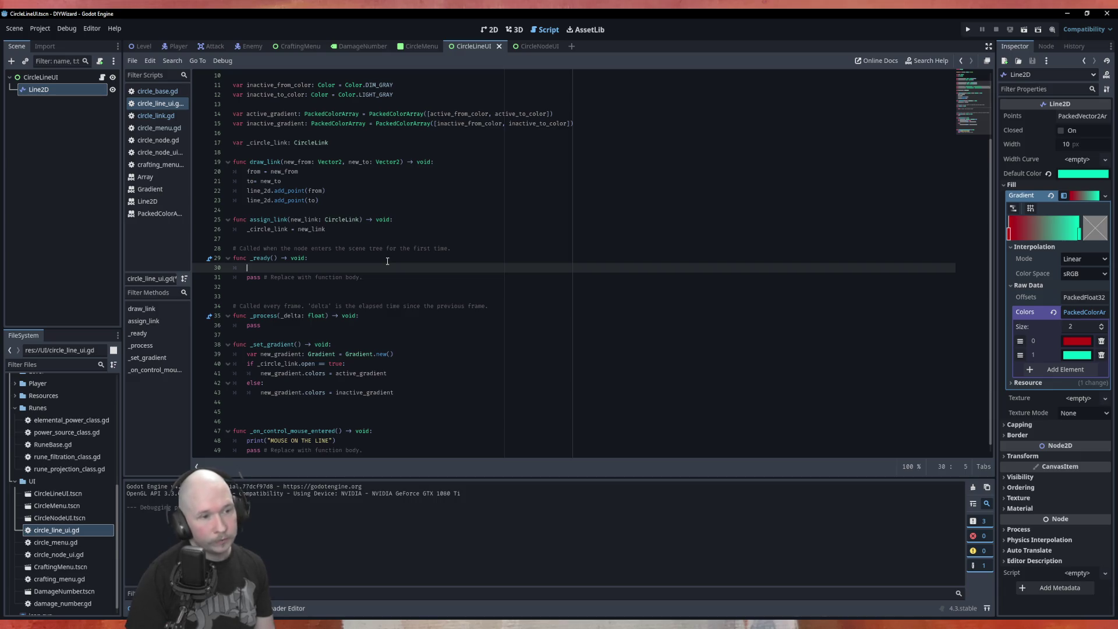
pyautogui.write('_se')
pyautogui.press('Return')
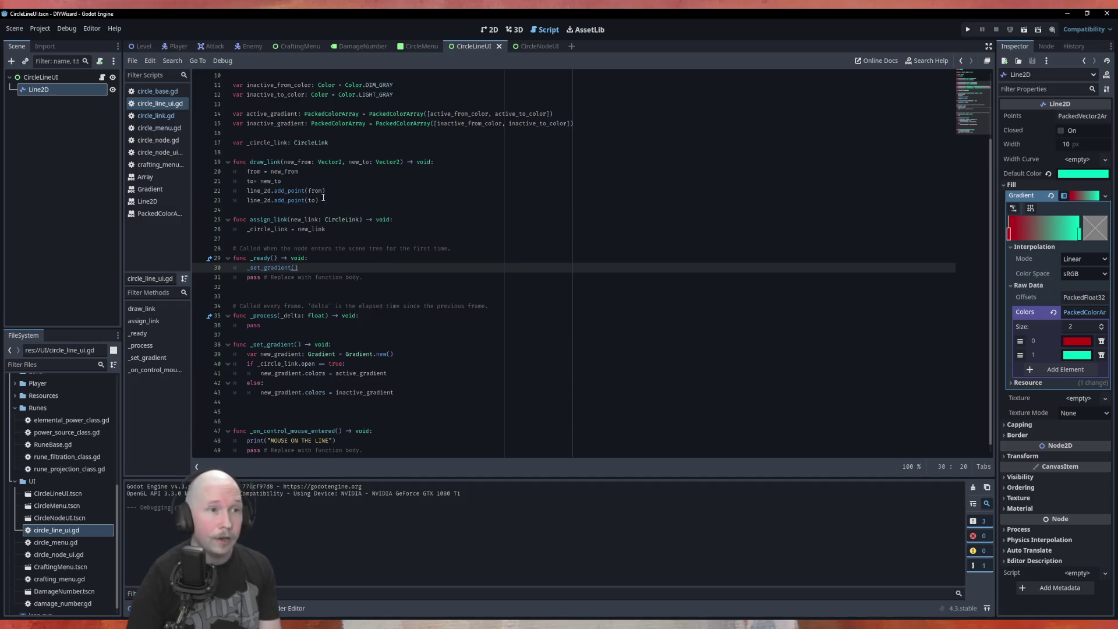
pyautogui.click(419, 45)
pyautogui.press('F6')
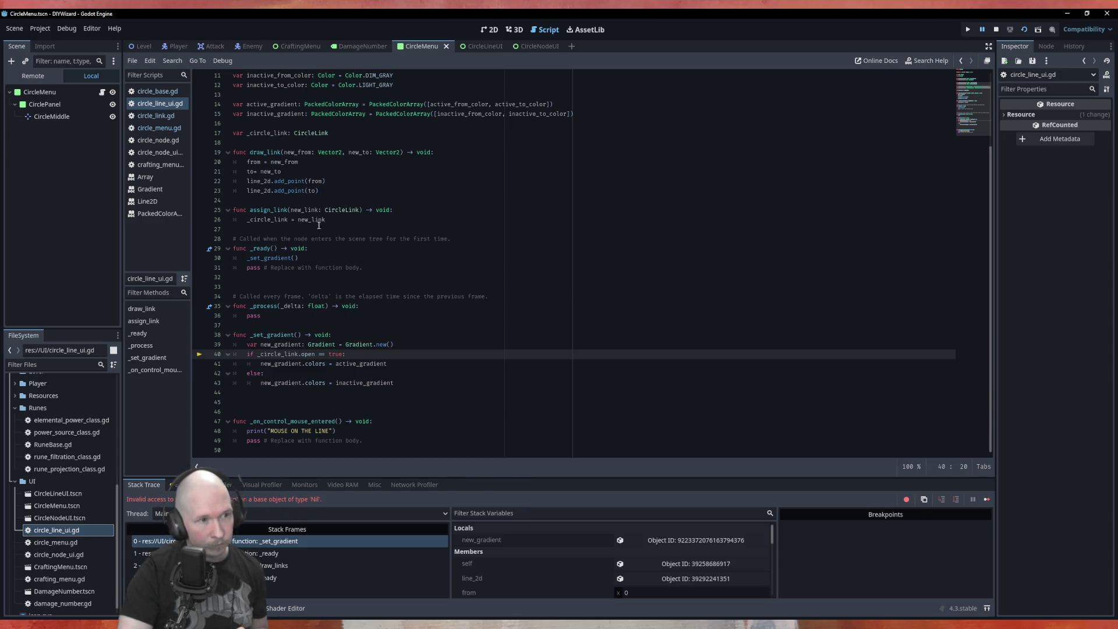
# Move _set_gradient() into assign_link after _circle_link is set, then stop and relaunch the game.
pyautogui.click(319, 257)
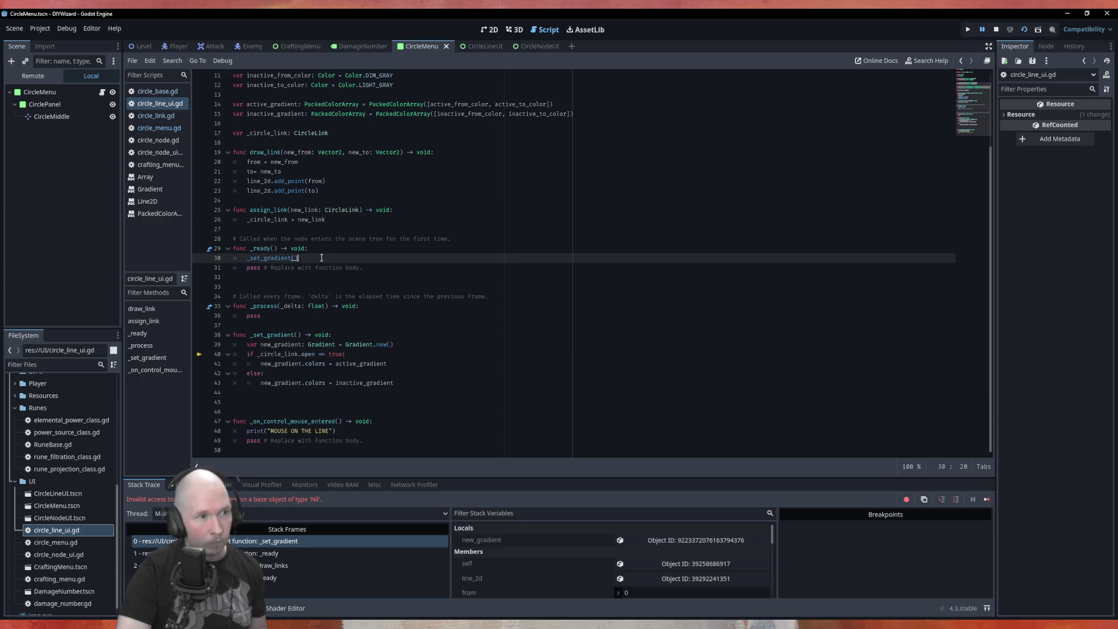
pyautogui.hotkey('alt', 'Up')
pyautogui.hotkey('alt', 'Up')
pyautogui.hotkey('alt', 'Up')
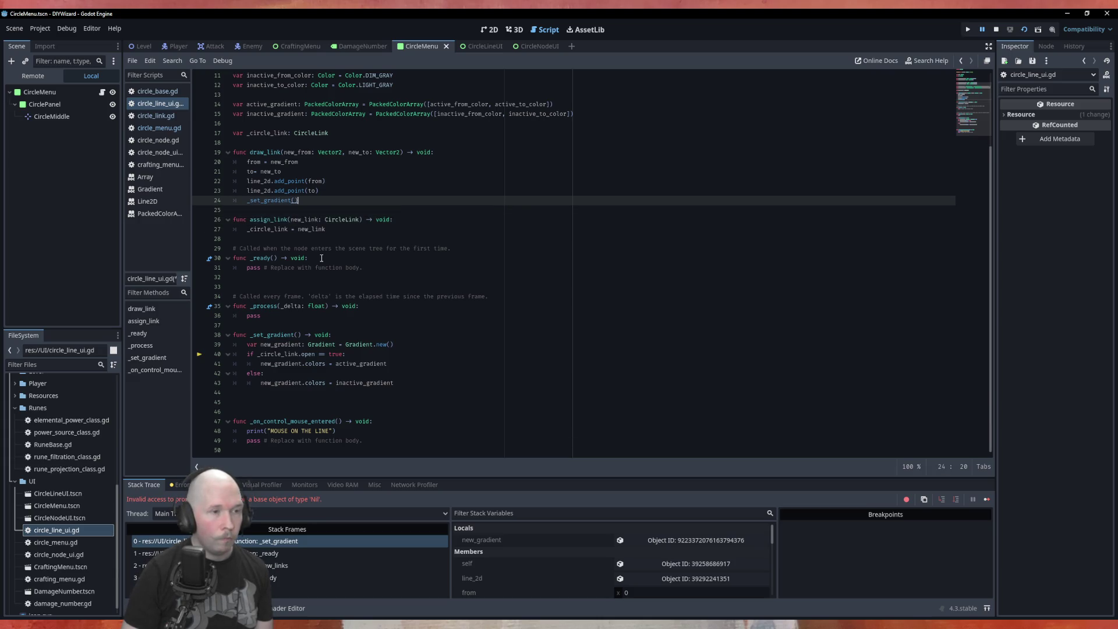
pyautogui.hotkey('alt', 'Down')
pyautogui.hotkey('alt', 'Down')
pyautogui.hotkey('alt', 'Down')
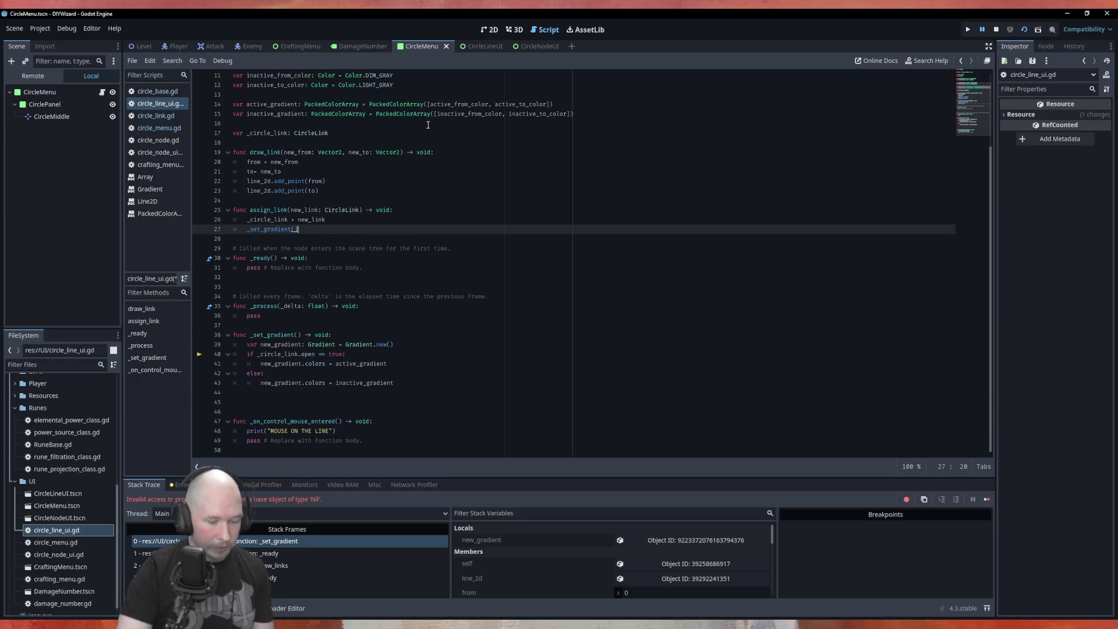
pyautogui.press('F8')
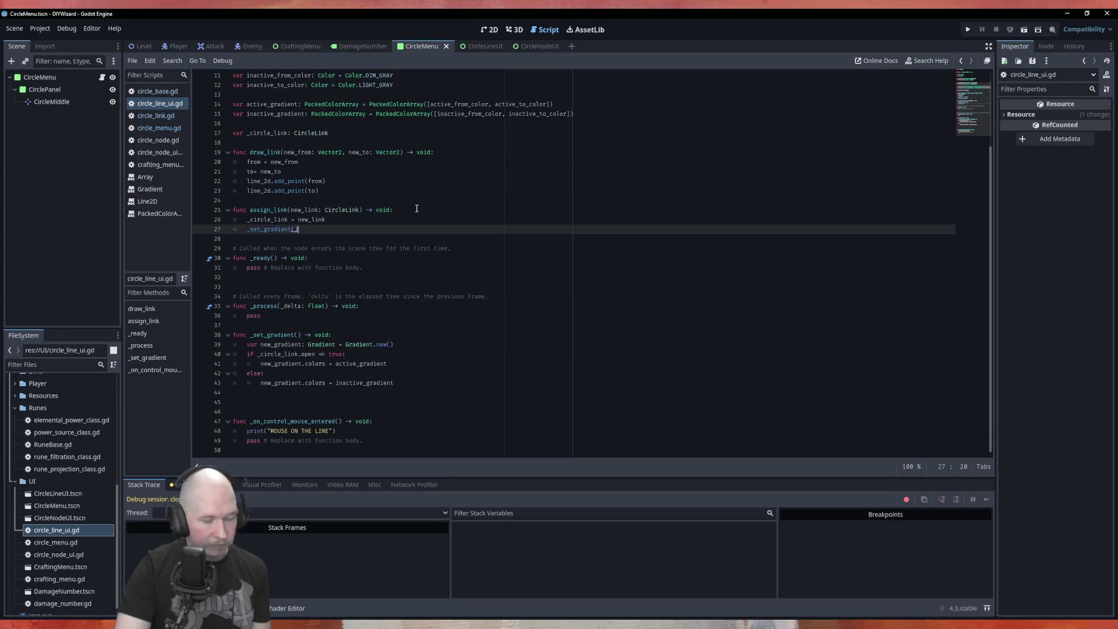
pyautogui.press('F5')
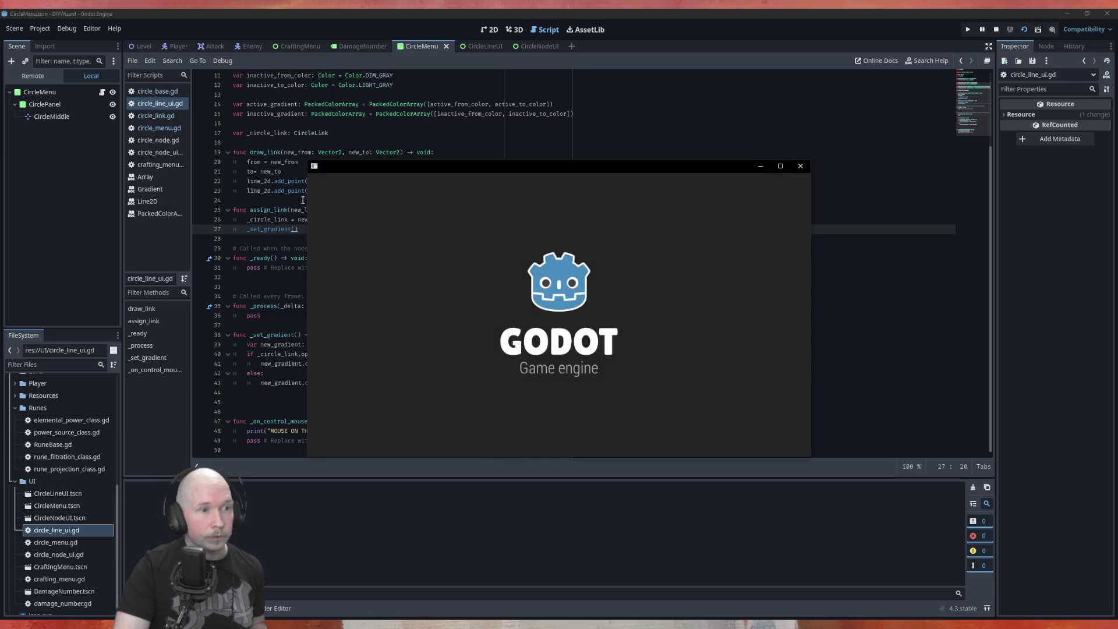
# Close the game and move the _set_gradient() call into _process below a new 'if _circle_link:' line.
pyautogui.click(807, 165)
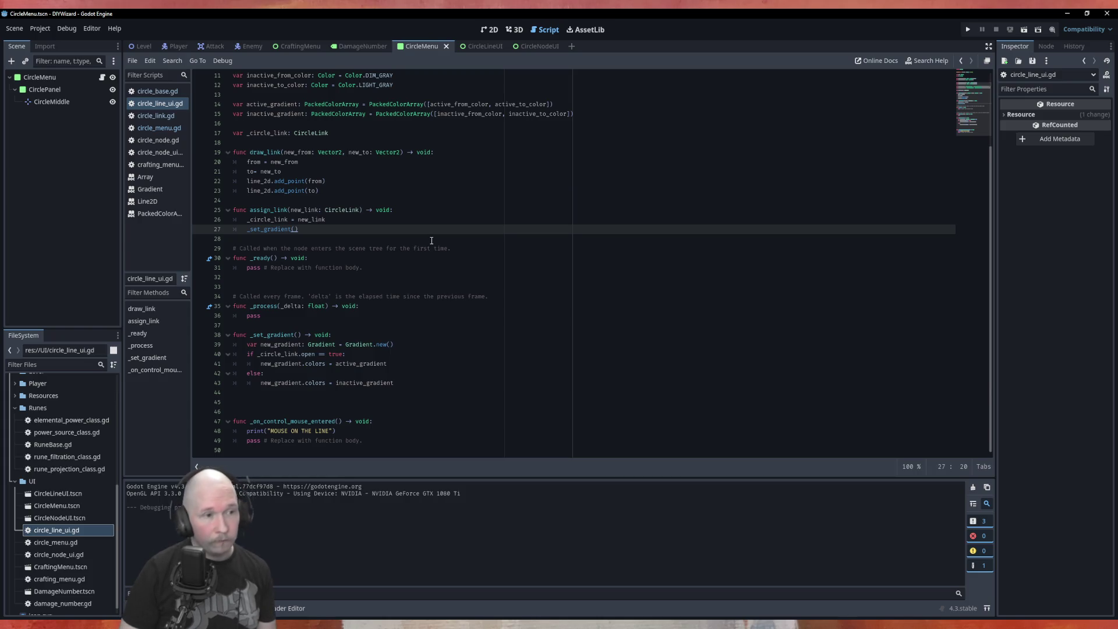
pyautogui.hotkey('alt', 'Down')
pyautogui.hotkey('alt', 'Down')
pyautogui.hotkey('alt', 'Down')
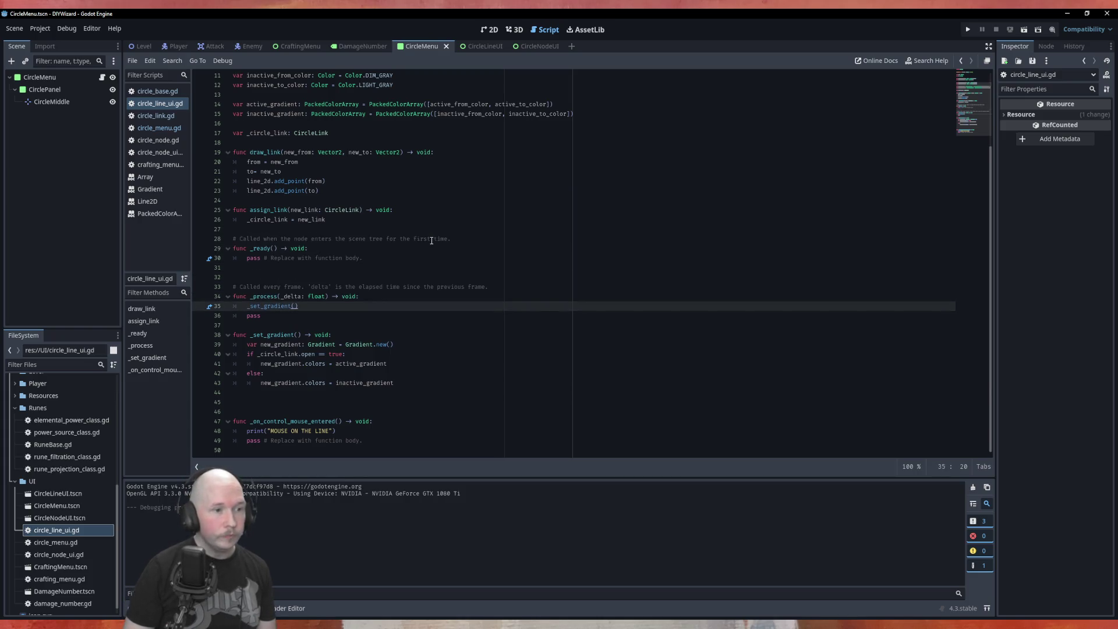
pyautogui.press('Up')
pyautogui.press('End')
pyautogui.press('Return')
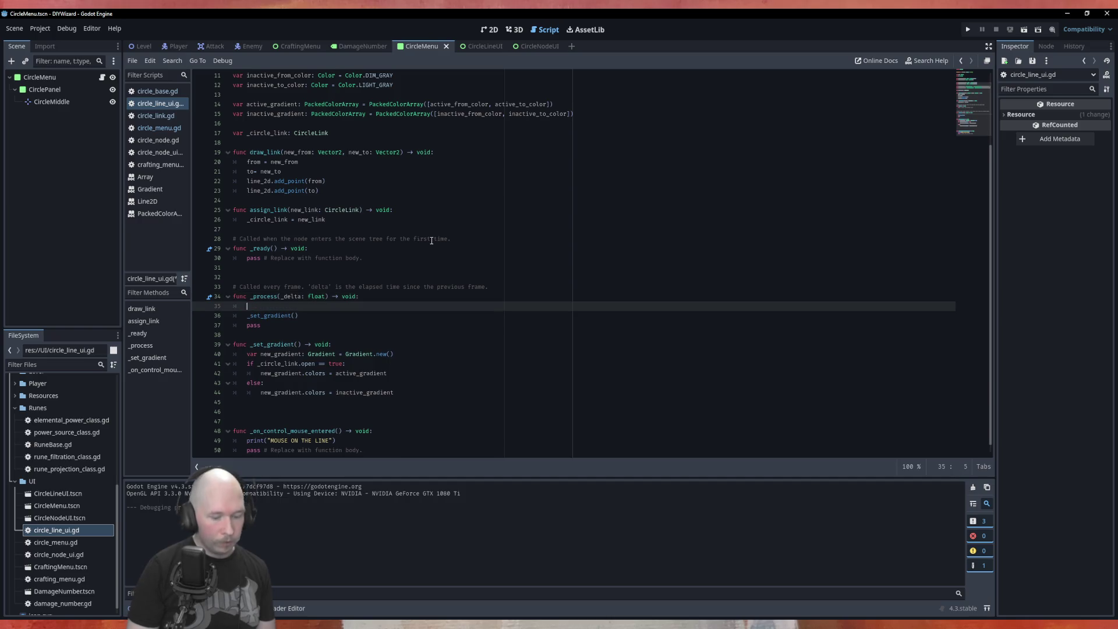
pyautogui.write('if _')
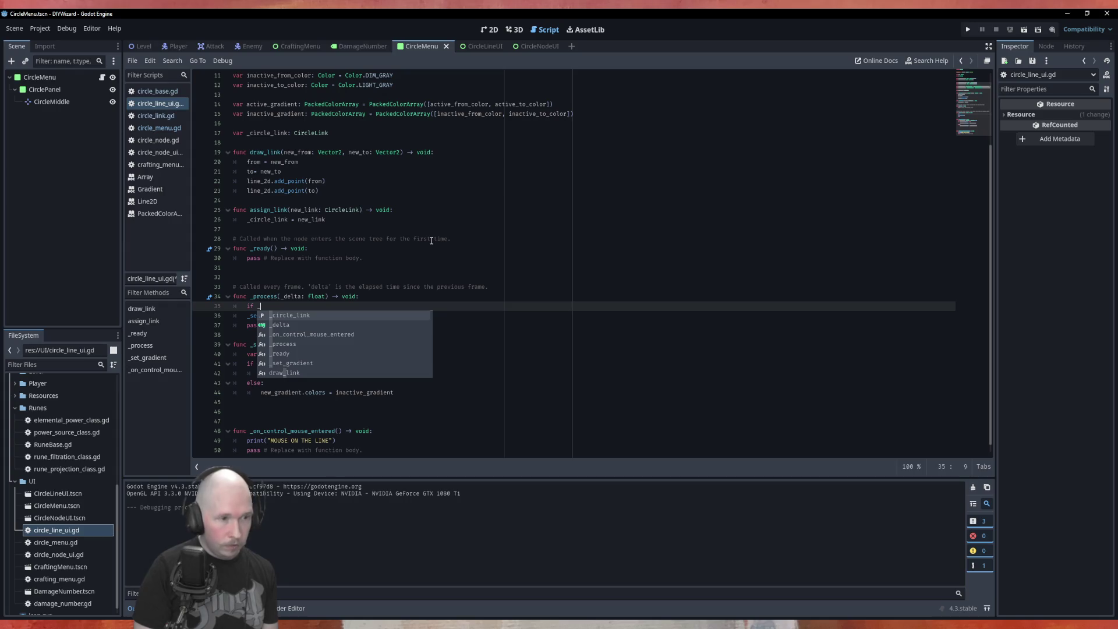
pyautogui.press('Return')
# Indent _set_gradient() under the _circle_link check, save circle_line_ui.gd, and run the game.
pyautogui.press('Down')
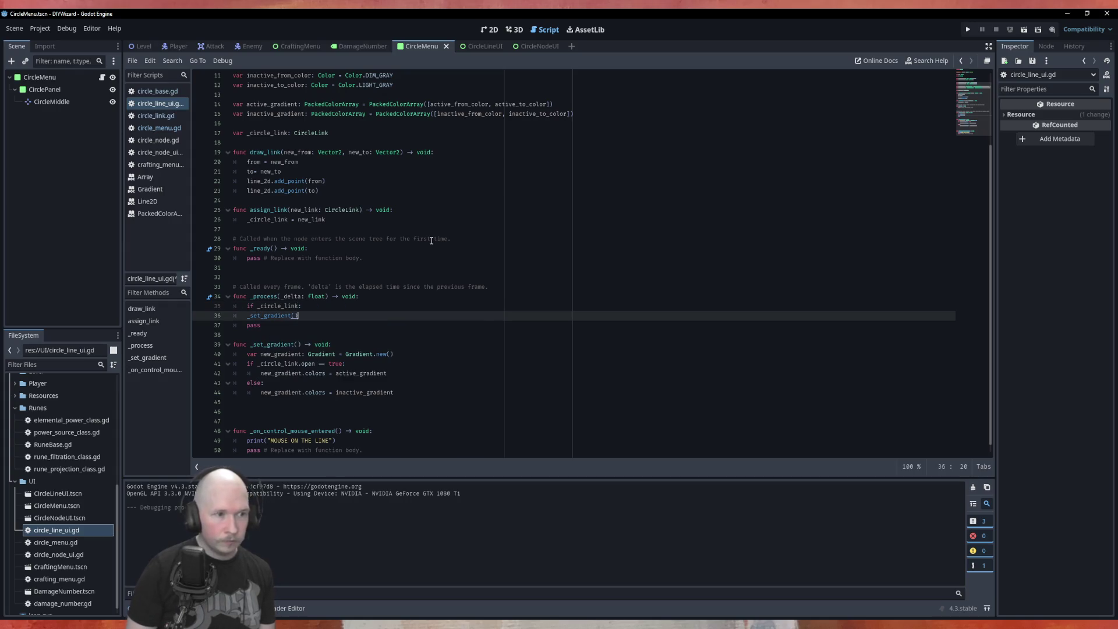
pyautogui.press('Home')
pyautogui.press('Tab')
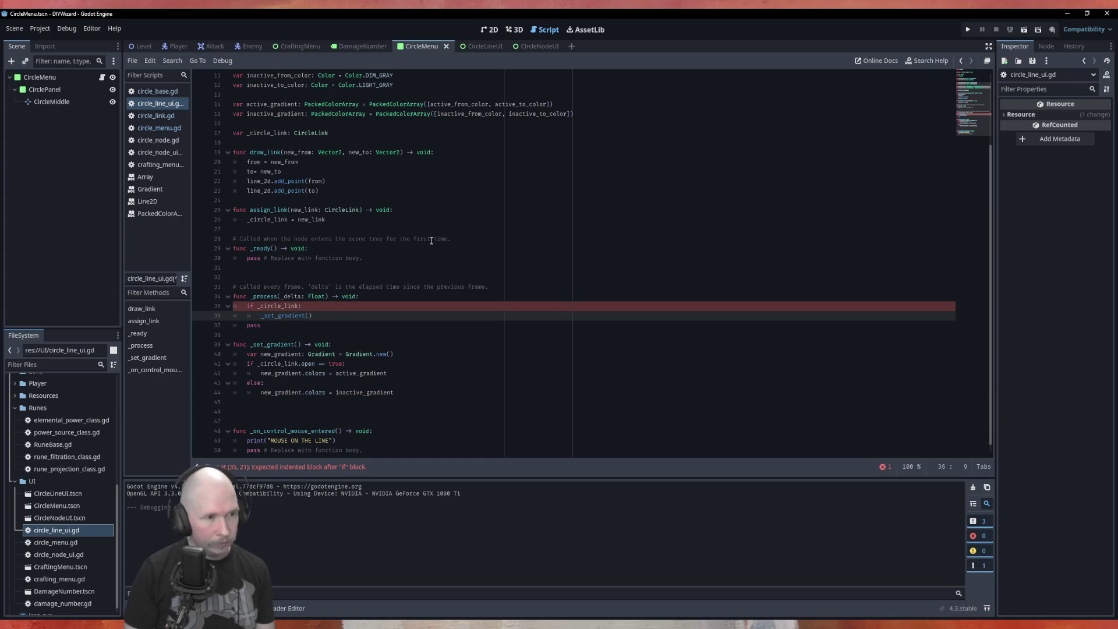
pyautogui.hotkey('ctrl', 's')
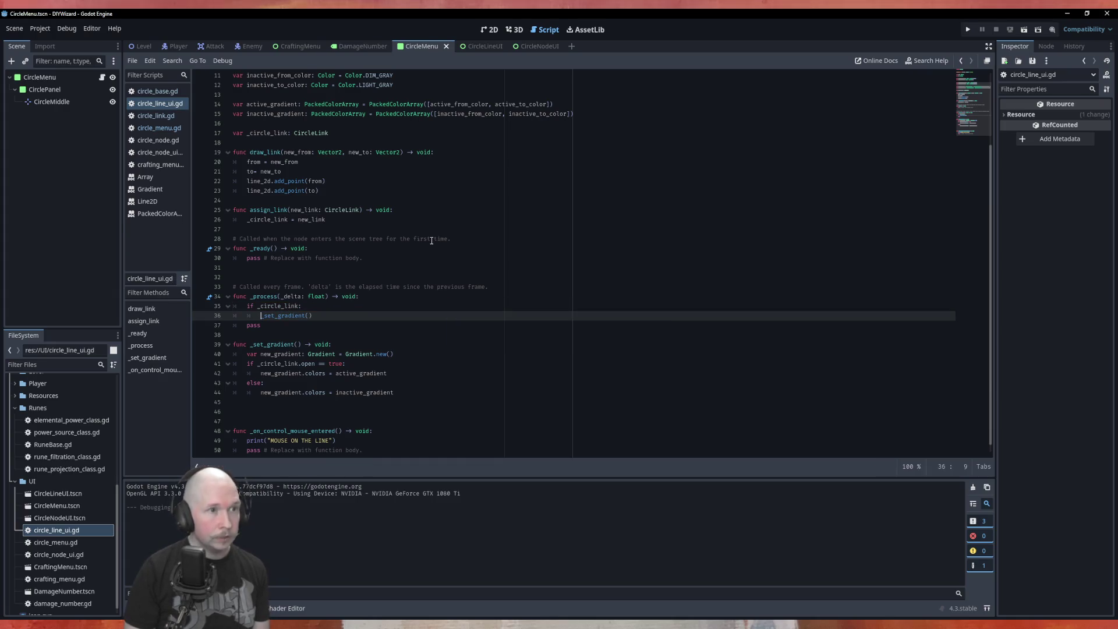
pyautogui.press('F6')
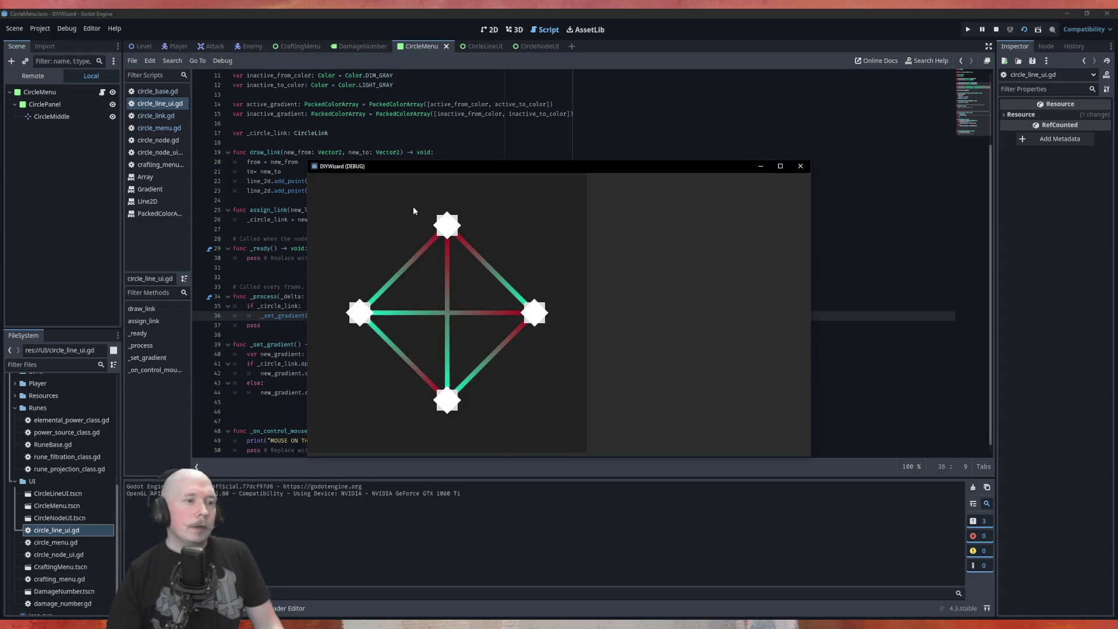
pyautogui.click(38, 78)
pyautogui.click(58, 220)
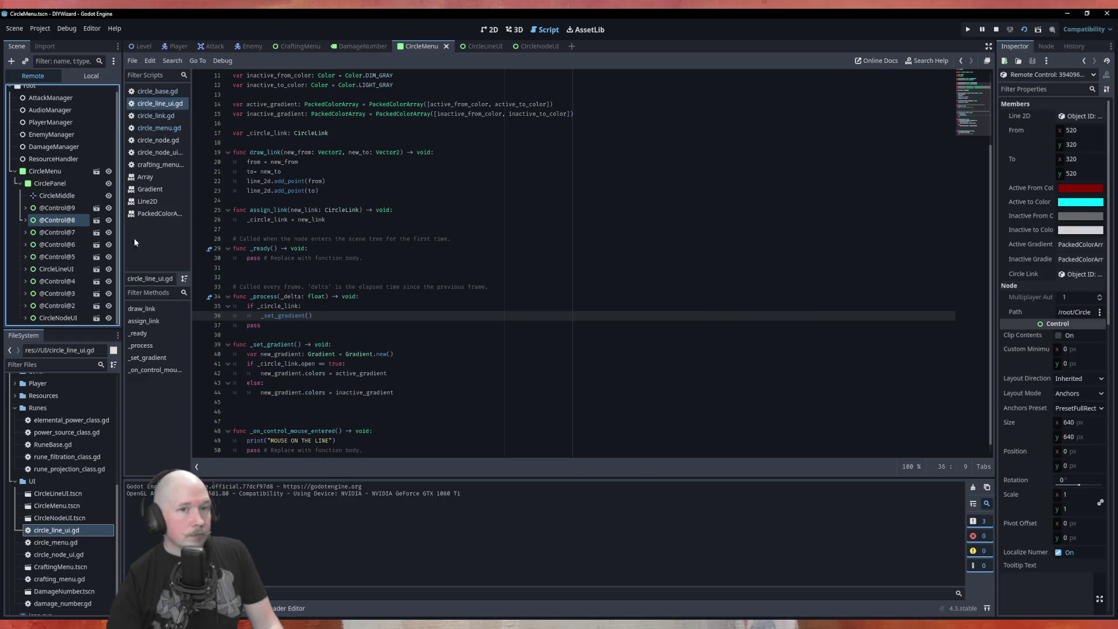
pyautogui.click(1073, 274)
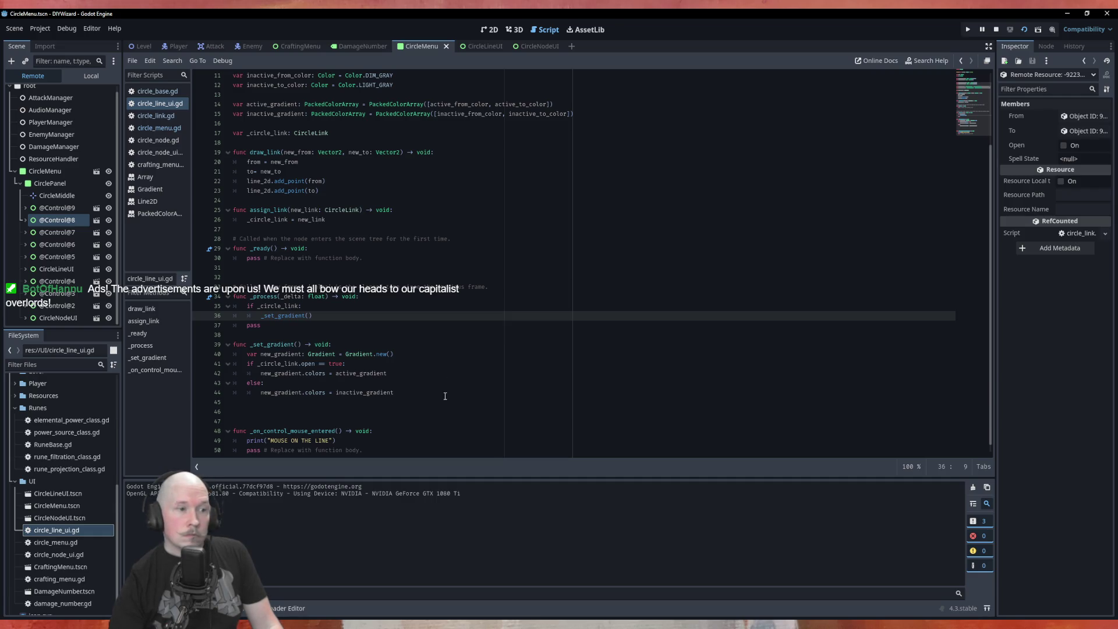
pyautogui.press('F6')
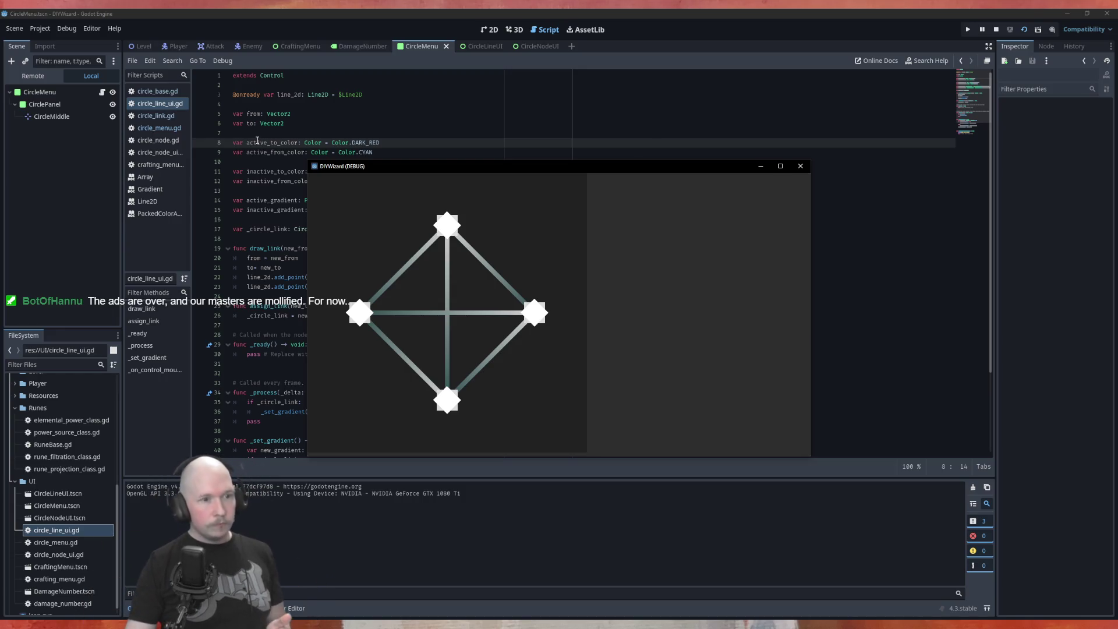
# Close the game window and scroll down to the end of _set_gradient() in circle_line_ui.gd.
pyautogui.click(800, 166)
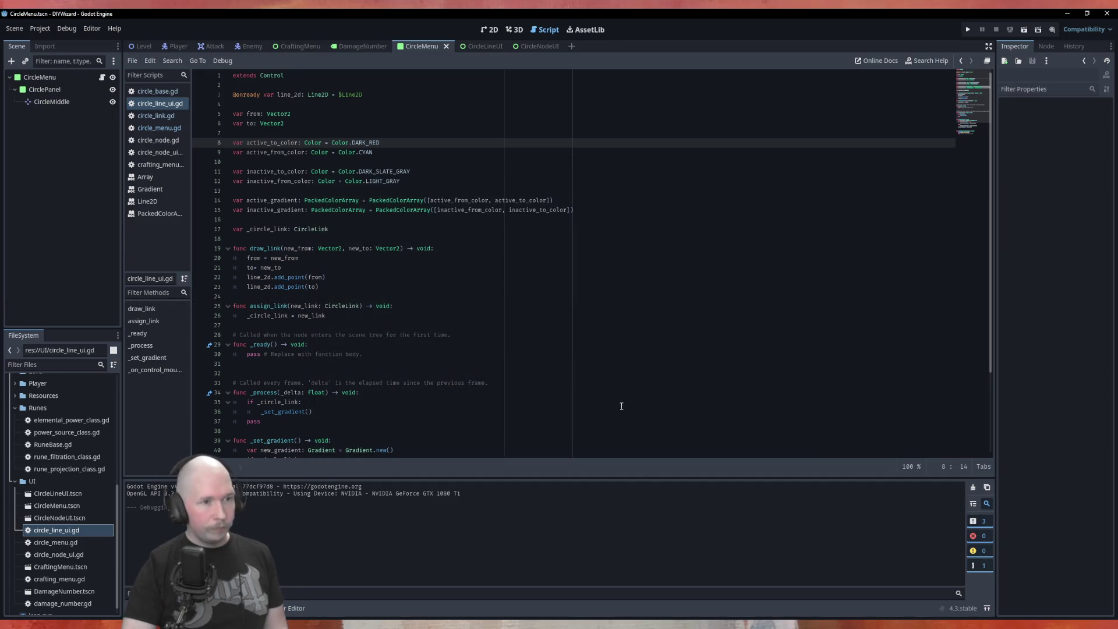
pyautogui.scroll(-4, 403, 399)
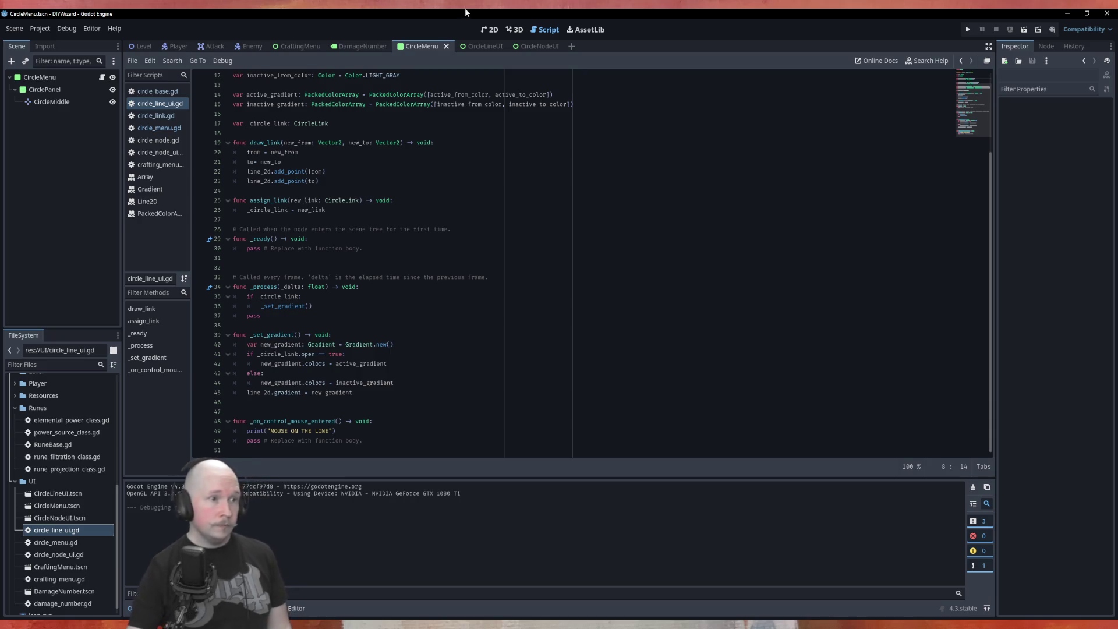
# Move _set_gradient() back into assign_link, comment out 'if _circle_link:' in _process, and run.
pyautogui.click(350, 307)
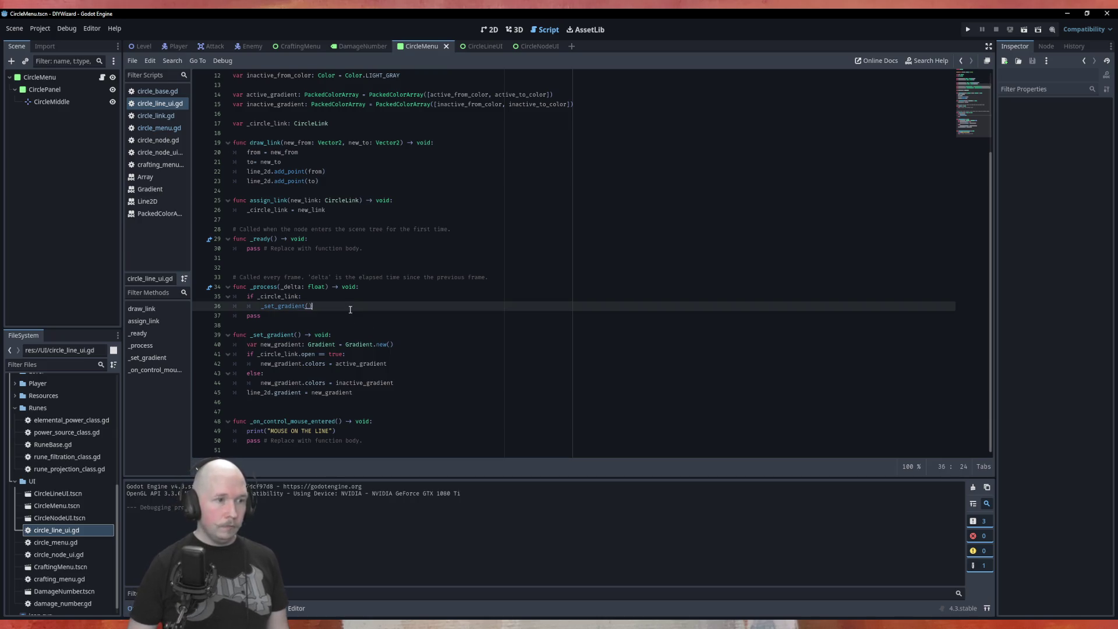
pyautogui.hotkey('alt', 'Up')
pyautogui.hotkey('alt', 'Up')
pyautogui.hotkey('alt', 'Up')
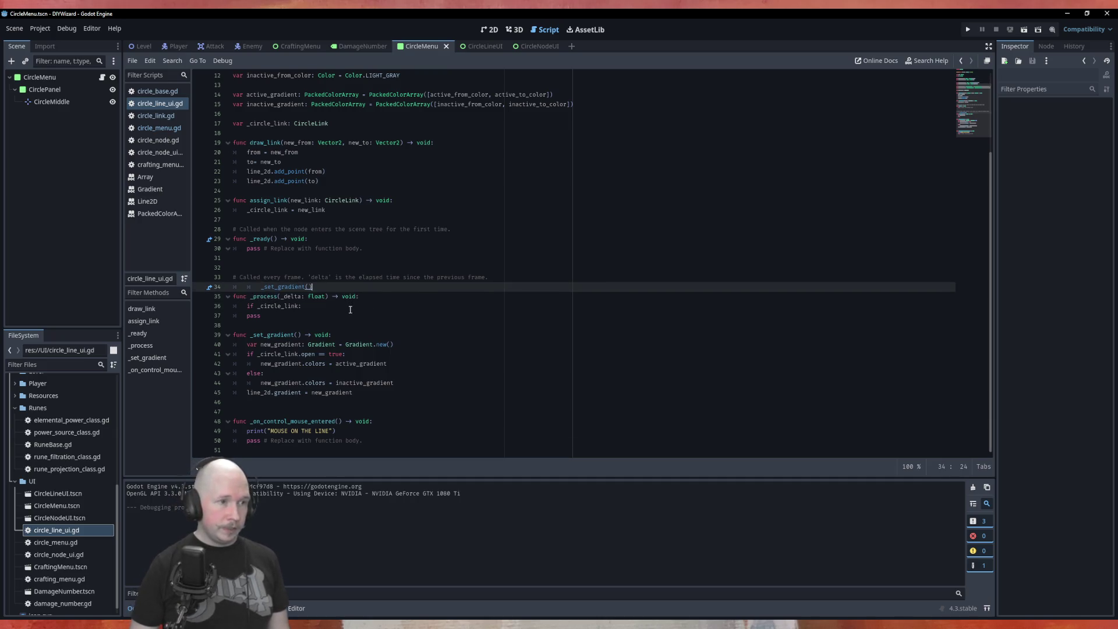
pyautogui.hotkey('shift', 'Tab')
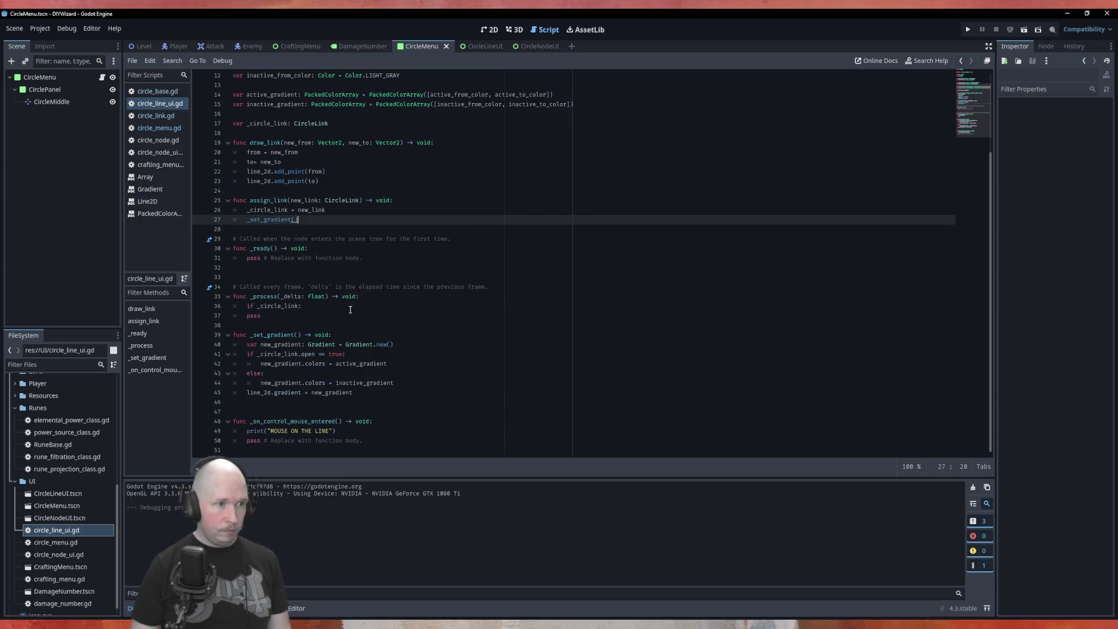
pyautogui.press('Down')
pyautogui.press('Down')
pyautogui.press('Down')
pyautogui.write(':')
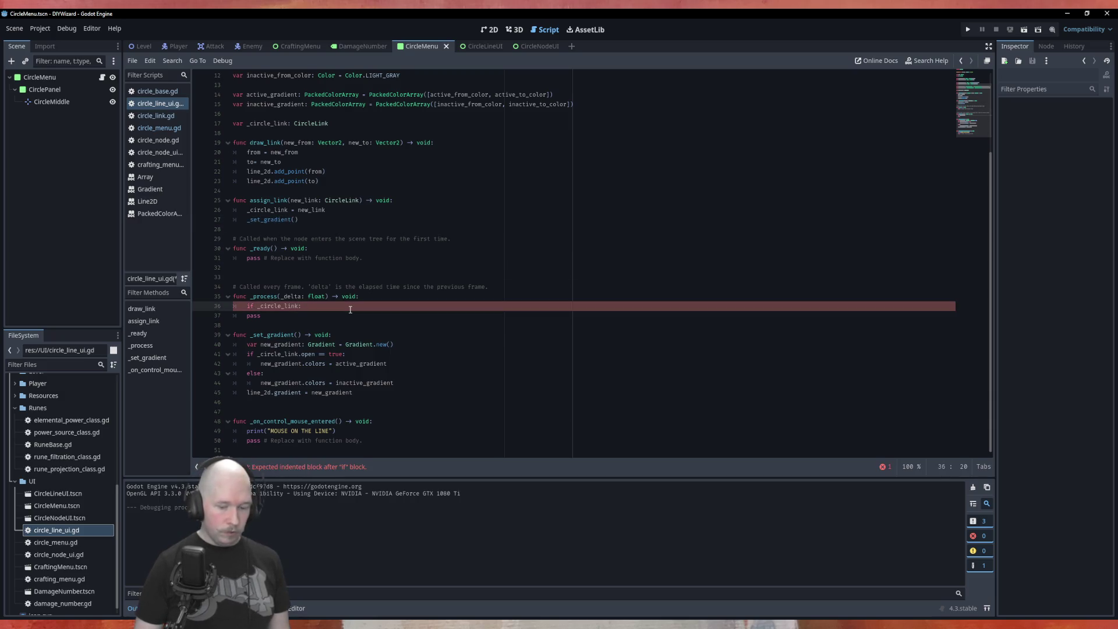
pyautogui.press('Right')
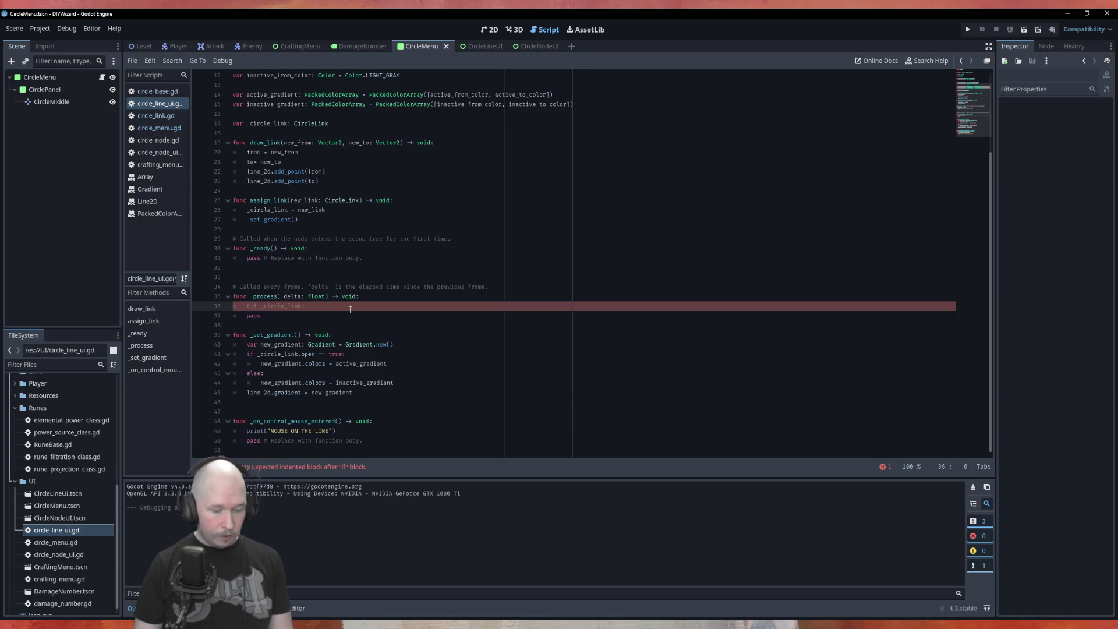
pyautogui.press('F6')
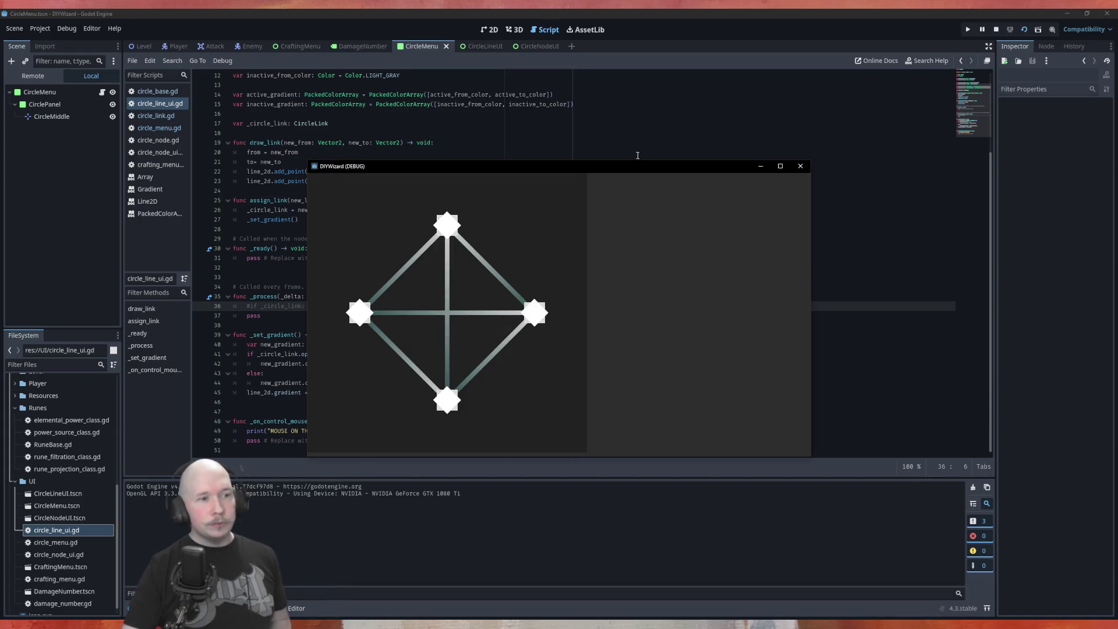
# Close the DIYWizard (DEBUG) game window.
pyautogui.click(800, 166)
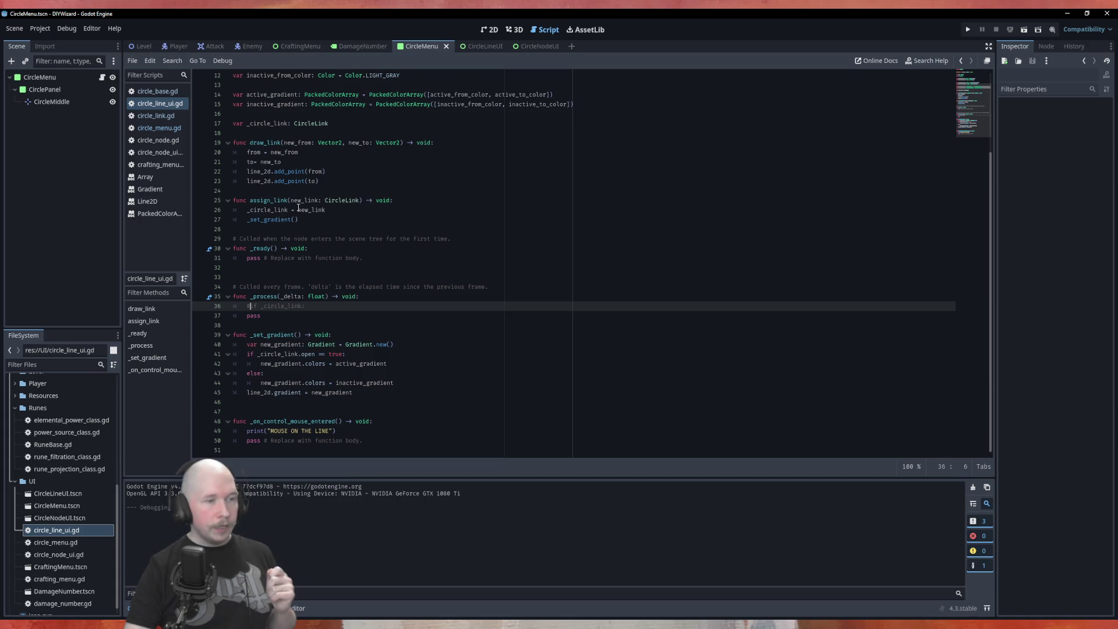
# Move _set_gradient() to the end of draw_link, save circle_line_ui.gd, and switch to circle_menu.gd.
pyautogui.click(315, 220)
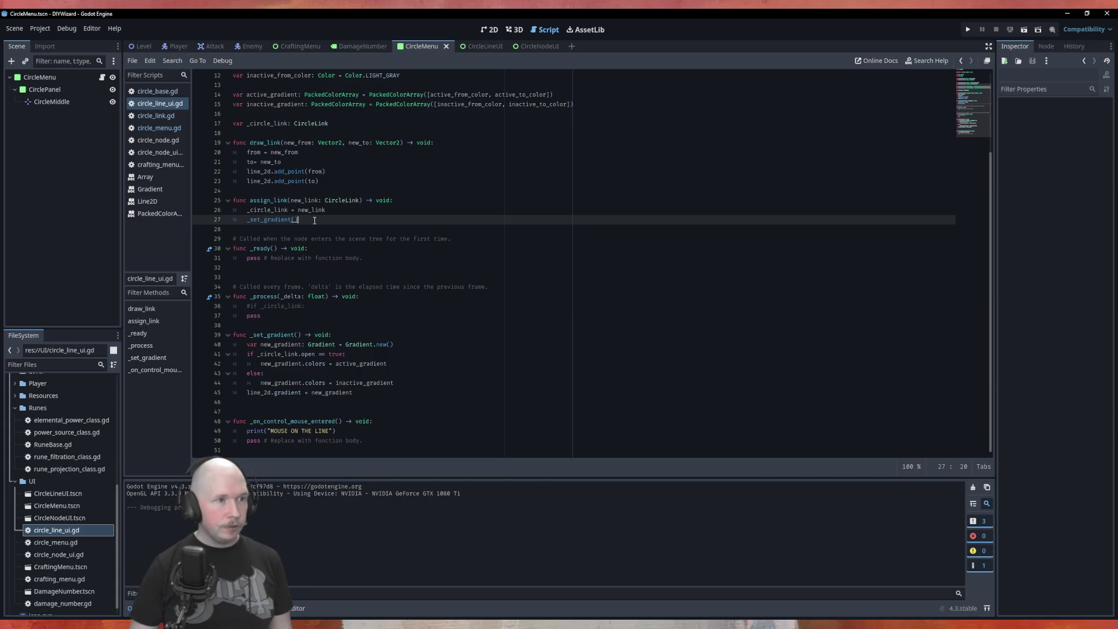
pyautogui.hotkey('alt', 'Up')
pyautogui.hotkey('alt', 'Up')
pyautogui.hotkey('alt', 'Up')
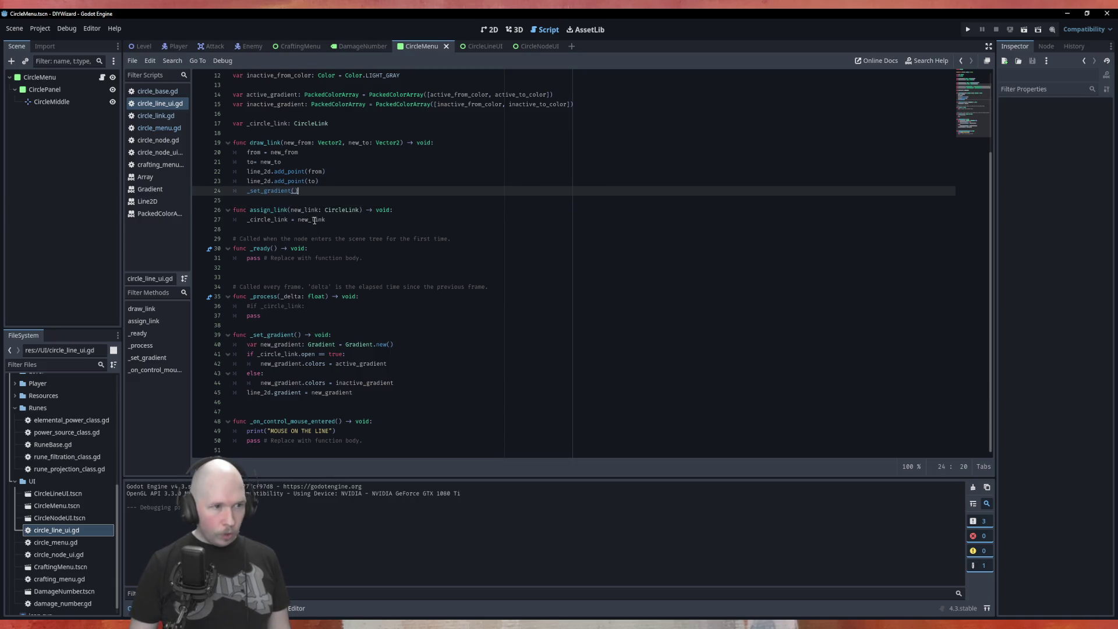
pyautogui.hotkey('ctrl', 's')
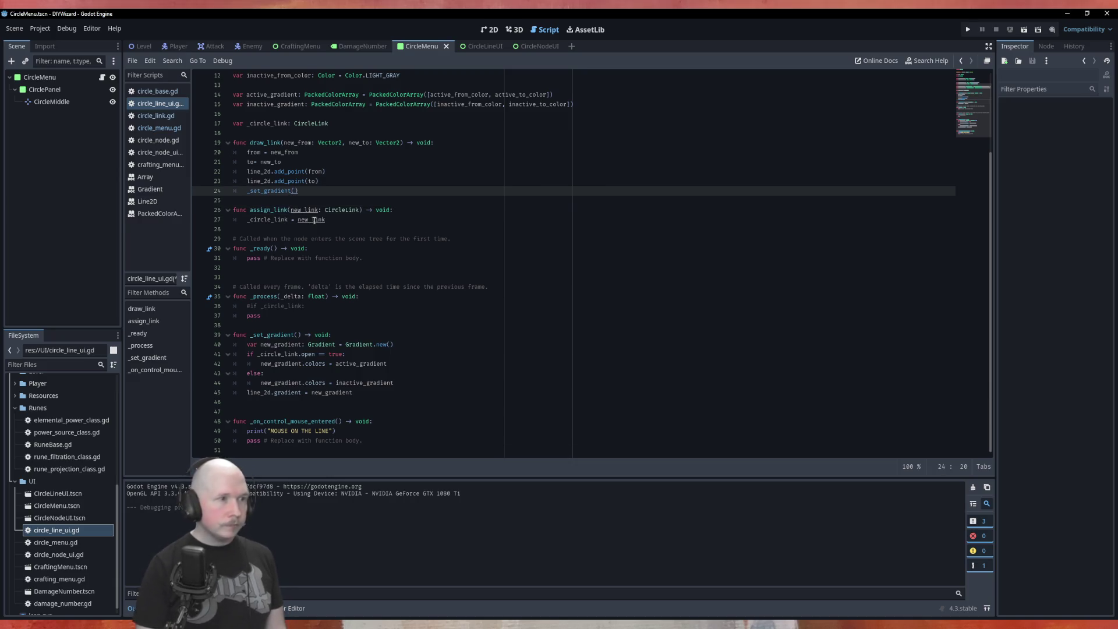
pyautogui.click(159, 127)
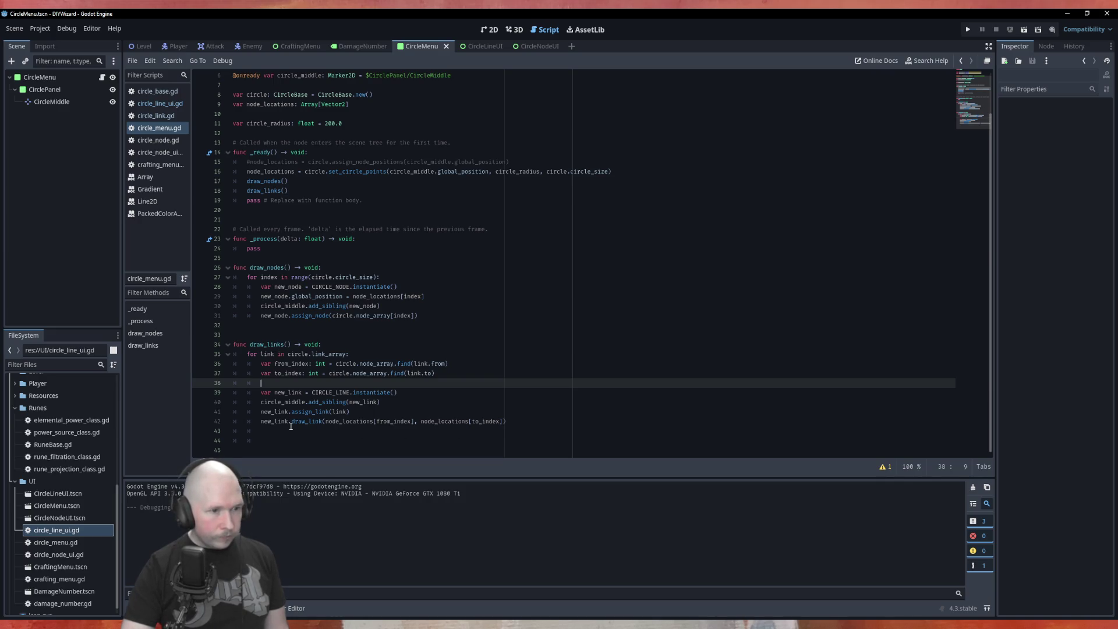
# Test-run the circle menu, close the game, and switch to circle_link.gd.
pyautogui.click(336, 334)
pyautogui.click(336, 326)
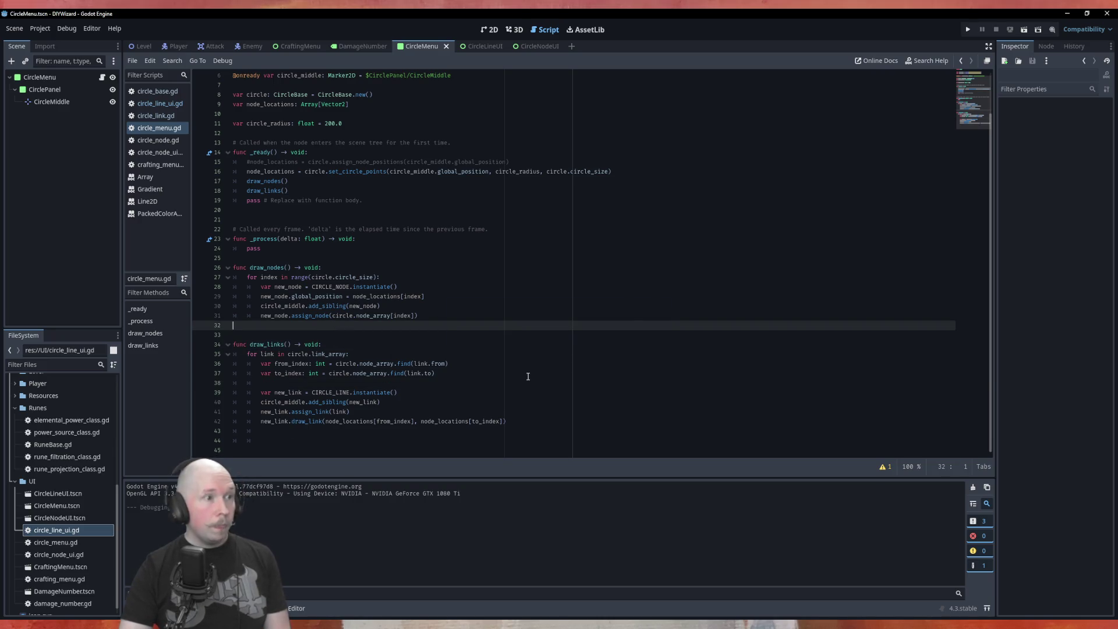
pyautogui.press('F6')
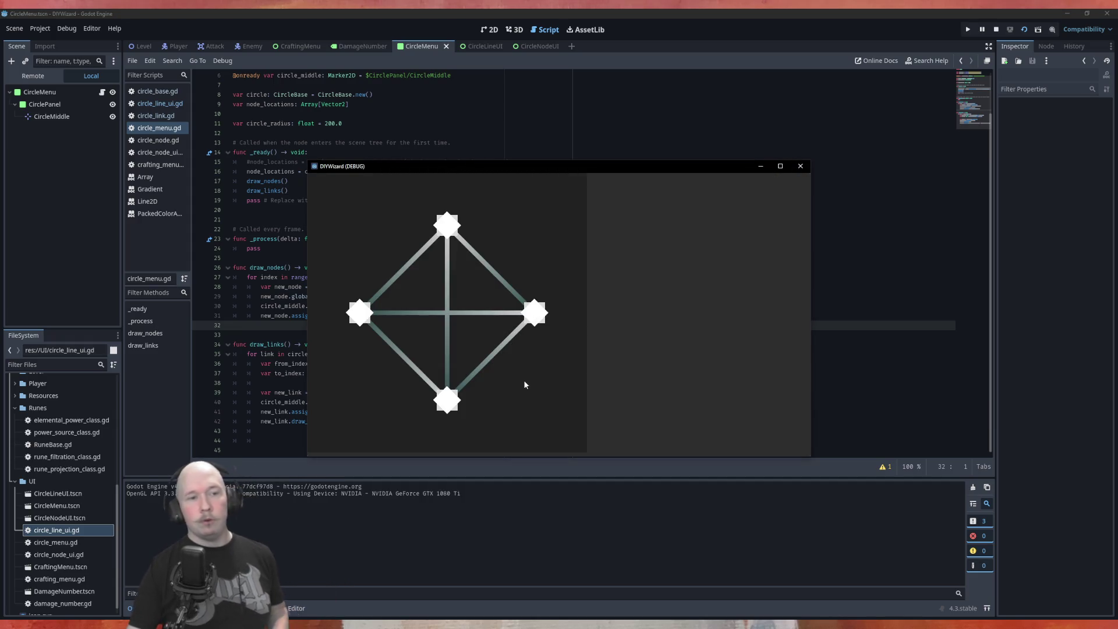
pyautogui.click(801, 166)
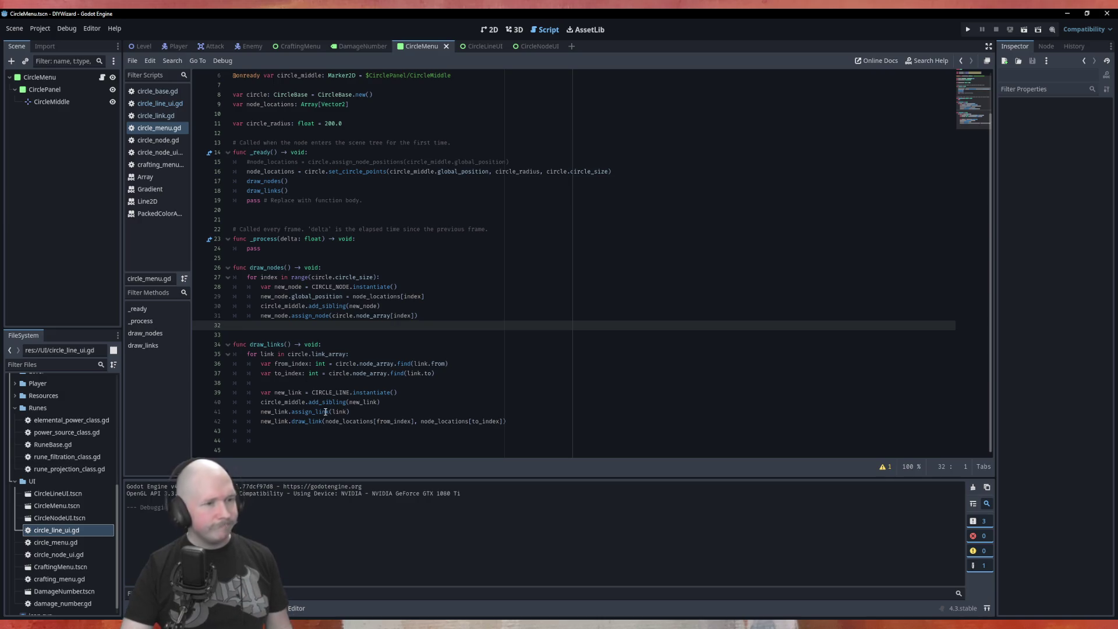
pyautogui.click(155, 115)
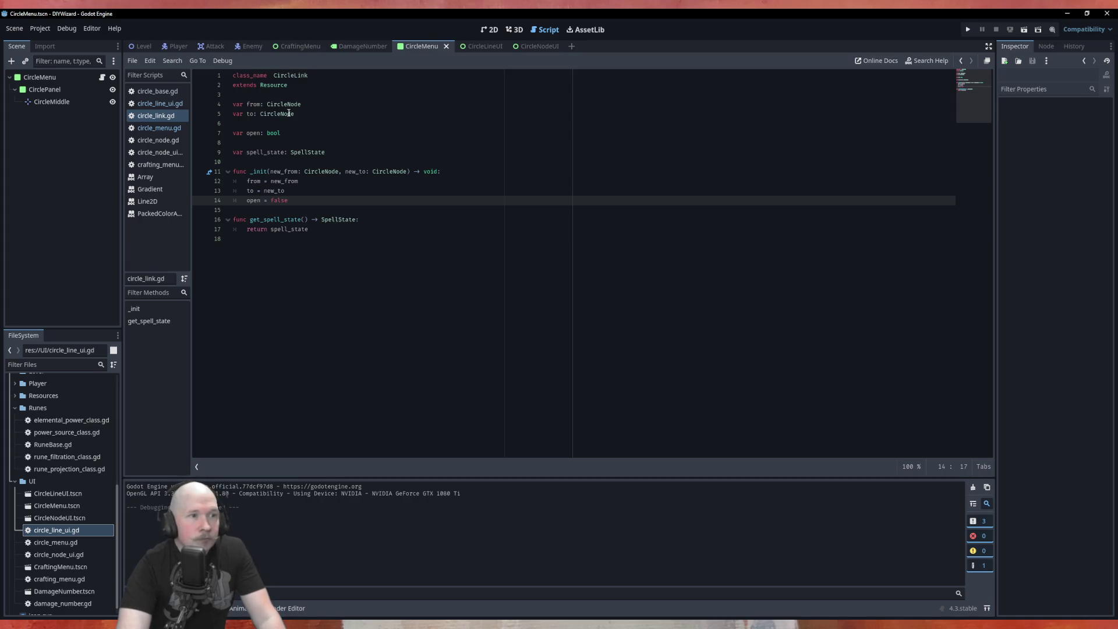
# Declare 'var Node_array: Array[CircleNode] = []' below the to variable, with a blank line above it.
pyautogui.click(329, 123)
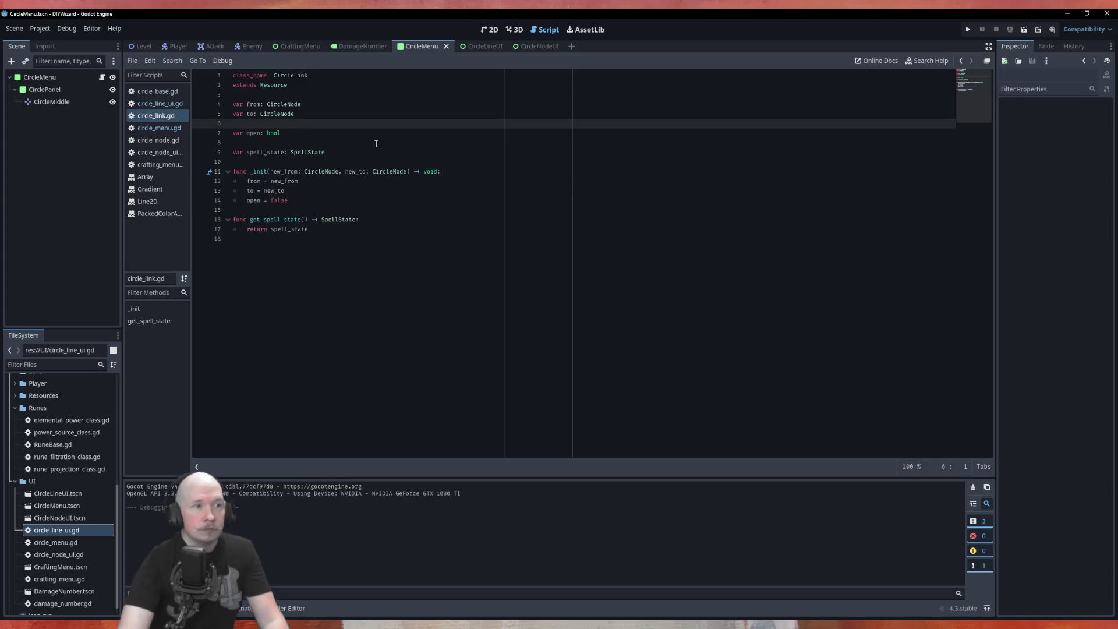
pyautogui.press('Return')
pyautogui.press('Up')
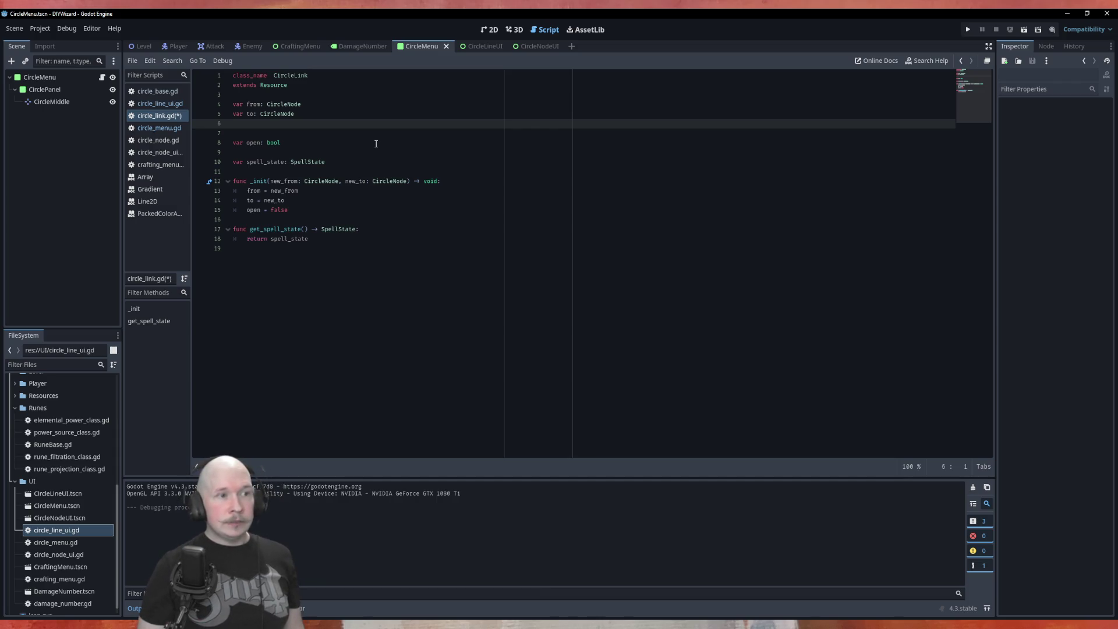
pyautogui.write('node')
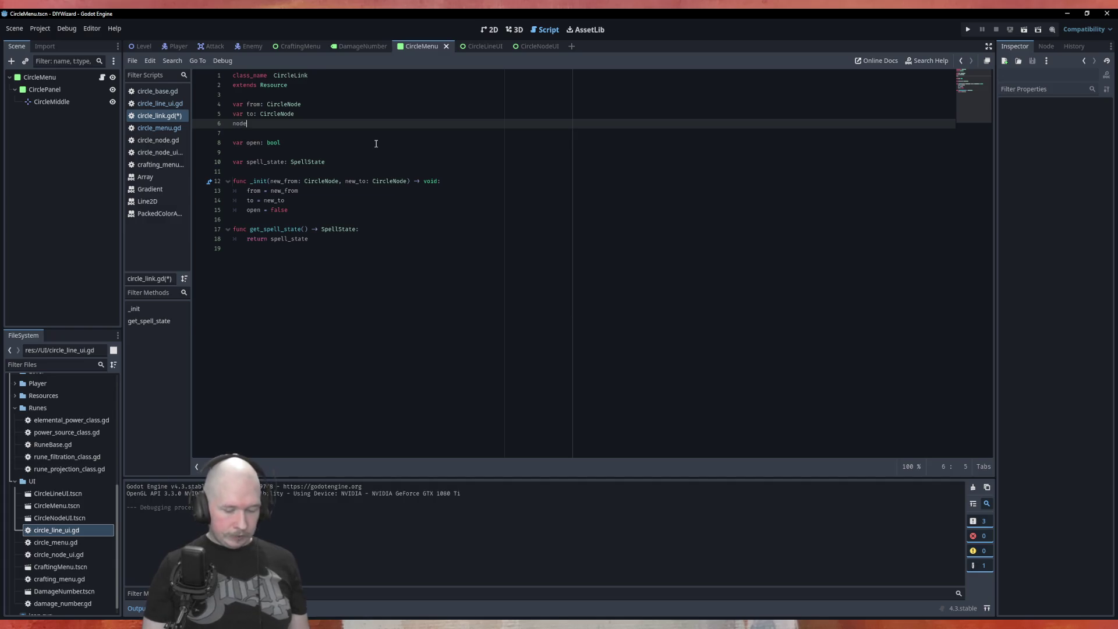
pyautogui.press('BackSpace')
pyautogui.press('BackSpace')
pyautogui.press('BackSpace')
pyautogui.write('var')
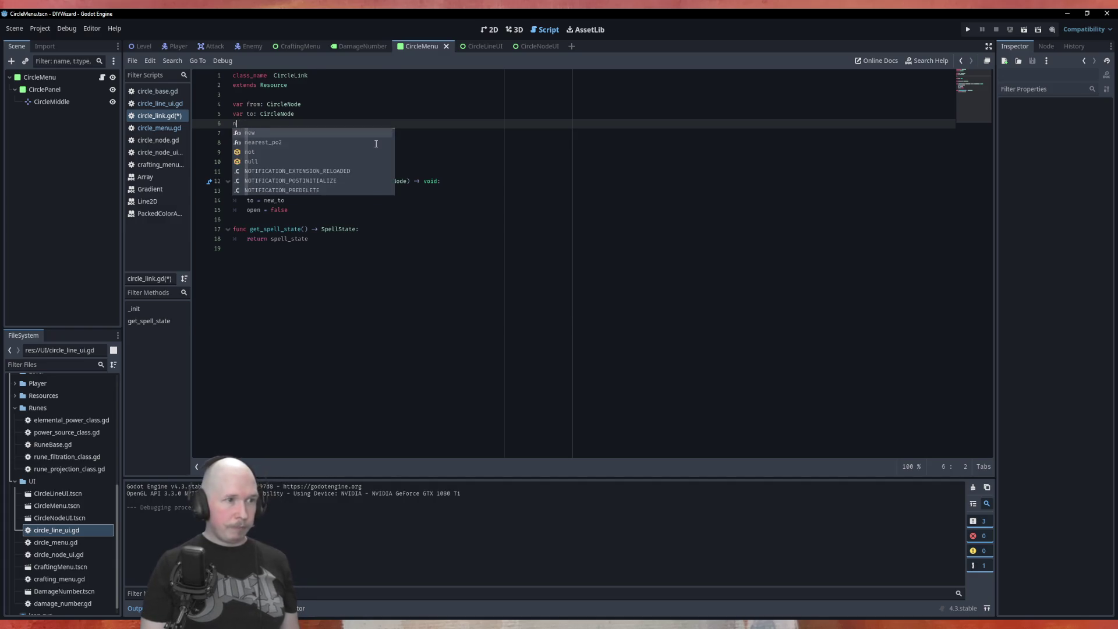
pyautogui.write(' Node_array: ')
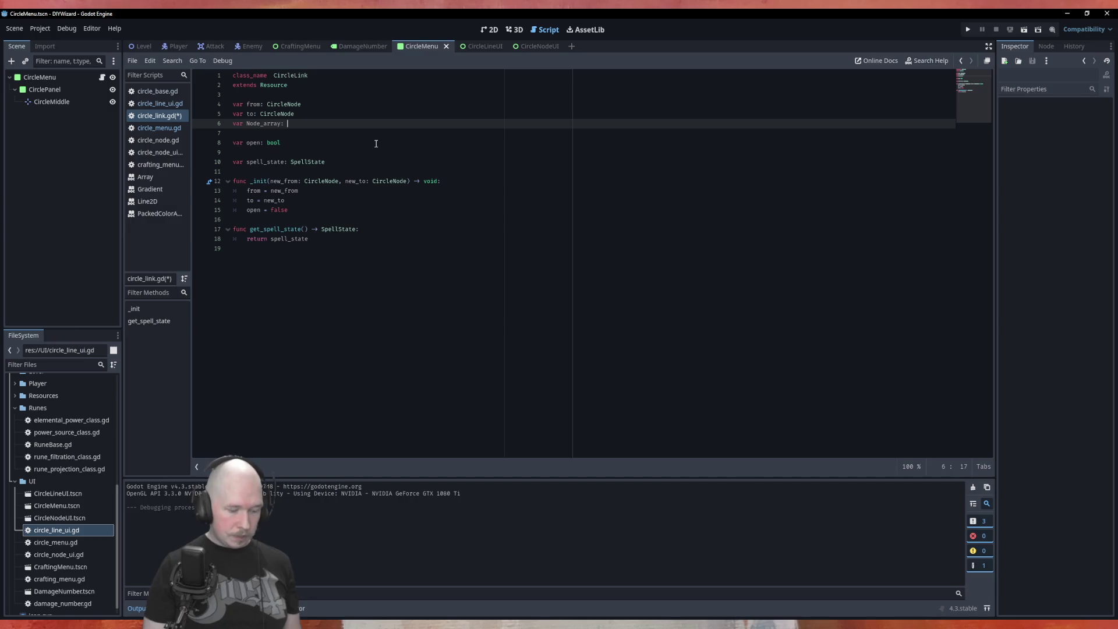
pyautogui.write('Arra')
pyautogui.press('Return')
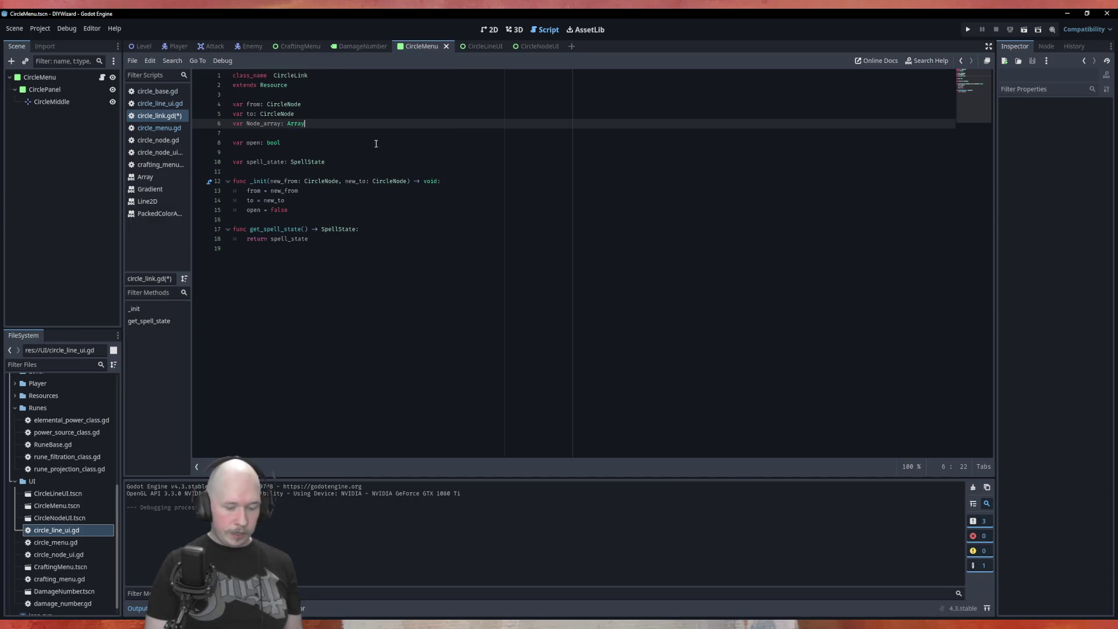
pyautogui.write('[')
pyautogui.write('Circ')
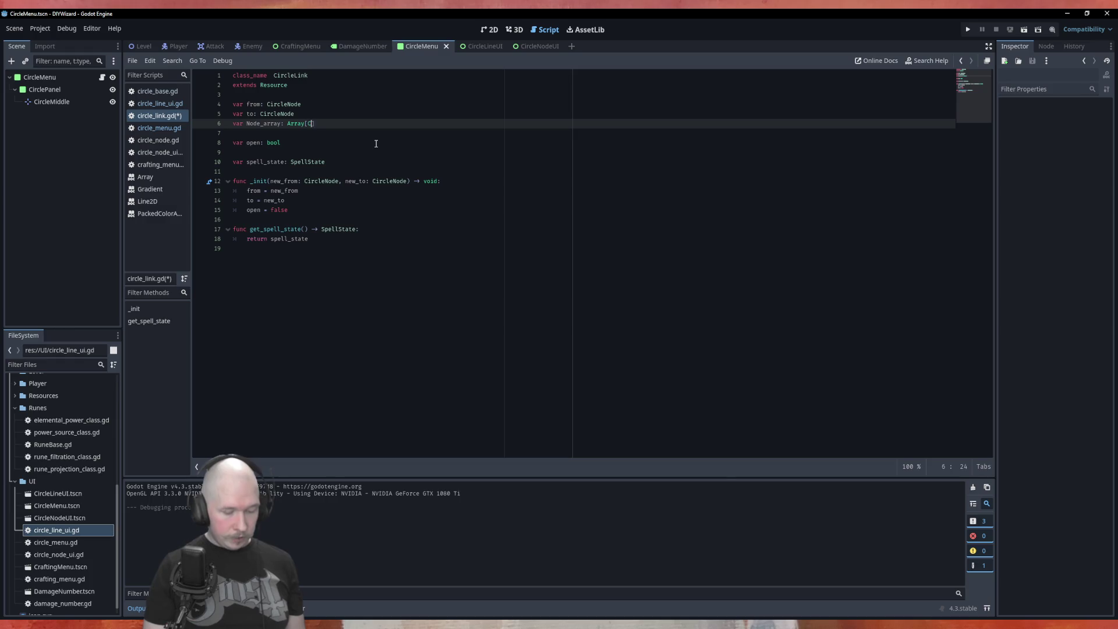
pyautogui.press('Down')
pyautogui.press('Down')
pyautogui.press('Return')
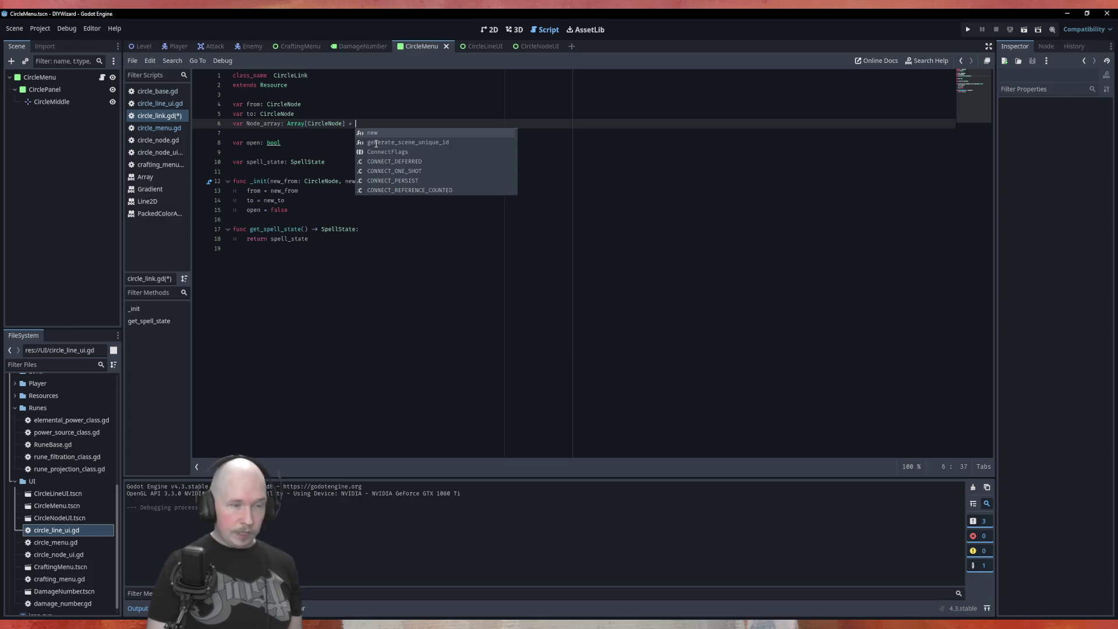
pyautogui.write('[]')
pyautogui.hotkey('ctrl', 'shift', 'Return')
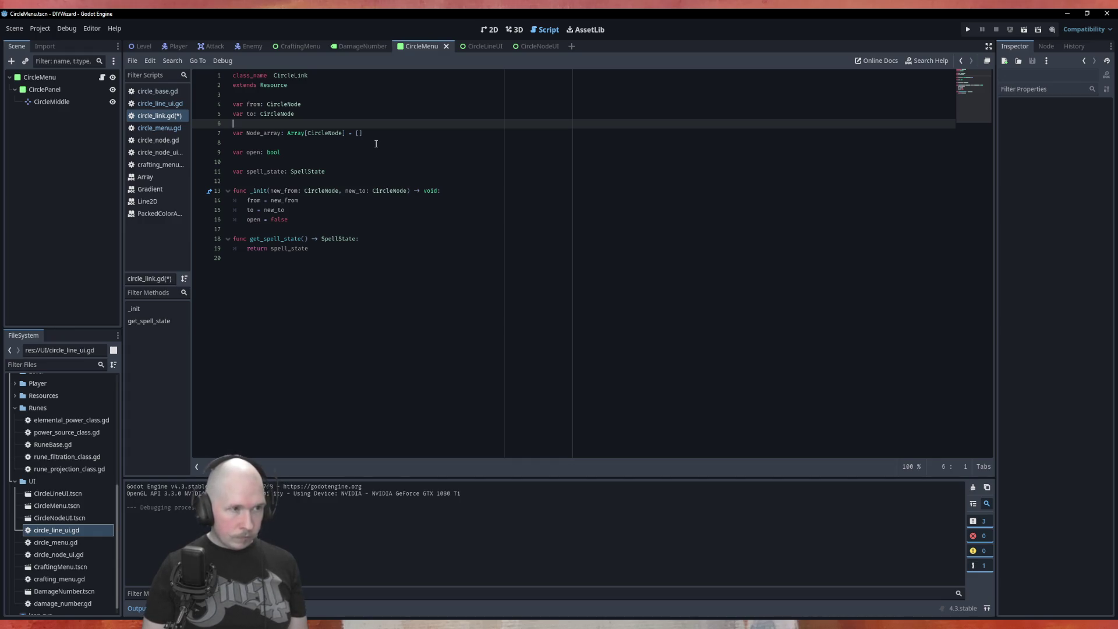
# Add the comment '# from Node in position 0, destination in position 1' and save circle_link.gd.
pyautogui.write('# ')
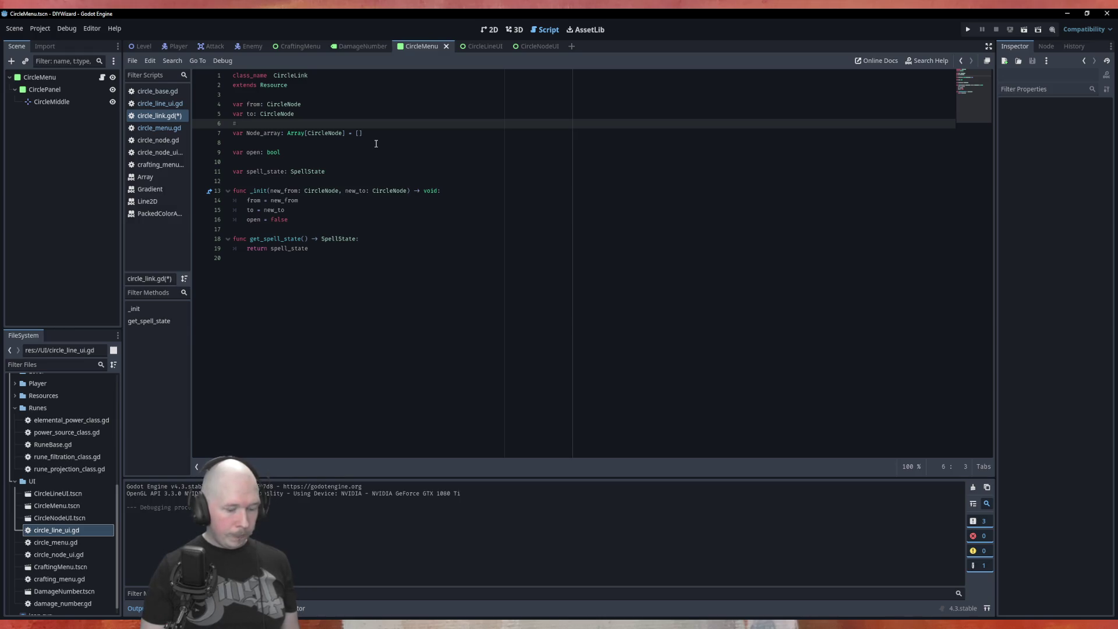
pyautogui.write('From Node i')
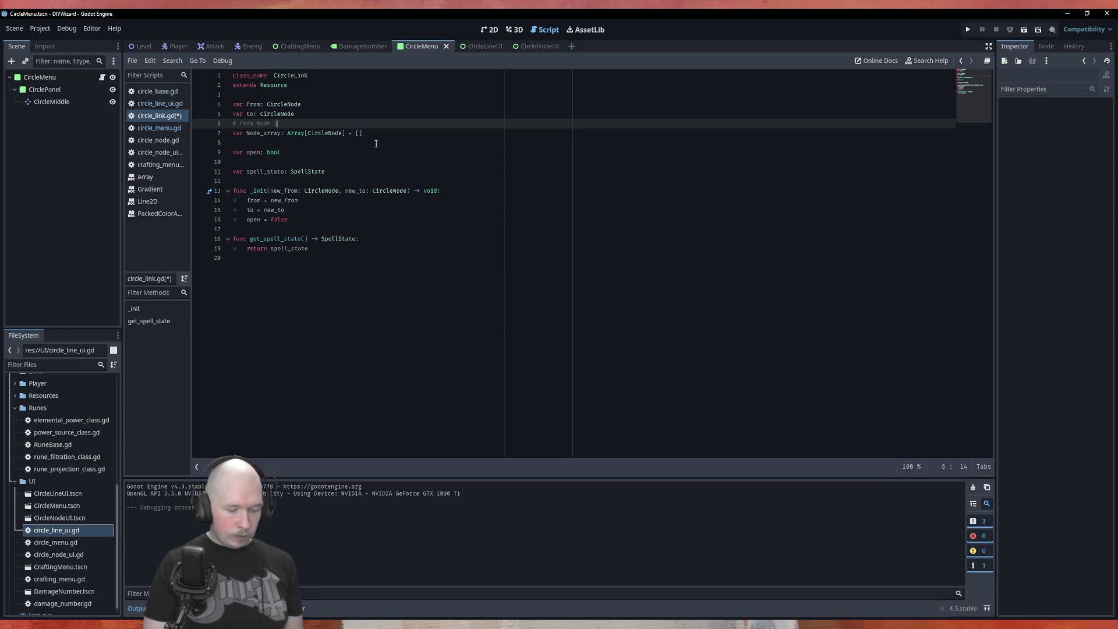
pyautogui.write('n position 0')
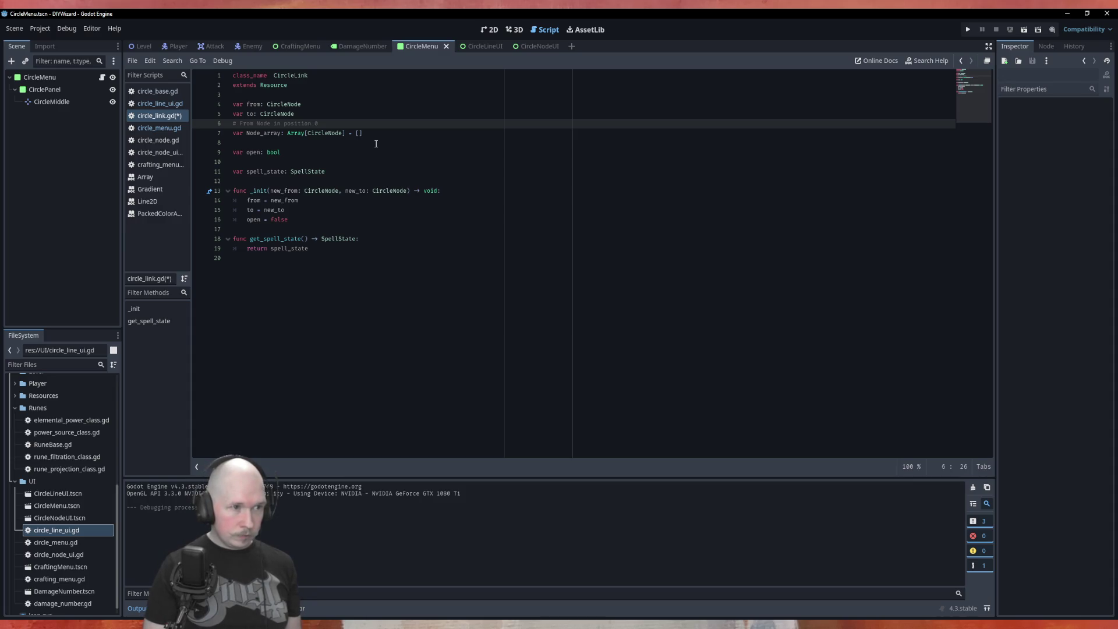
pyautogui.write(', destinationn')
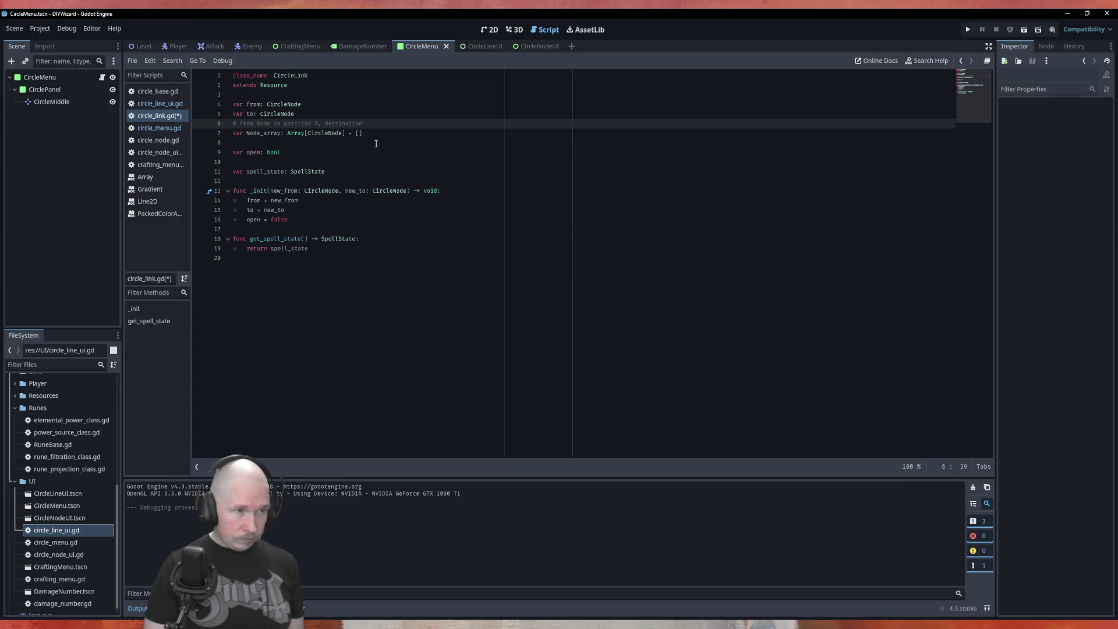
pyautogui.write('in ')
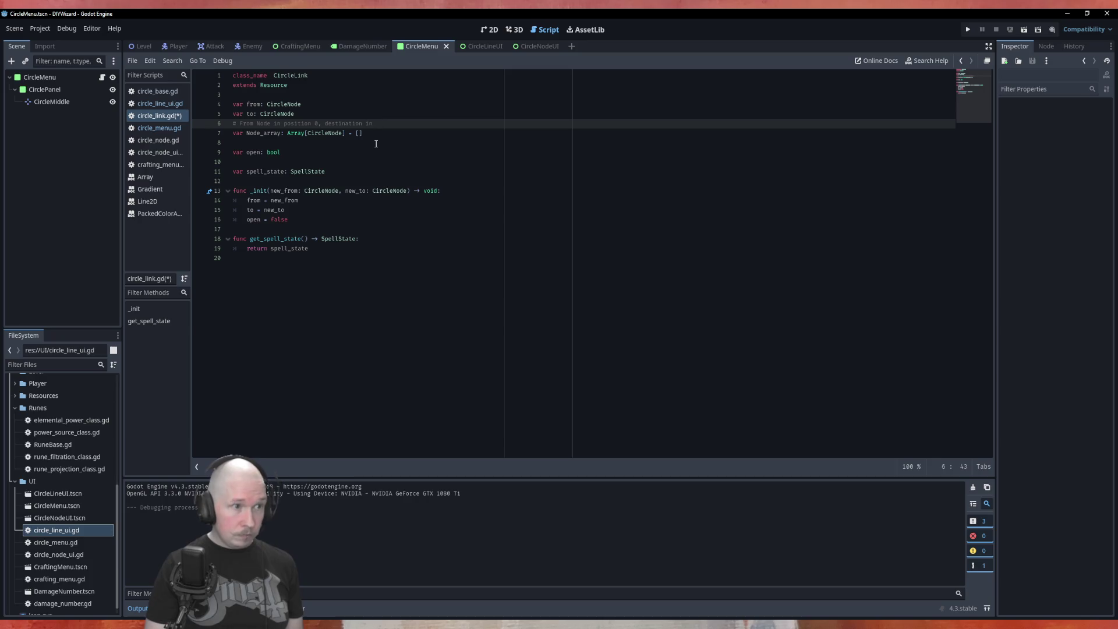
pyautogui.write('position 1')
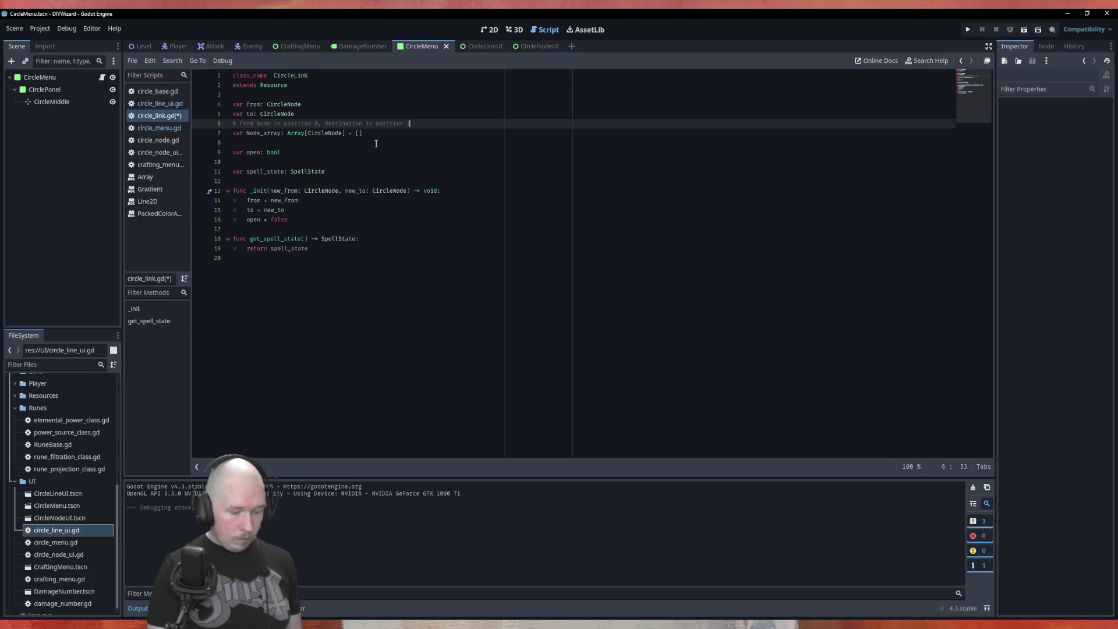
pyautogui.hotkey('ctrl', 's')
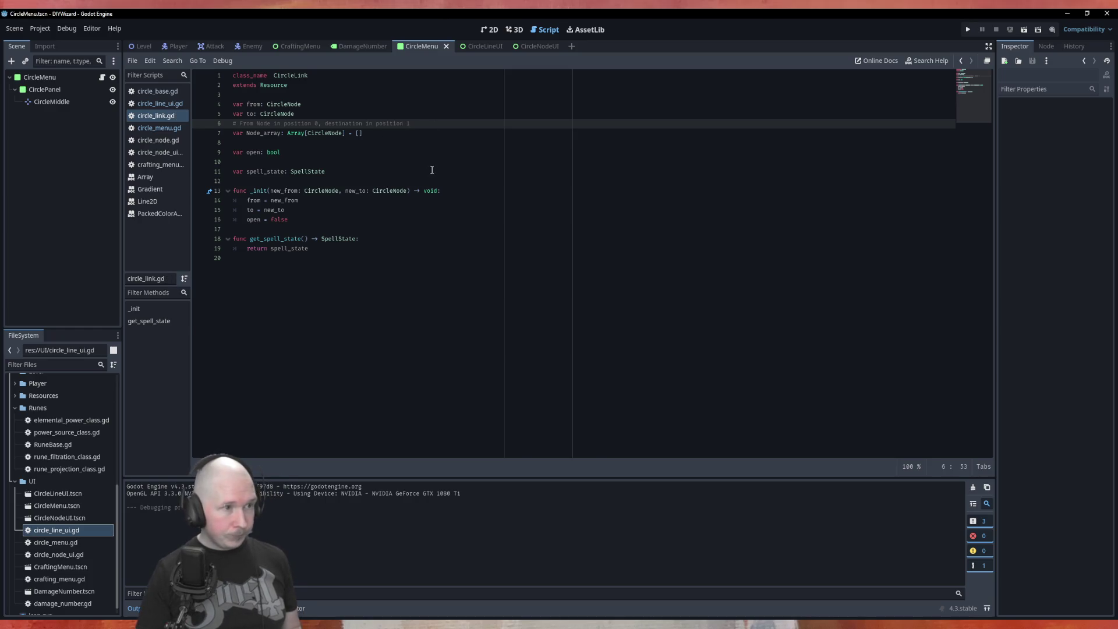
# In _init, add 'Node_array = [from, to]' after to = new_to and save the script.
pyautogui.click(293, 209)
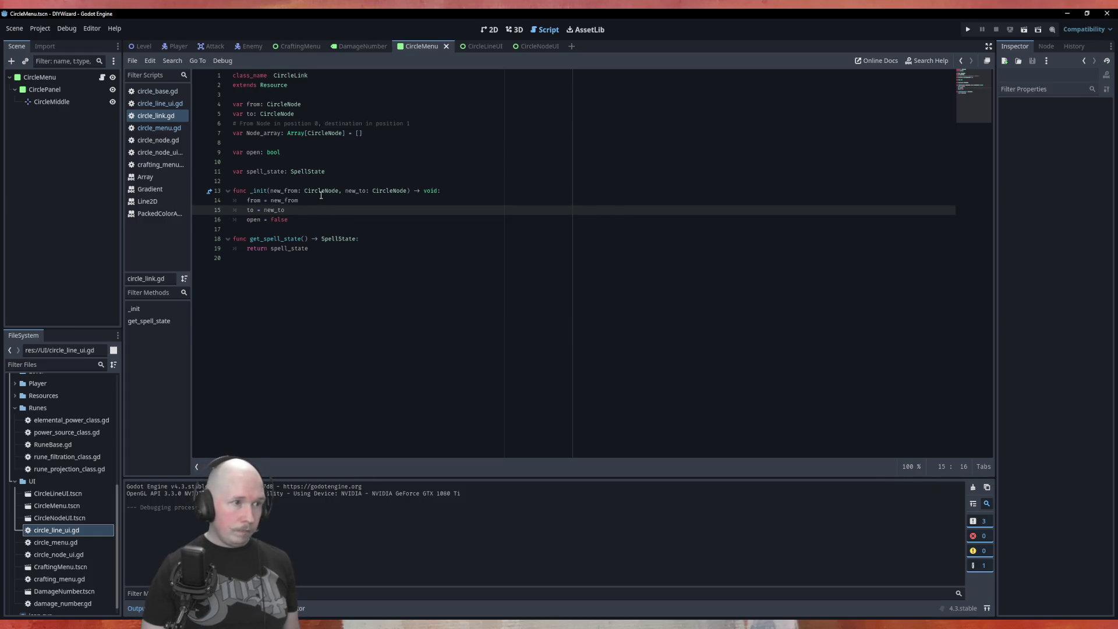
pyautogui.press('Return')
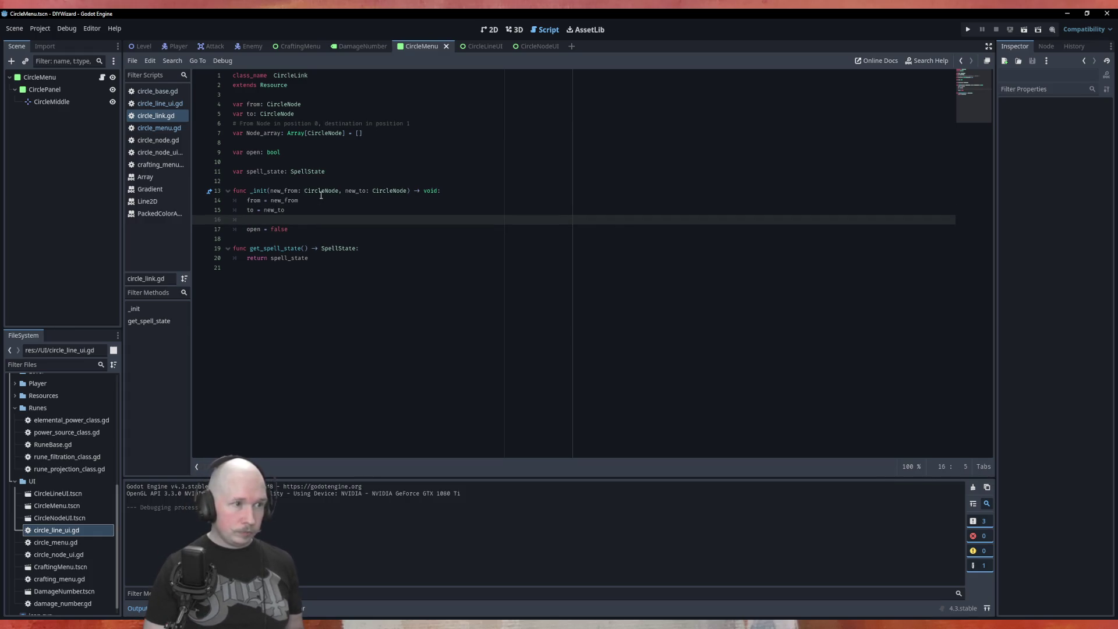
pyautogui.write('Node')
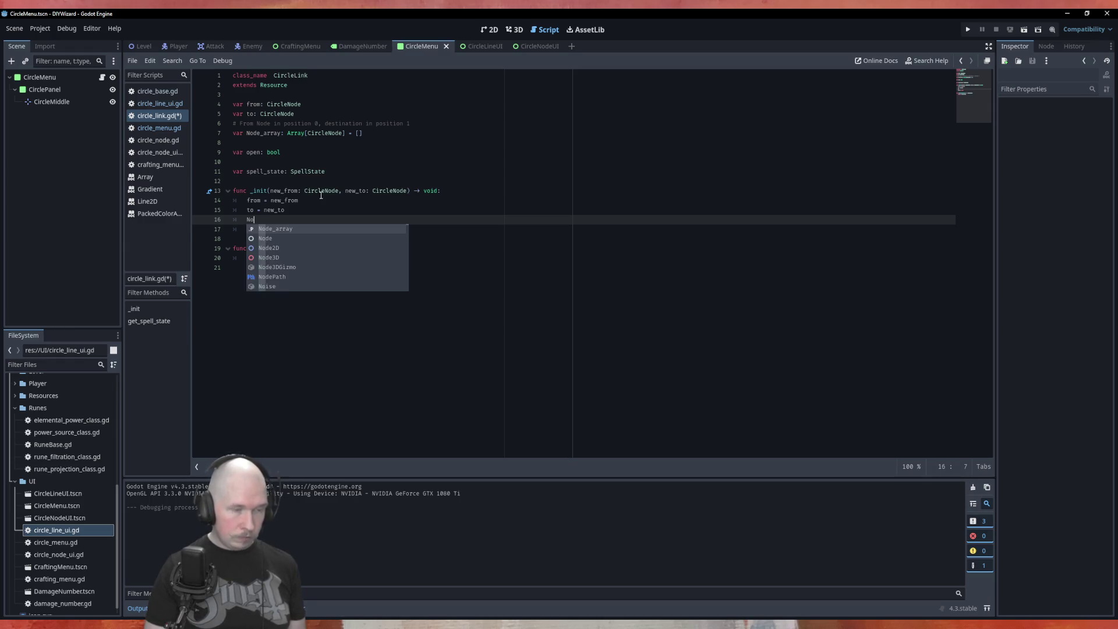
pyautogui.press('Return')
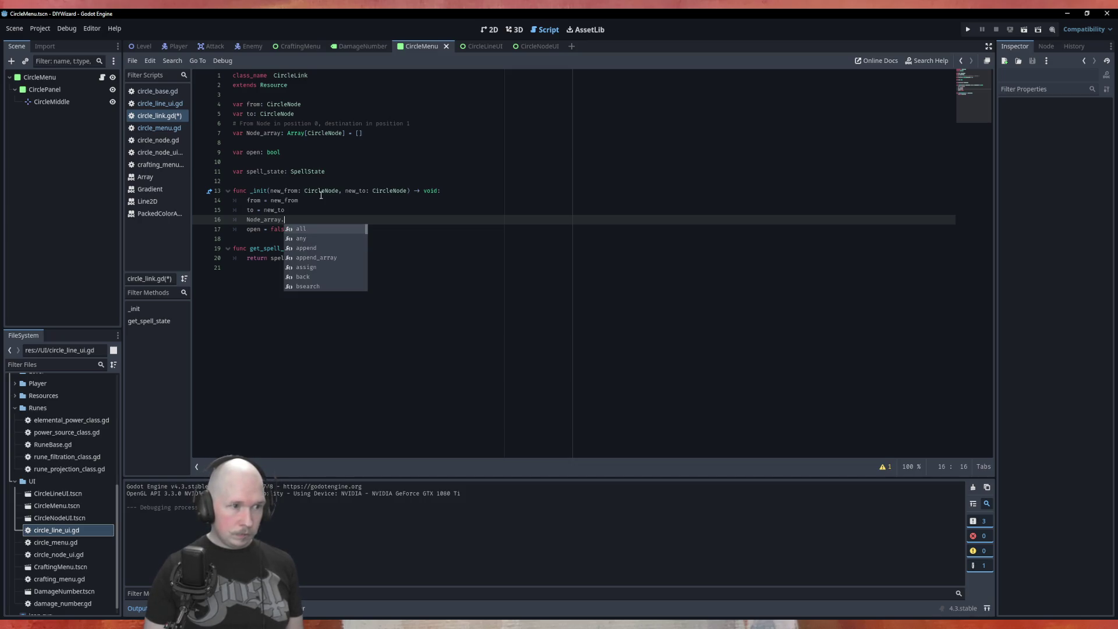
pyautogui.press('Down')
pyautogui.press('Down')
pyautogui.press('Return')
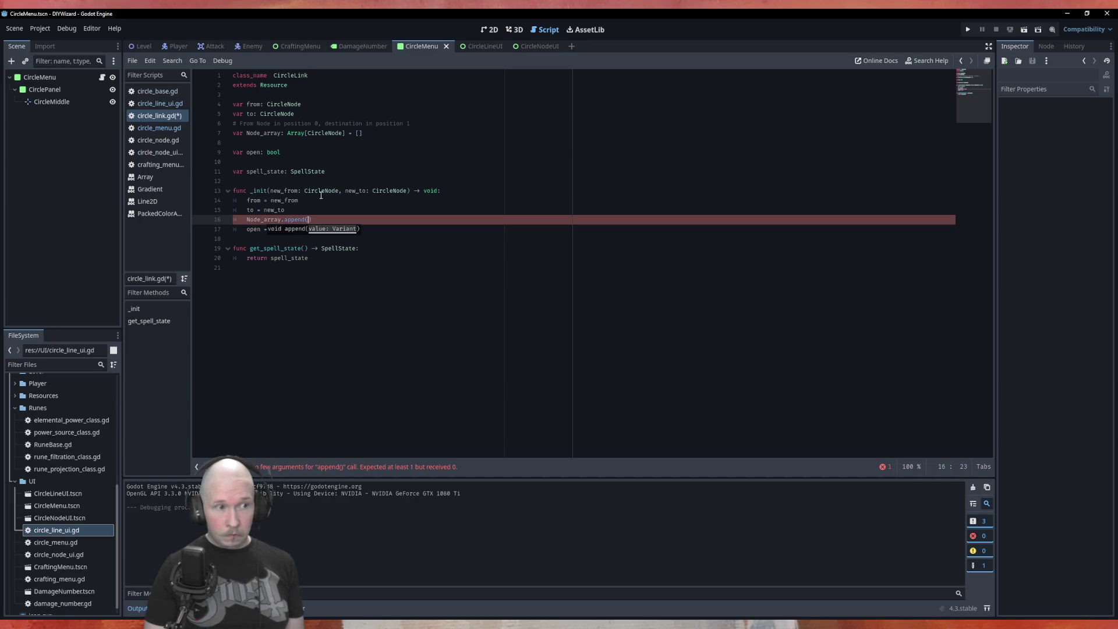
pyautogui.write('from')
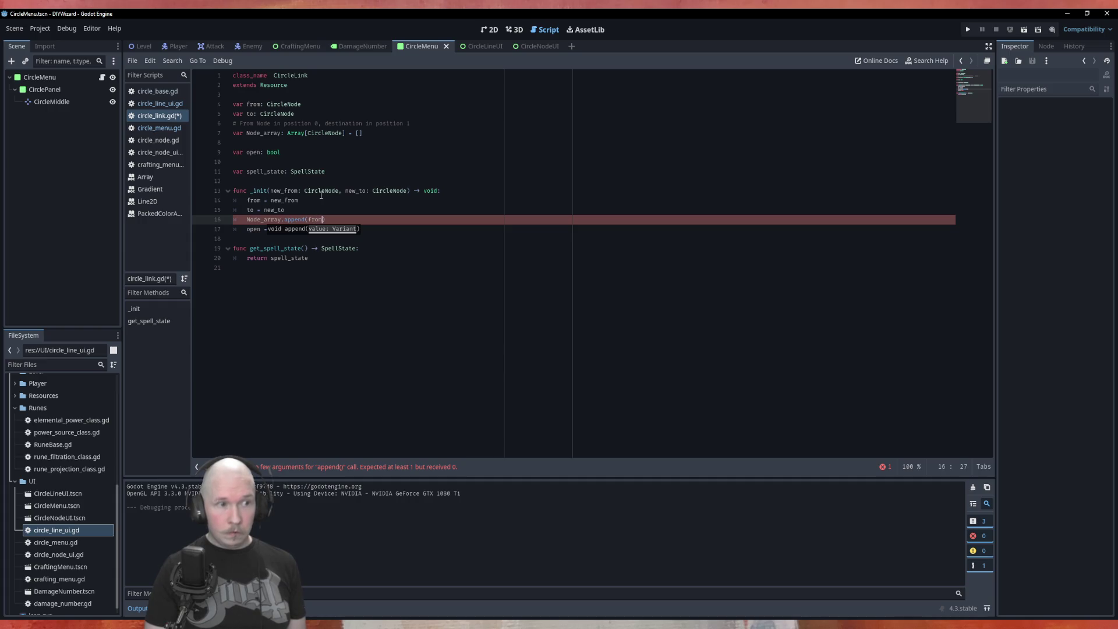
pyautogui.press('Escape')
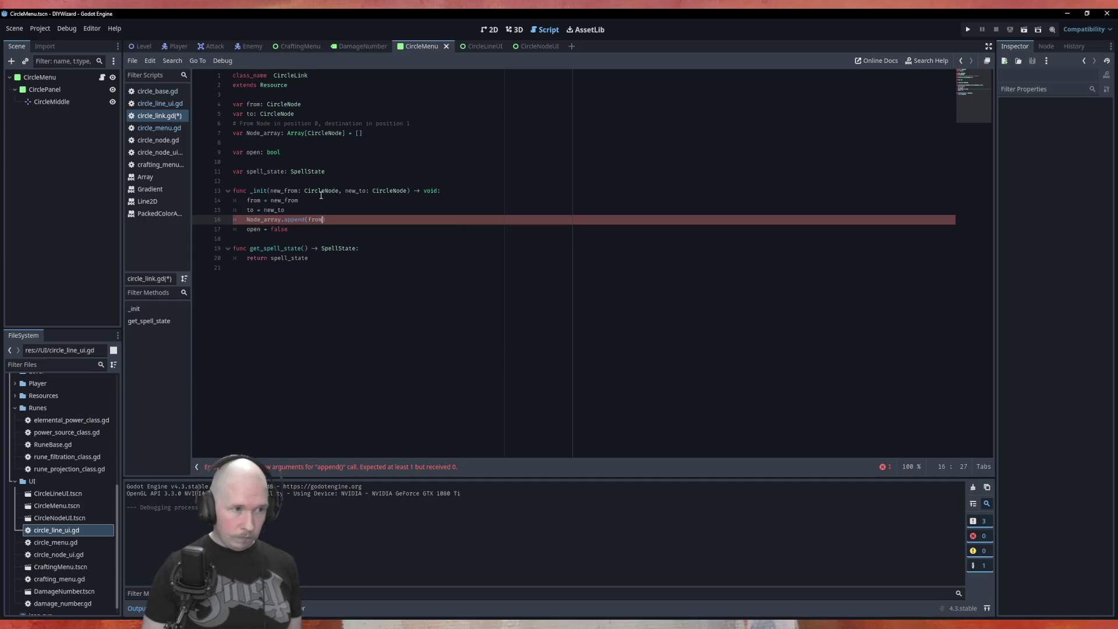
pyautogui.hotkey('ctrl', 'shift', 'd')
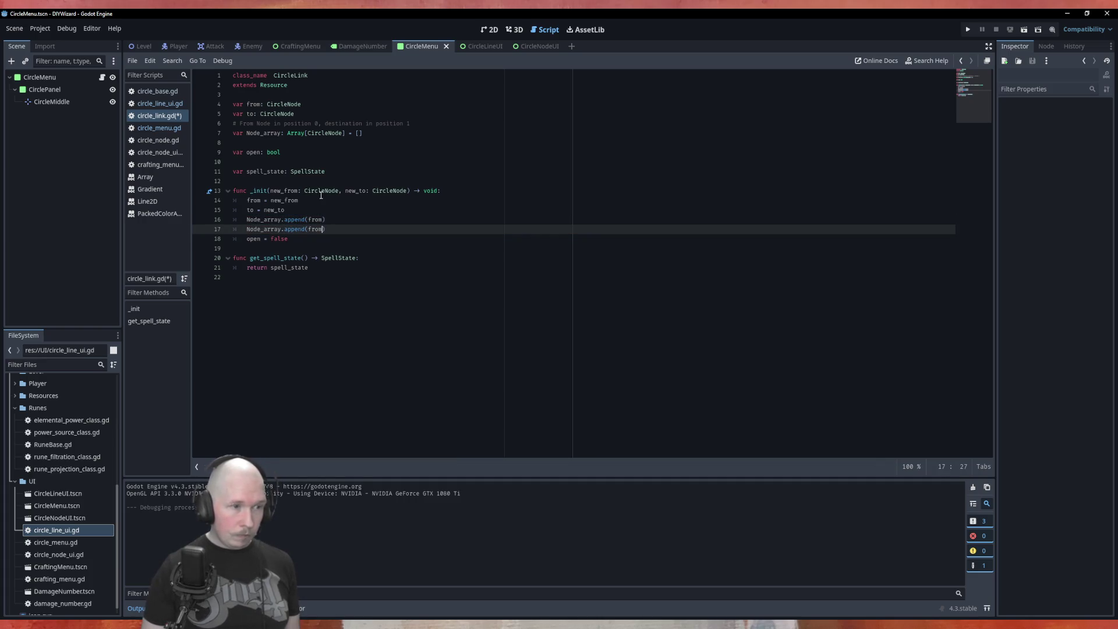
pyautogui.hotkey('shift', 'Up')
pyautogui.press('BackSpace')
pyautogui.press('BackSpace')
pyautogui.press('BackSpace')
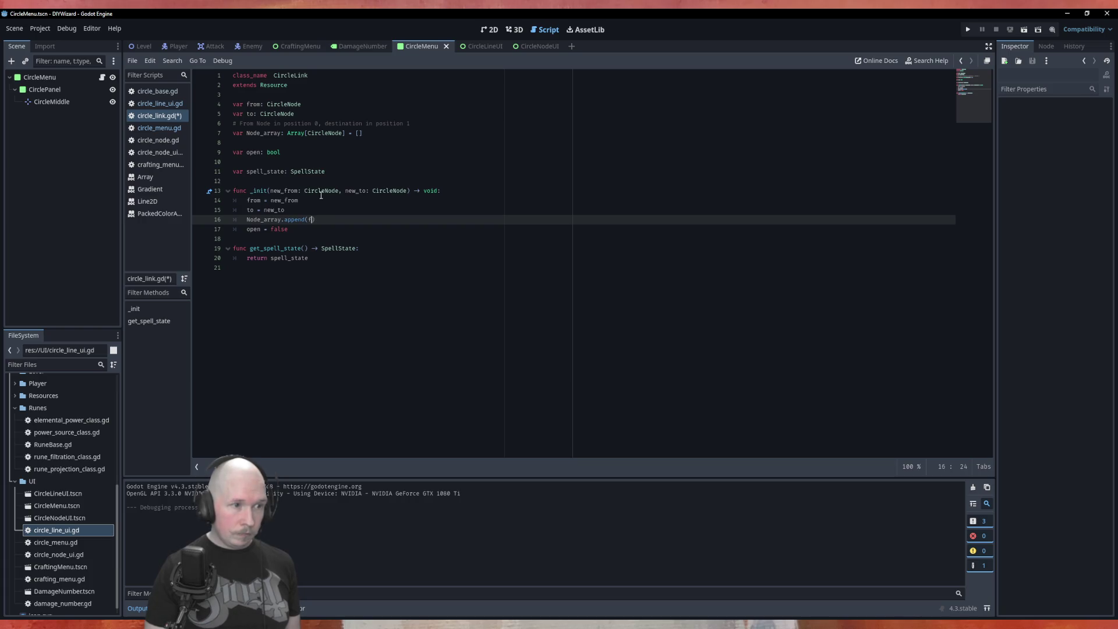
pyautogui.press('BackSpace')
pyautogui.press('BackSpace')
pyautogui.press('BackSpace')
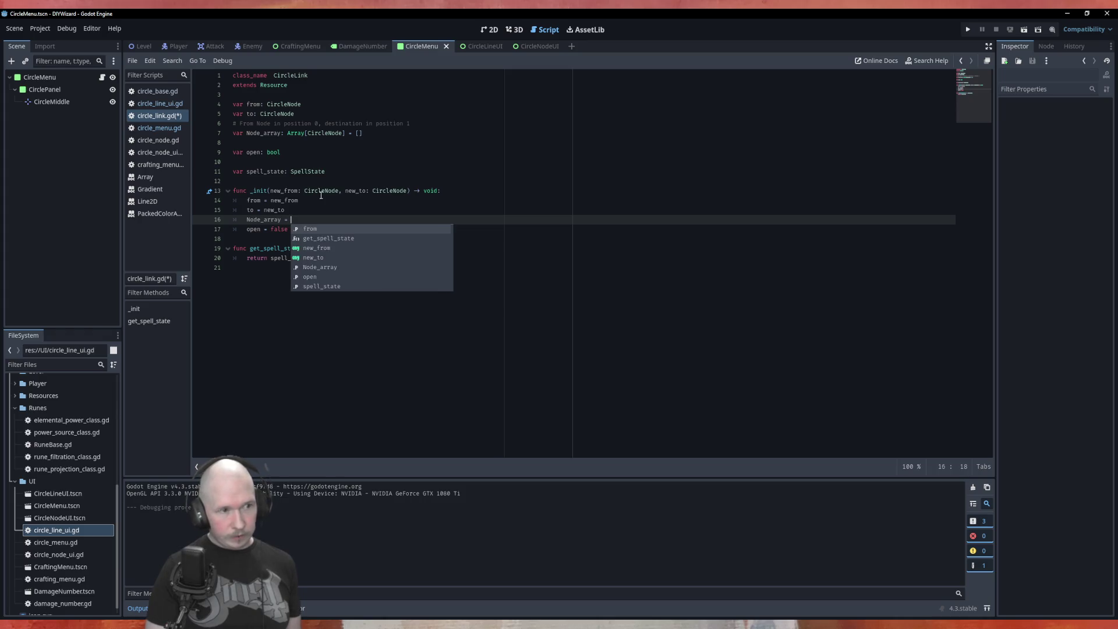
pyautogui.write('[')
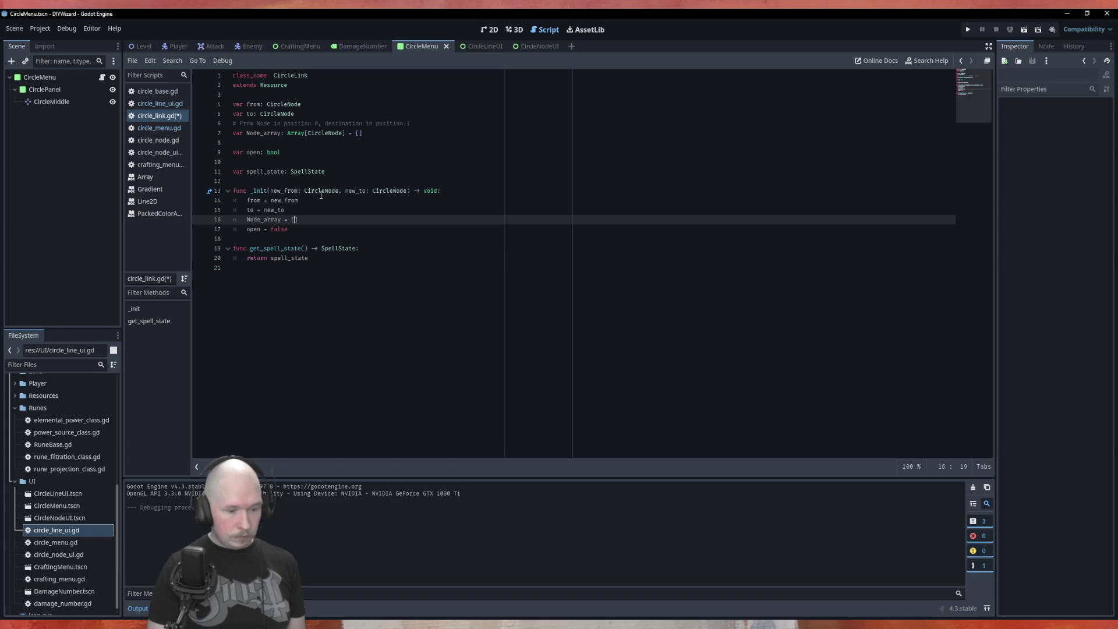
pyautogui.write('from, to')
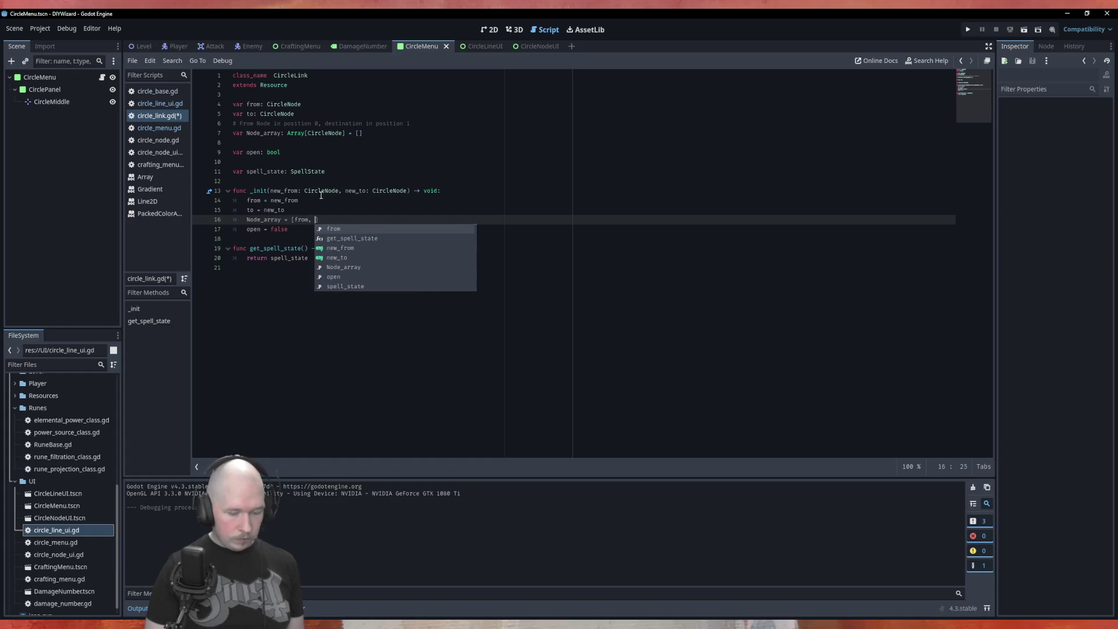
pyautogui.hotkey('ctrl', 's')
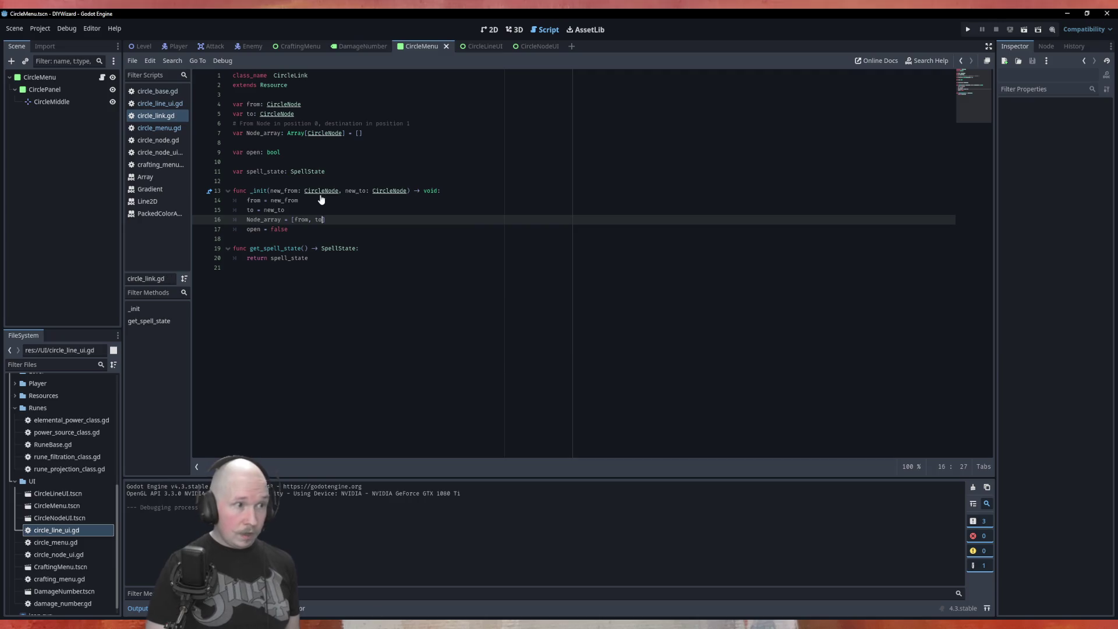
pyautogui.press('F5')
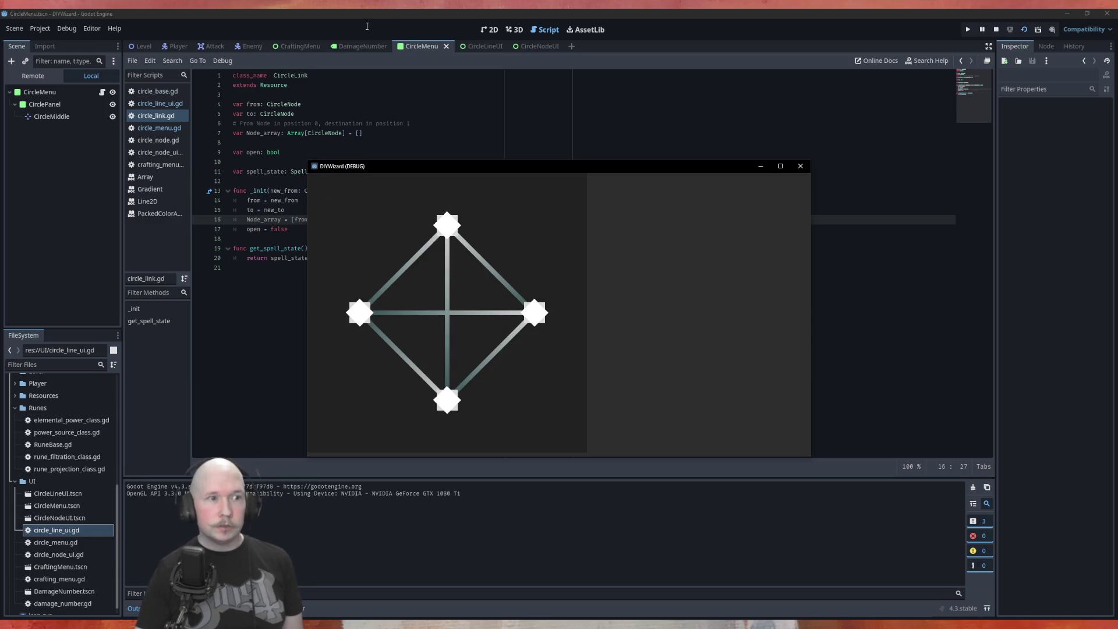
pyautogui.click(801, 166)
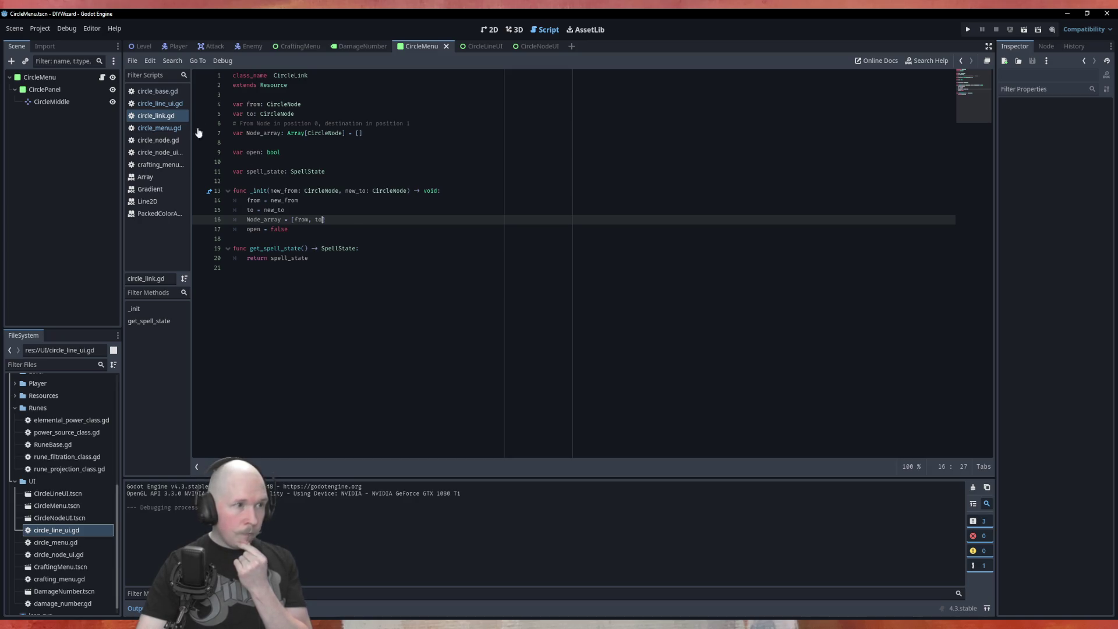
pyautogui.click(167, 104)
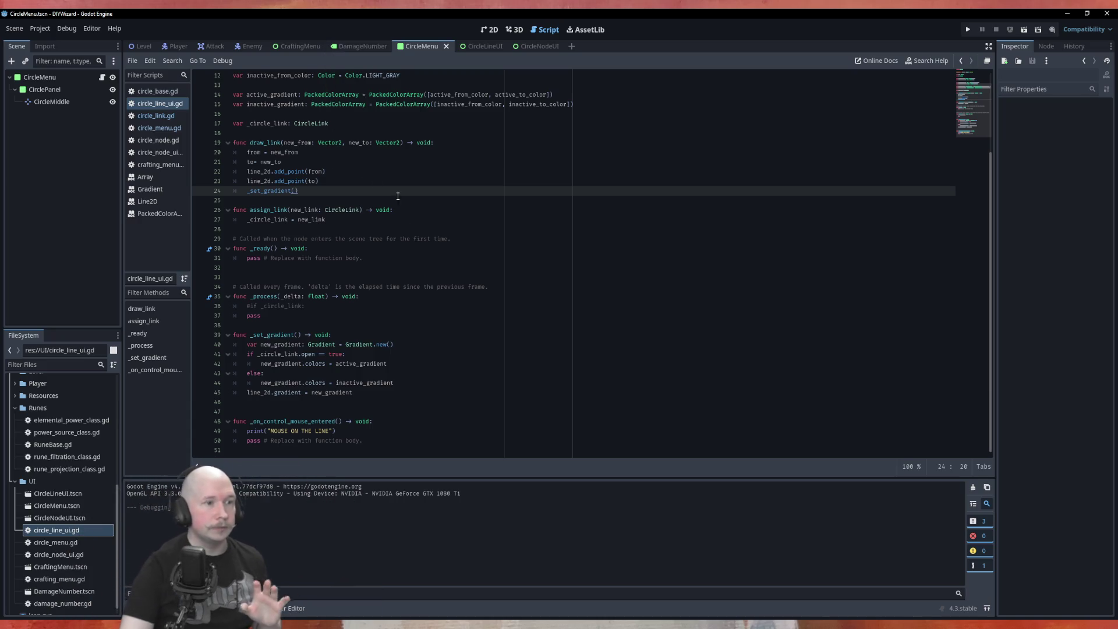
pyautogui.click(155, 116)
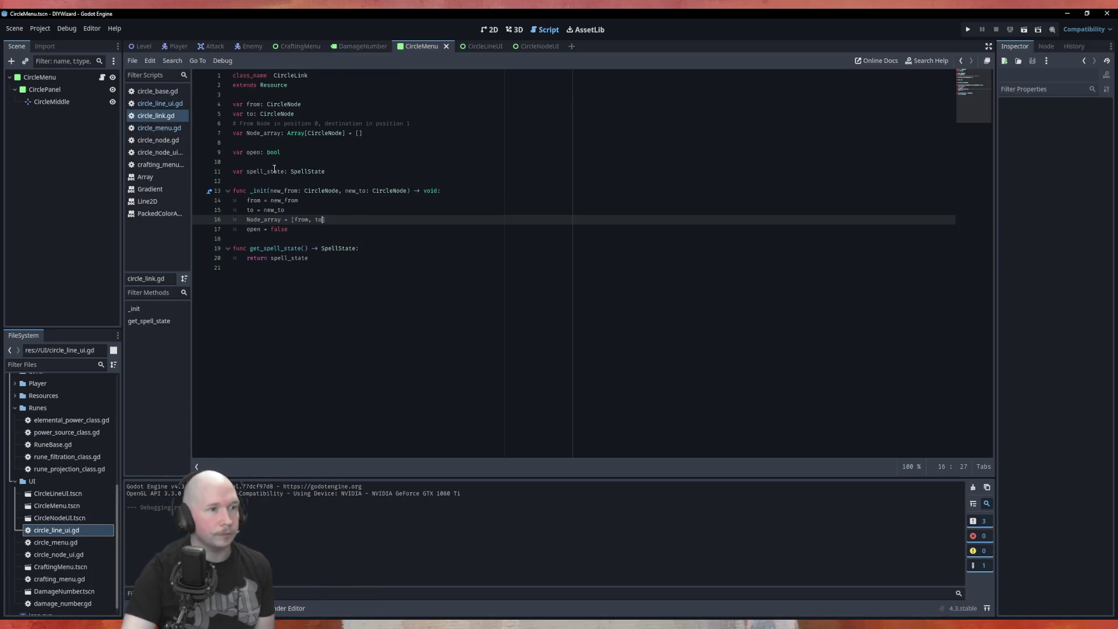
pyautogui.click(386, 274)
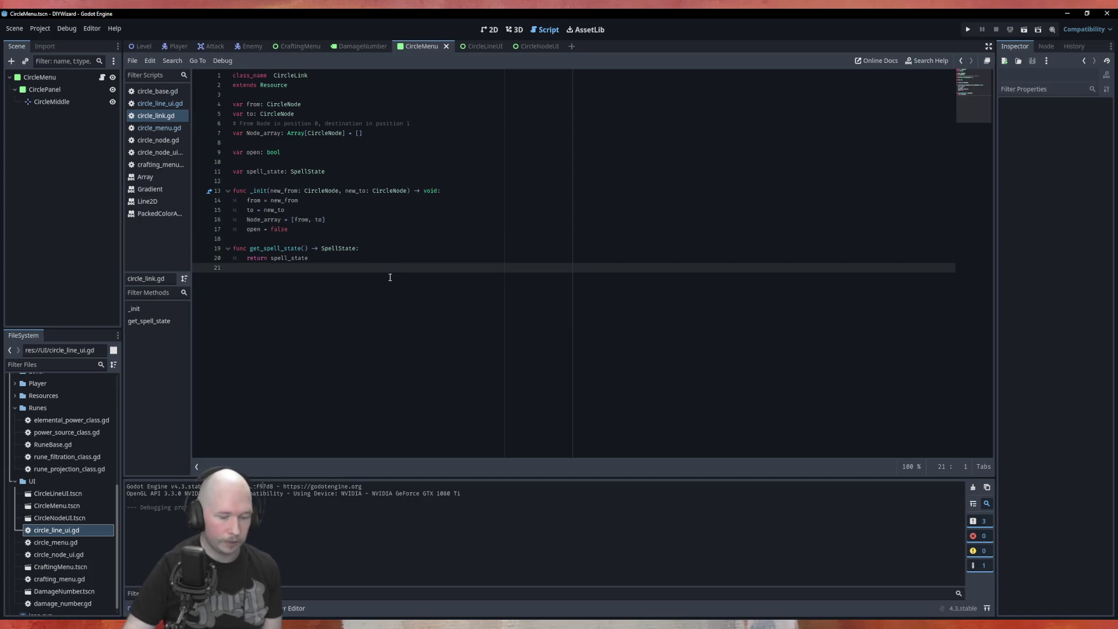
# Add 'func swap_direction_vars() -> void:' with a pass body, duplicating the header.
pyautogui.press('Return')
pyautogui.write('func swap')
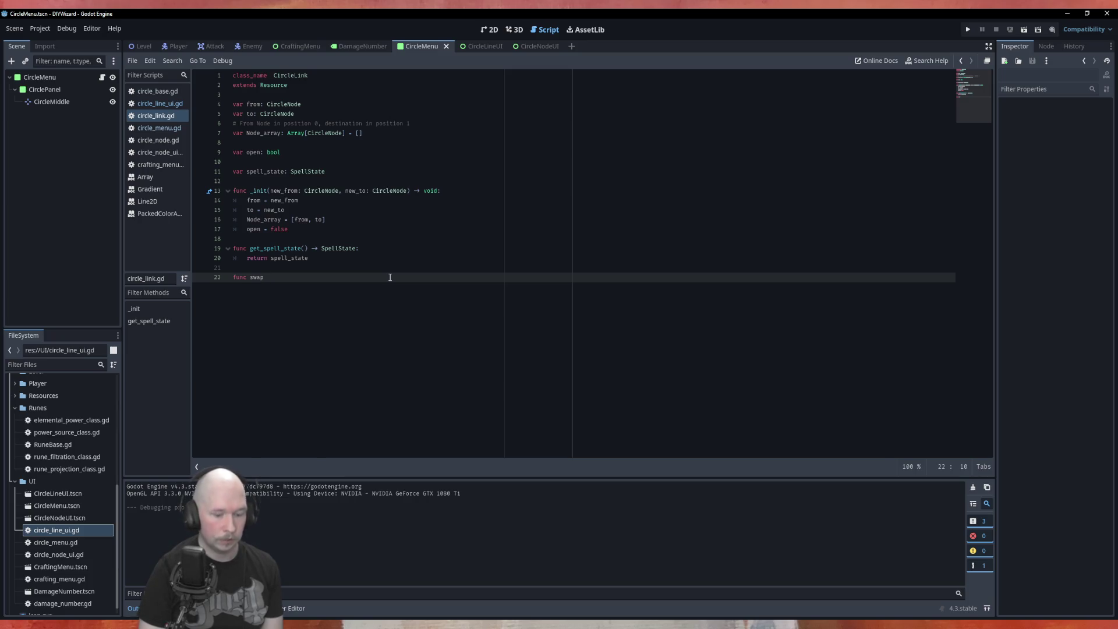
pyautogui.write('_dire')
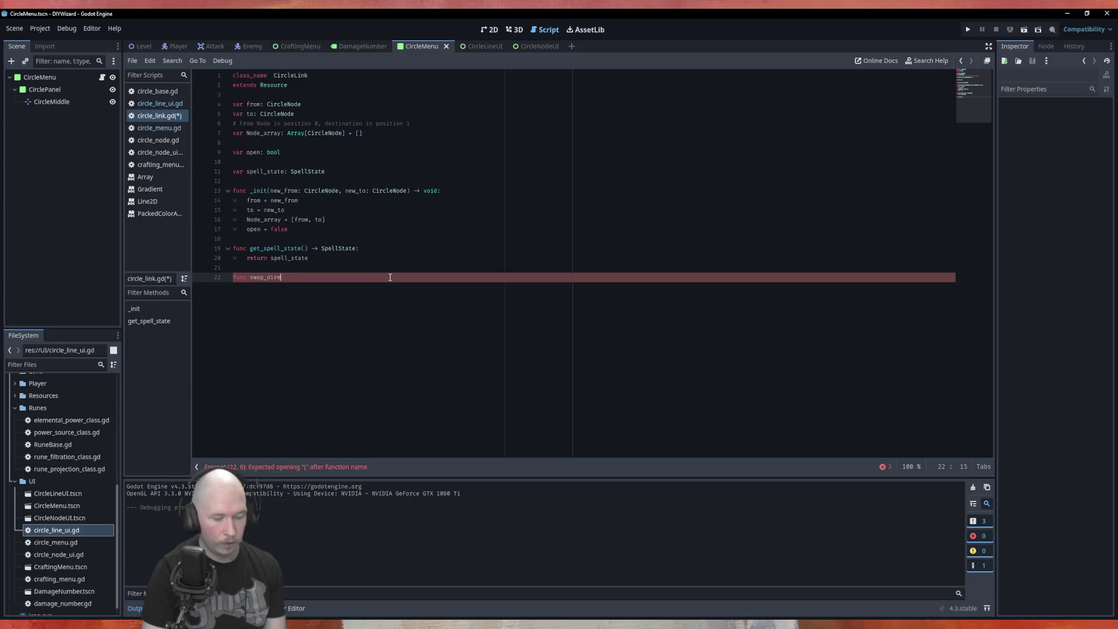
pyautogui.write('ction')
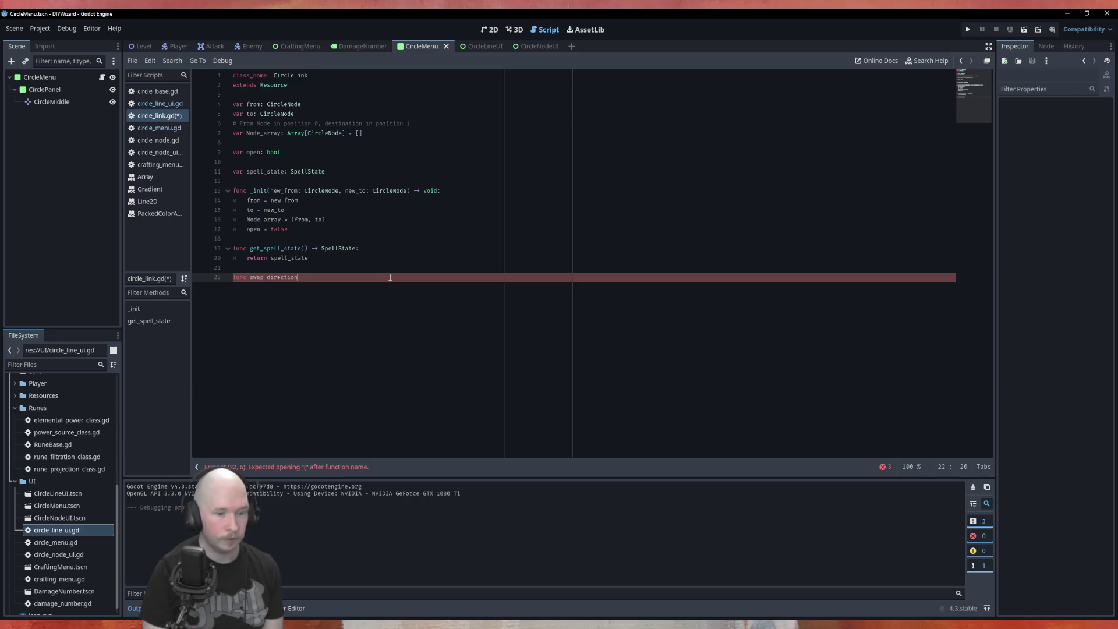
pyautogui.write('_vars')
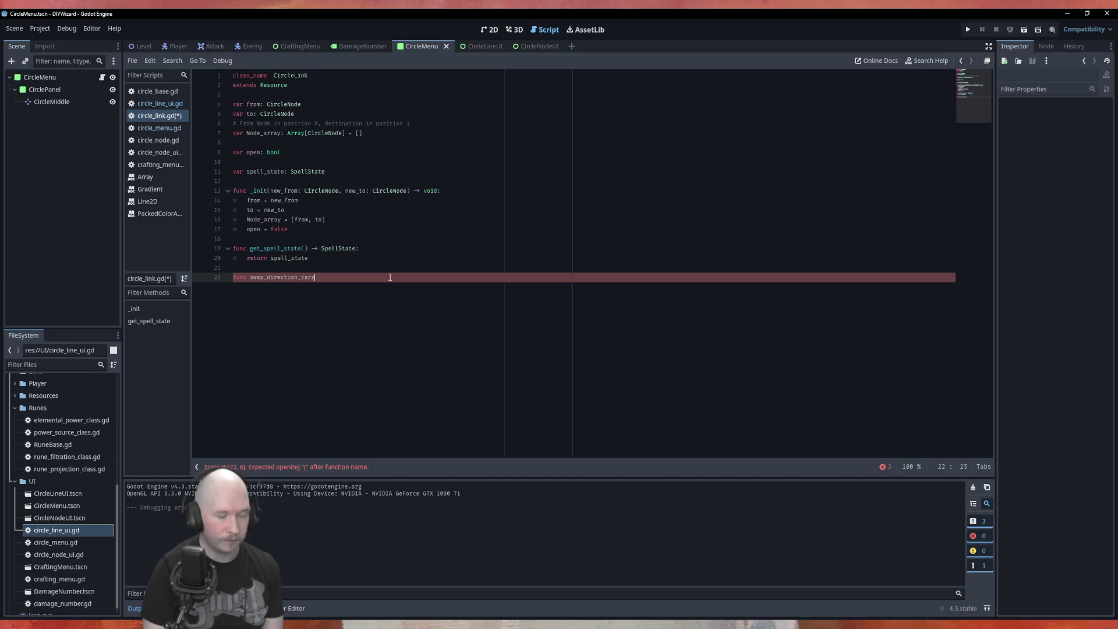
pyautogui.write('() -> v')
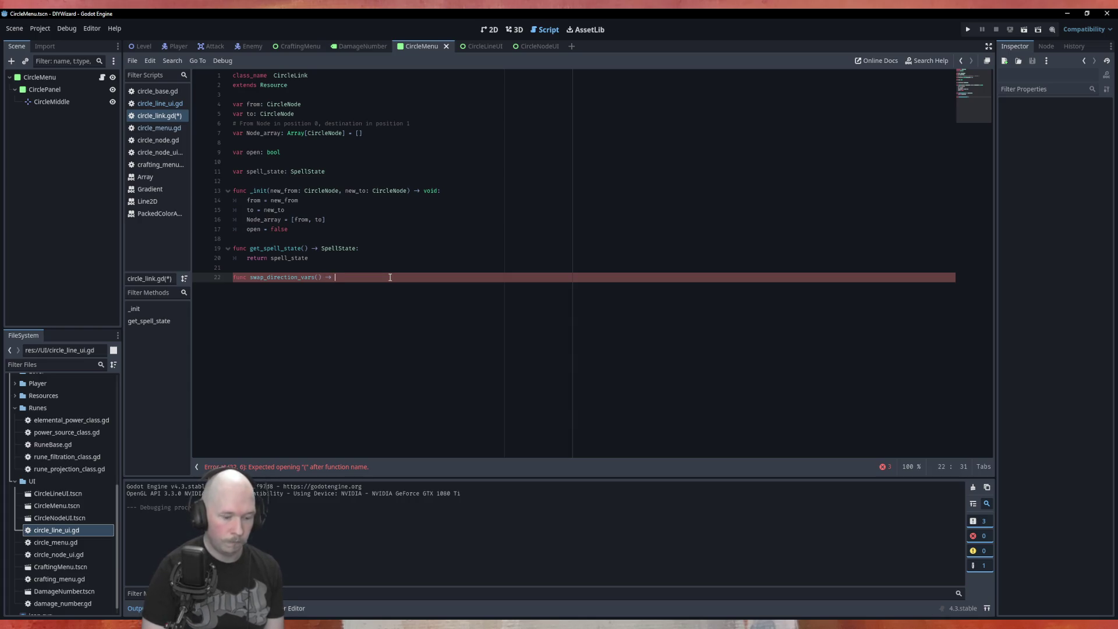
pyautogui.write('oid:')
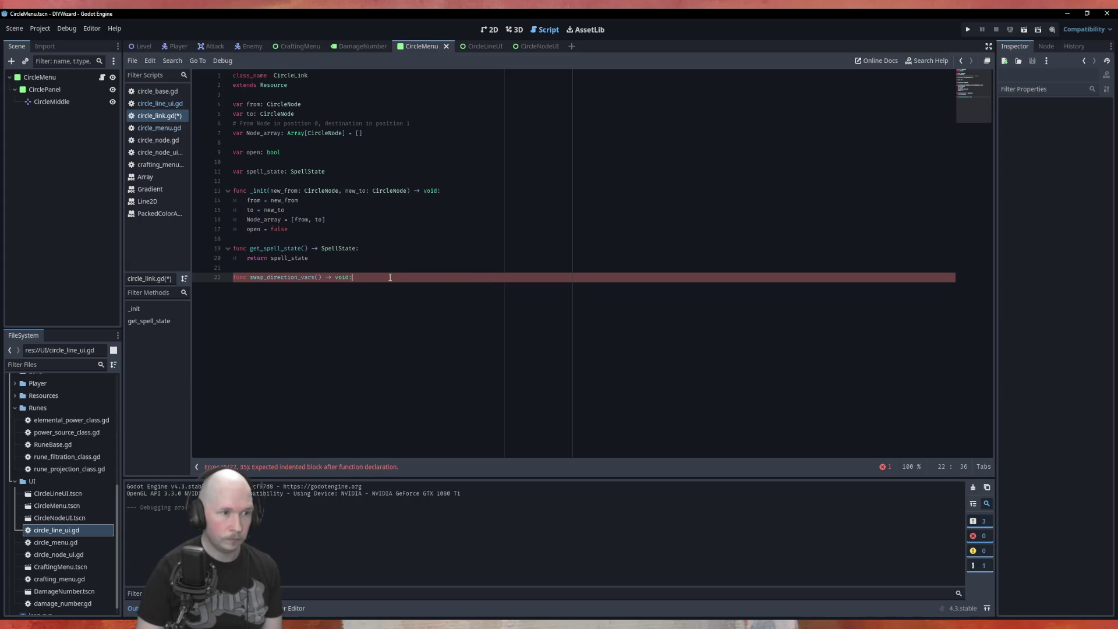
pyautogui.hotkey('ctrl', 'shift', 'd')
pyautogui.press('Up')
pyautogui.press('Return')
pyautogui.write('pass')
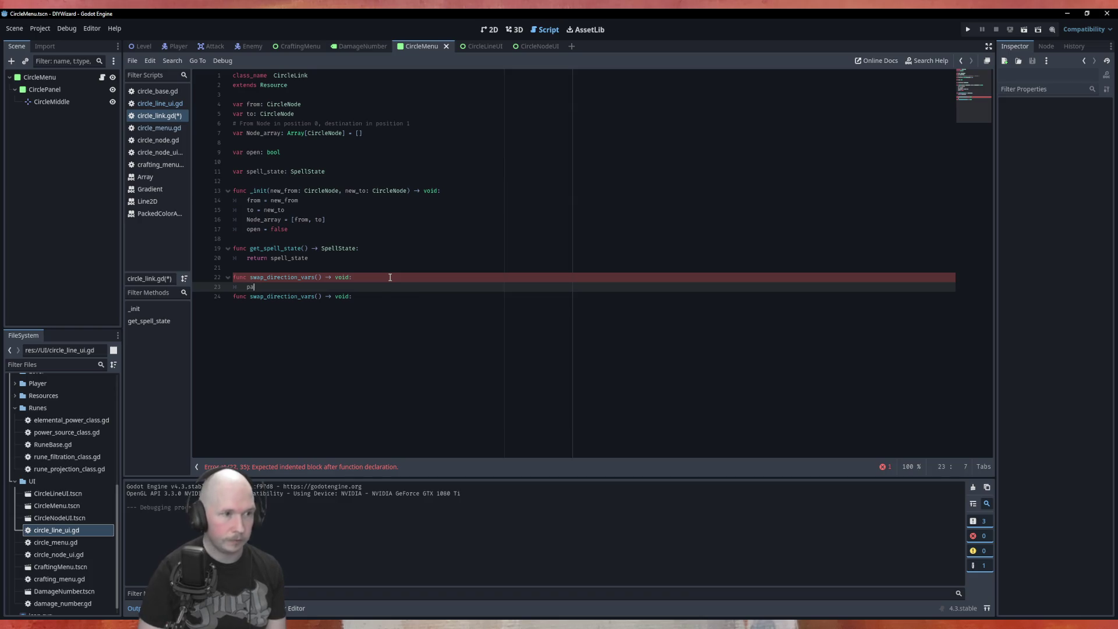
# Rename the copy to swap_direction_arr with a pass body, separated by a blank line.
pyautogui.press('Down')
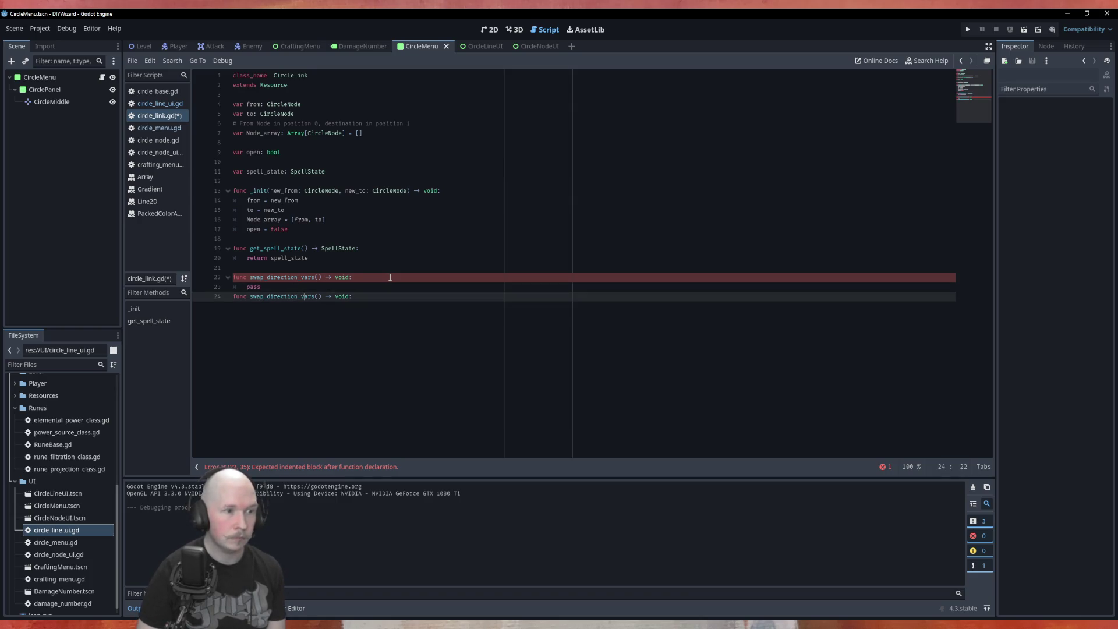
pyautogui.press('Delete')
pyautogui.press('Delete')
pyautogui.press('Delete')
pyautogui.press('BackSpace')
pyautogui.write('arr')
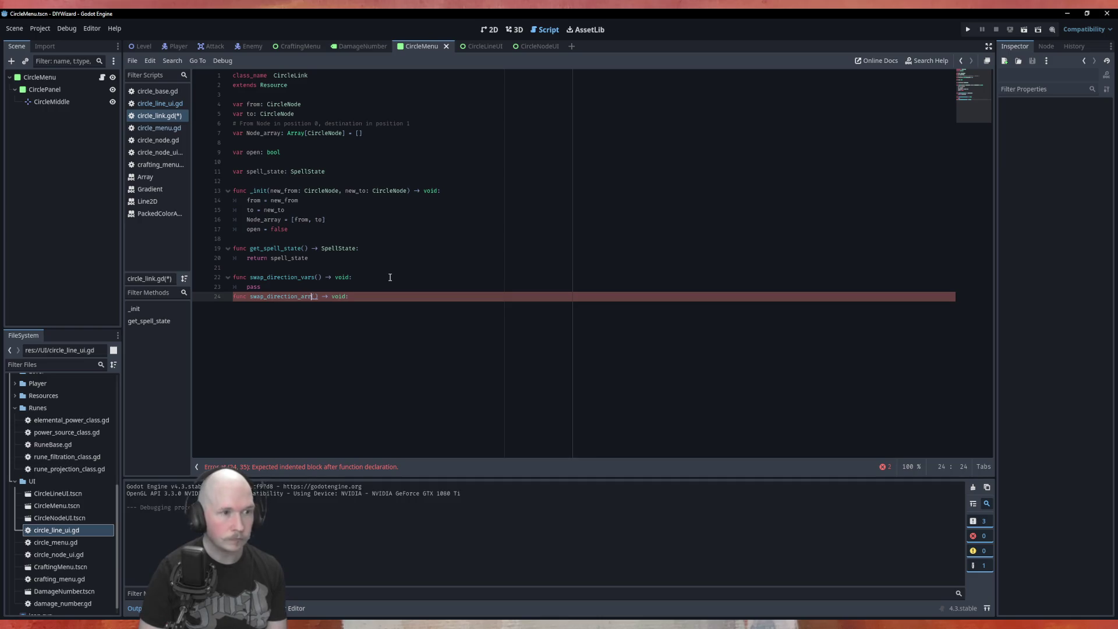
pyautogui.press('Return')
pyautogui.write('ass')
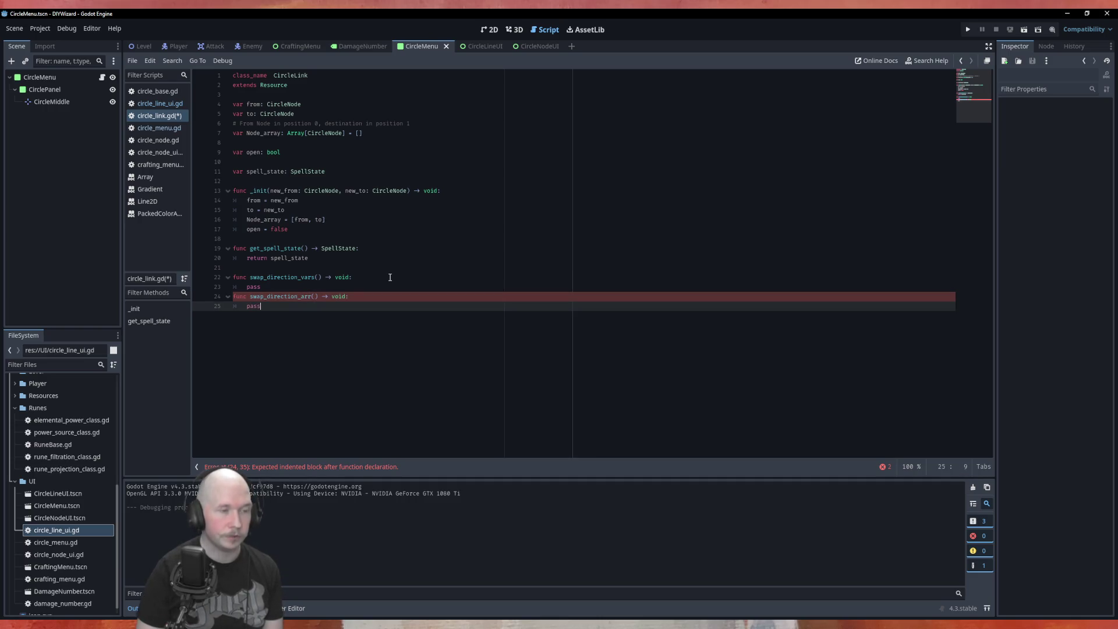
pyautogui.press('Up')
pyautogui.press('Up')
pyautogui.press('Return')
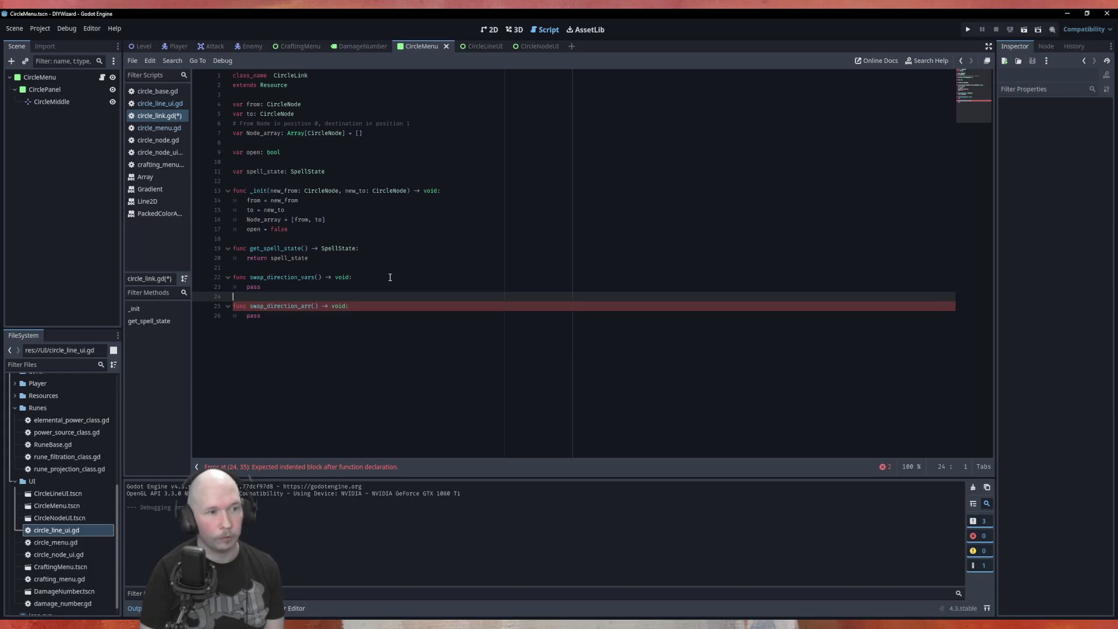
pyautogui.press('Return')
pyautogui.press('Up')
pyautogui.press('Up')
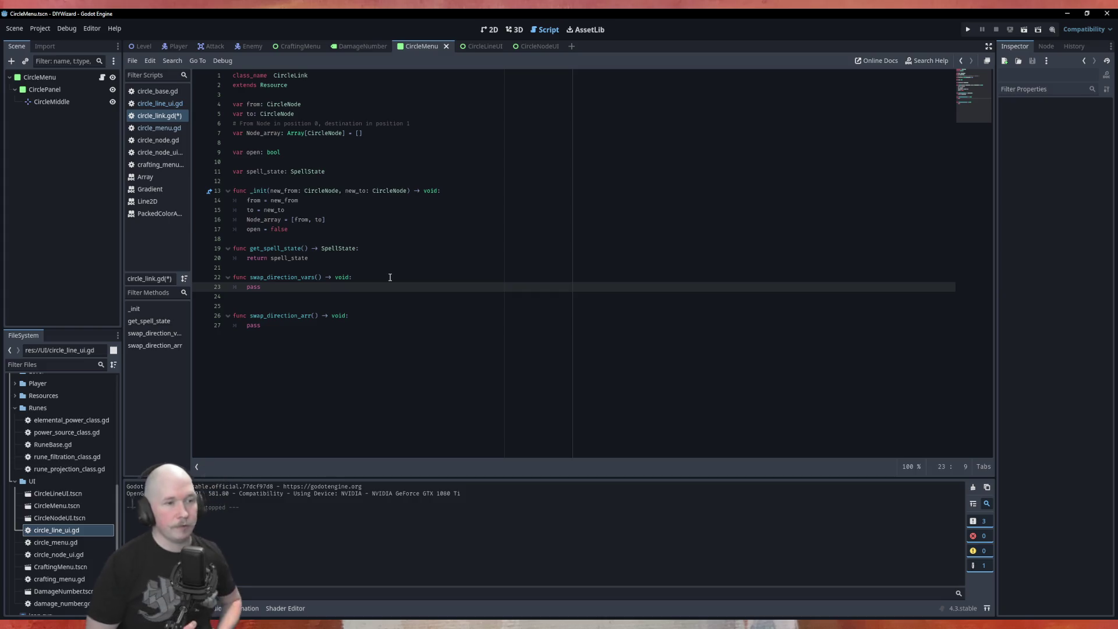
# Write '# TODO: Make an array version for more complicated line possibilities, if needed.' above swap_direction_arr.
pyautogui.press('Down')
pyautogui.press('Down')
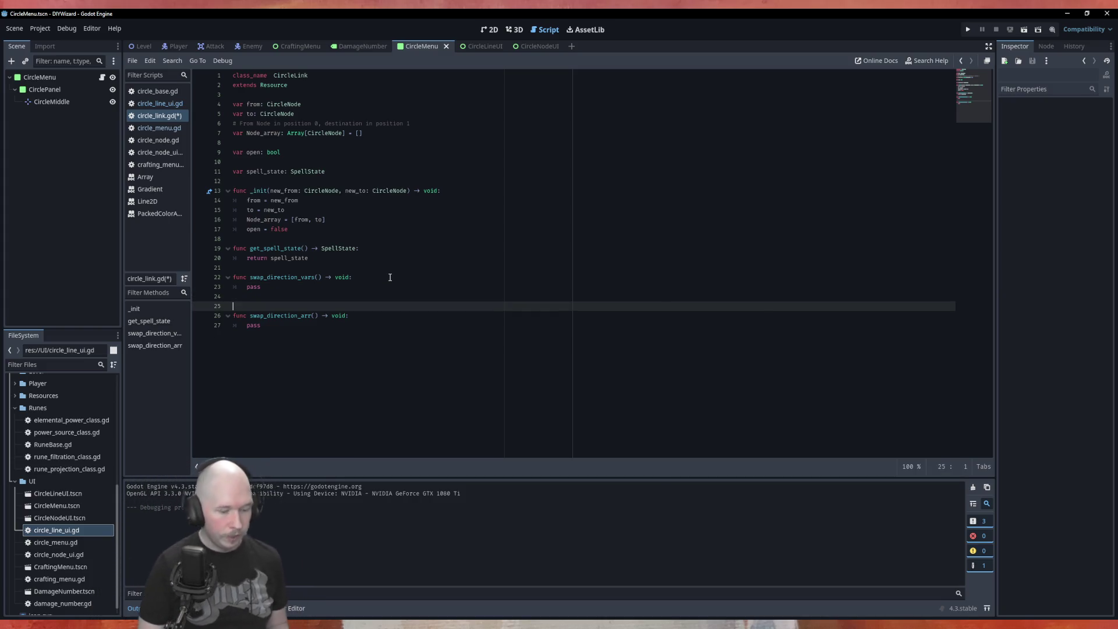
pyautogui.write('OD')
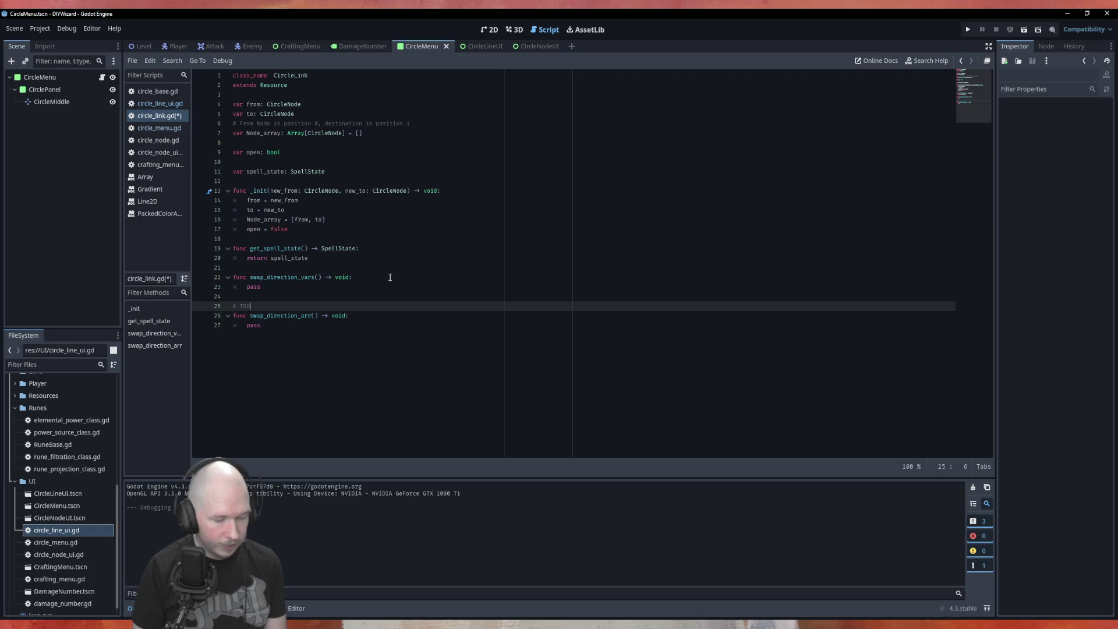
pyautogui.write('O: ')
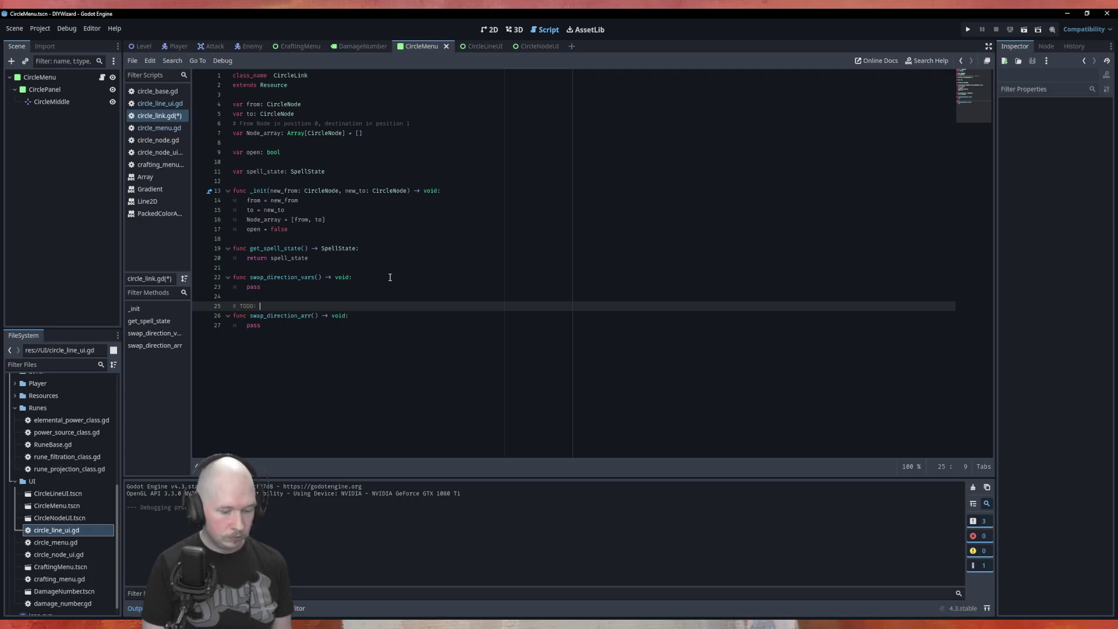
pyautogui.write('Make an array version fo')
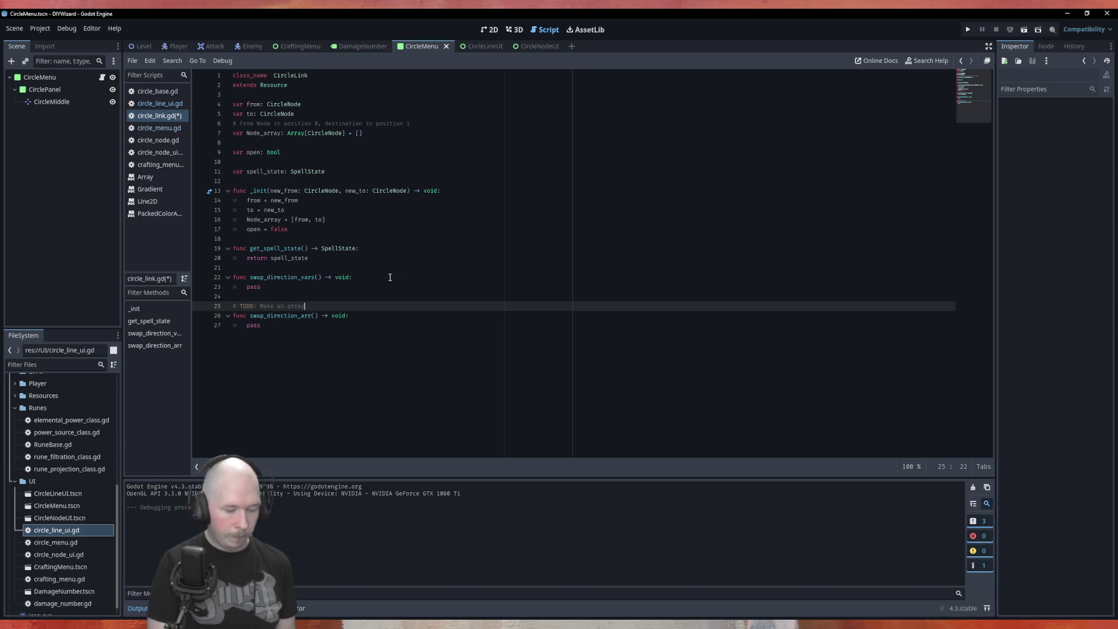
pyautogui.write('r more complicated ')
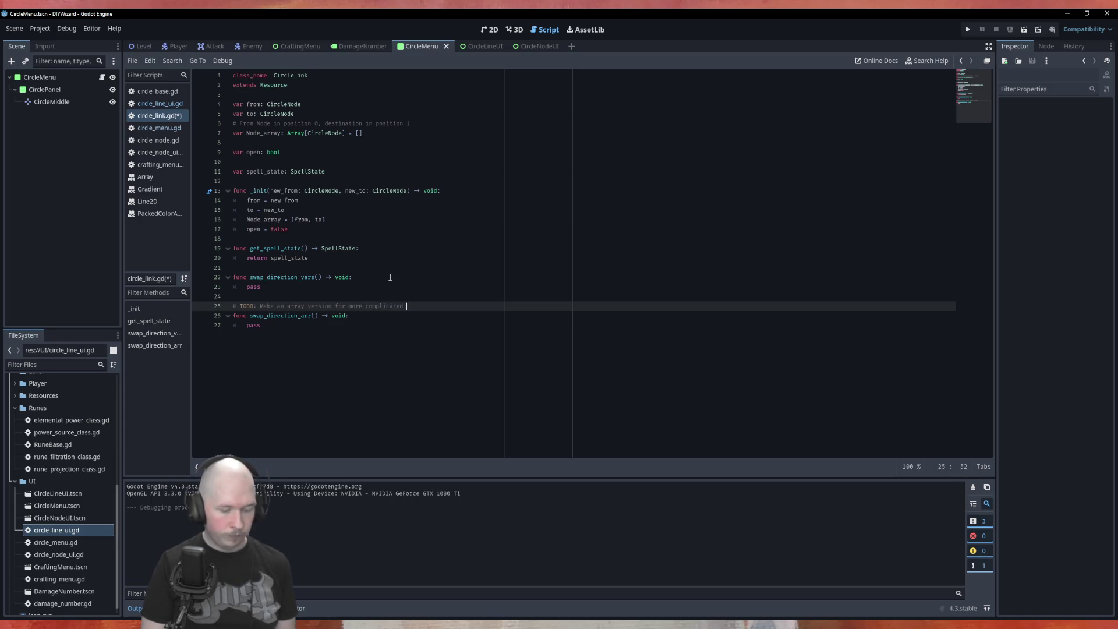
pyautogui.write('line possibili')
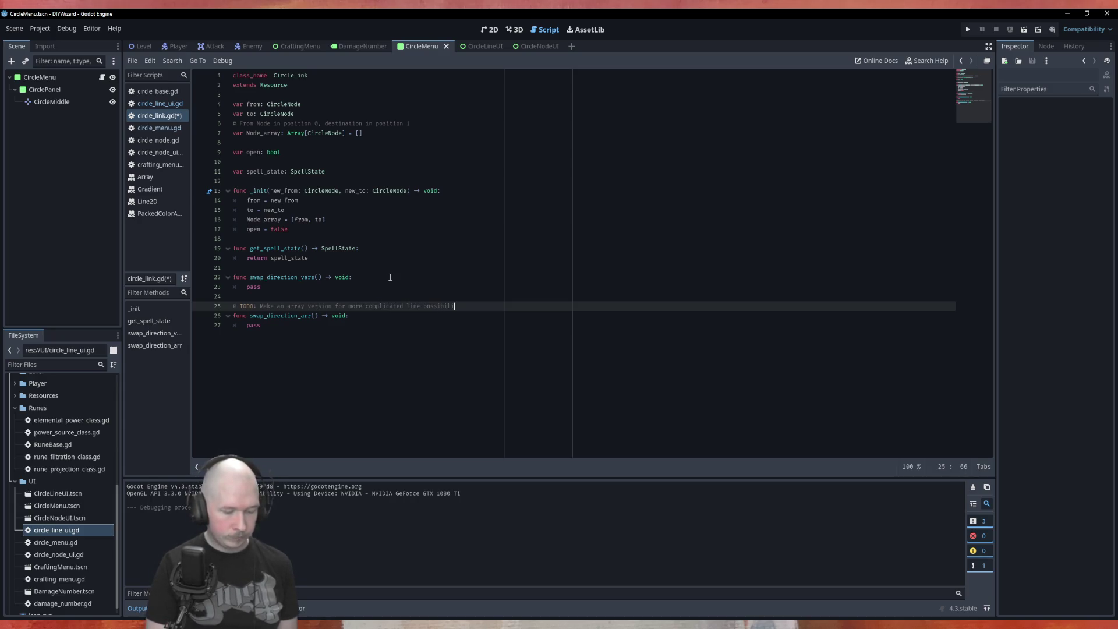
pyautogui.write('ties')
pyautogui.press('Return')
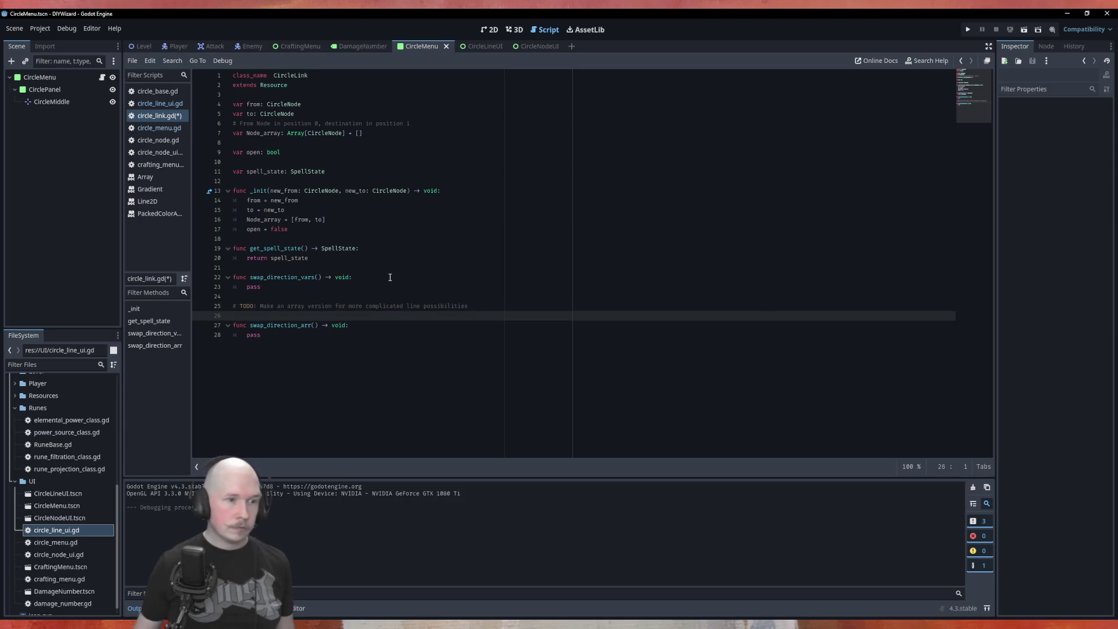
pyautogui.press('BackSpace')
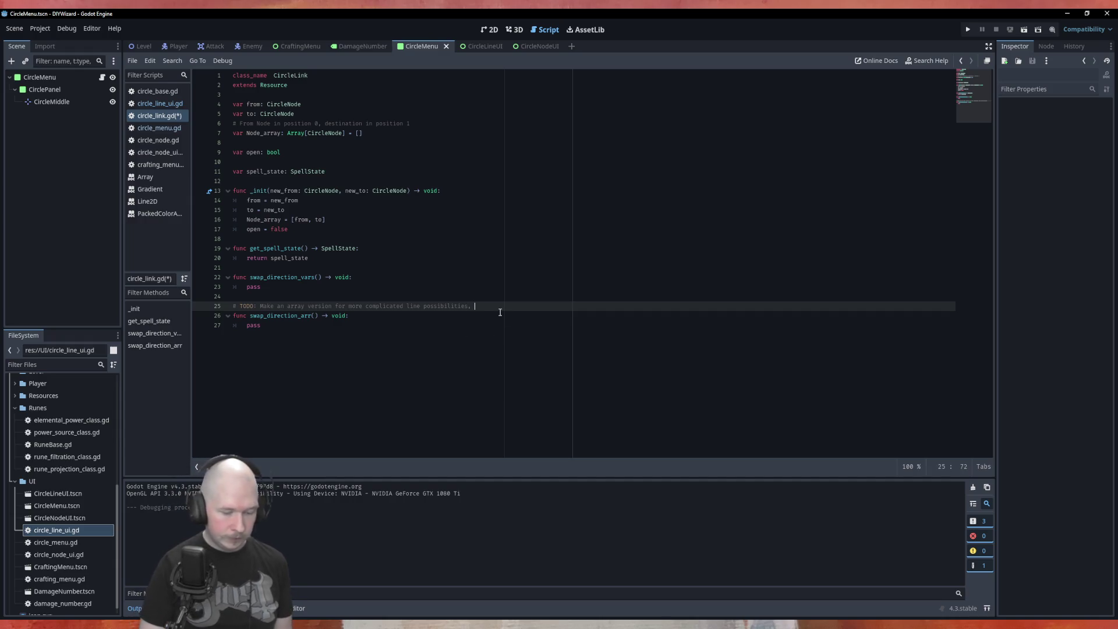
pyautogui.write('if needed.')
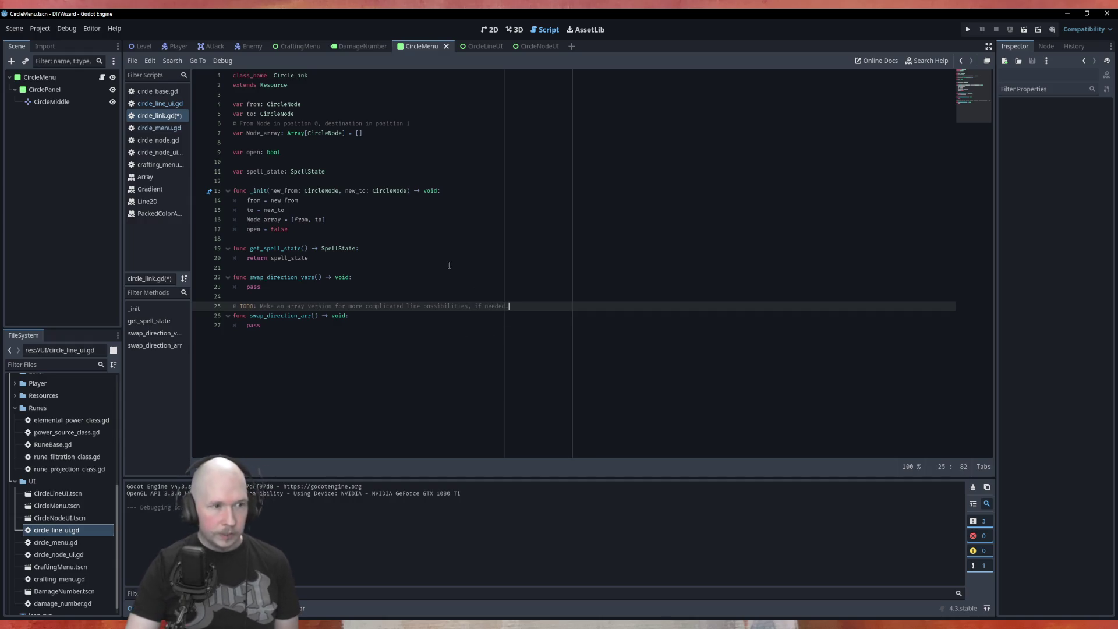
pyautogui.click(420, 281)
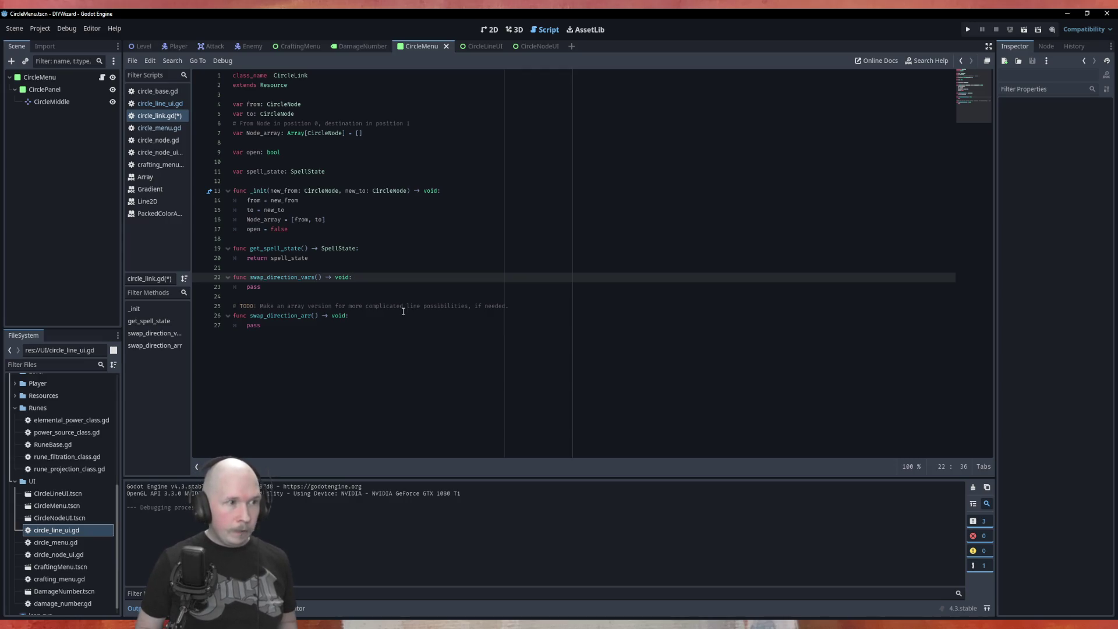
# In swap_direction_vars, store from in a CircleNode temp, then set from = to and to = temp.
pyautogui.press('Return')
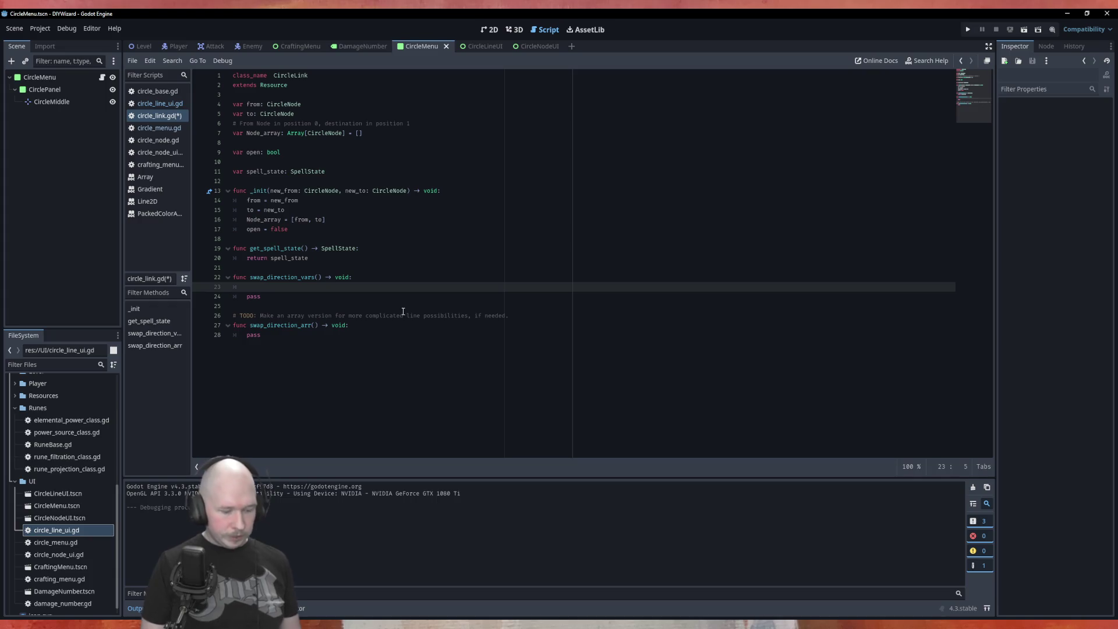
pyautogui.write('swap(')
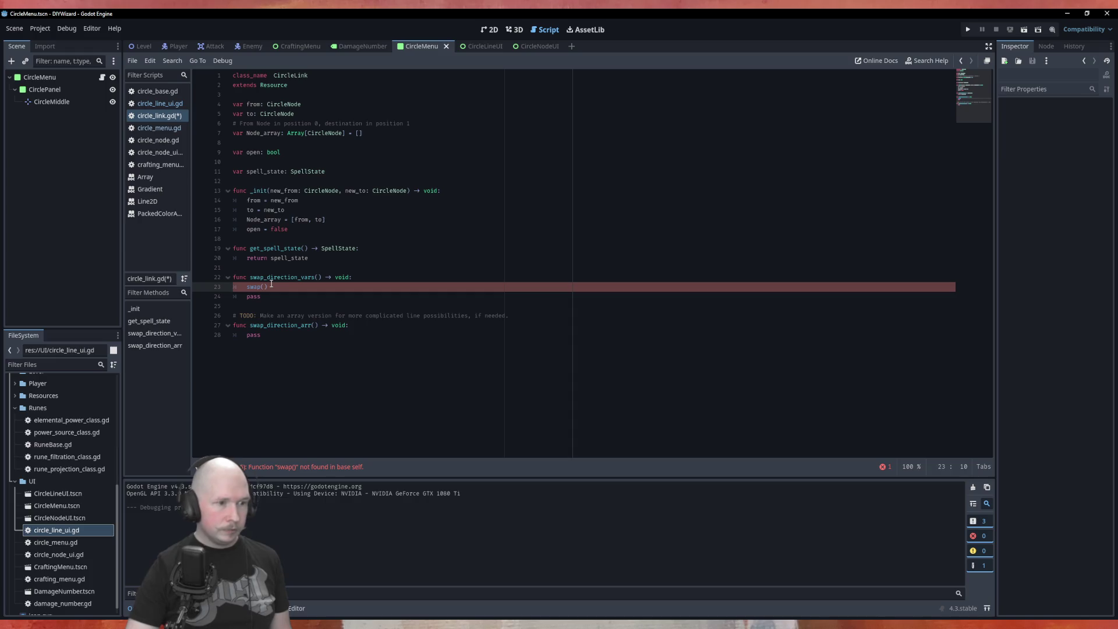
pyautogui.press('BackSpace')
pyautogui.press('BackSpace')
pyautogui.press('BackSpace')
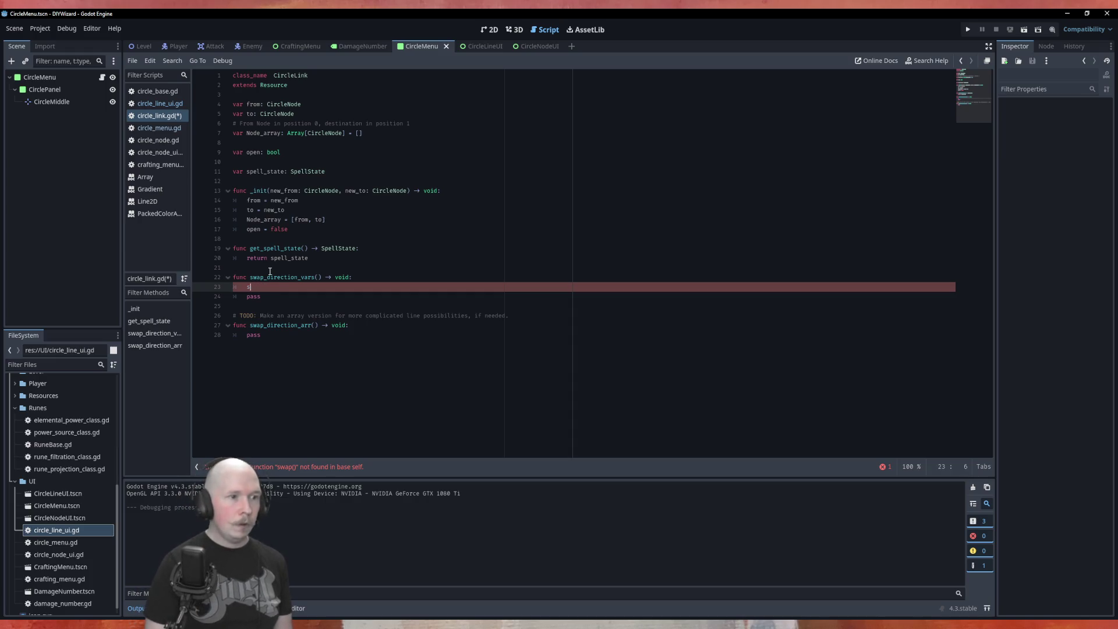
pyautogui.write('var temp')
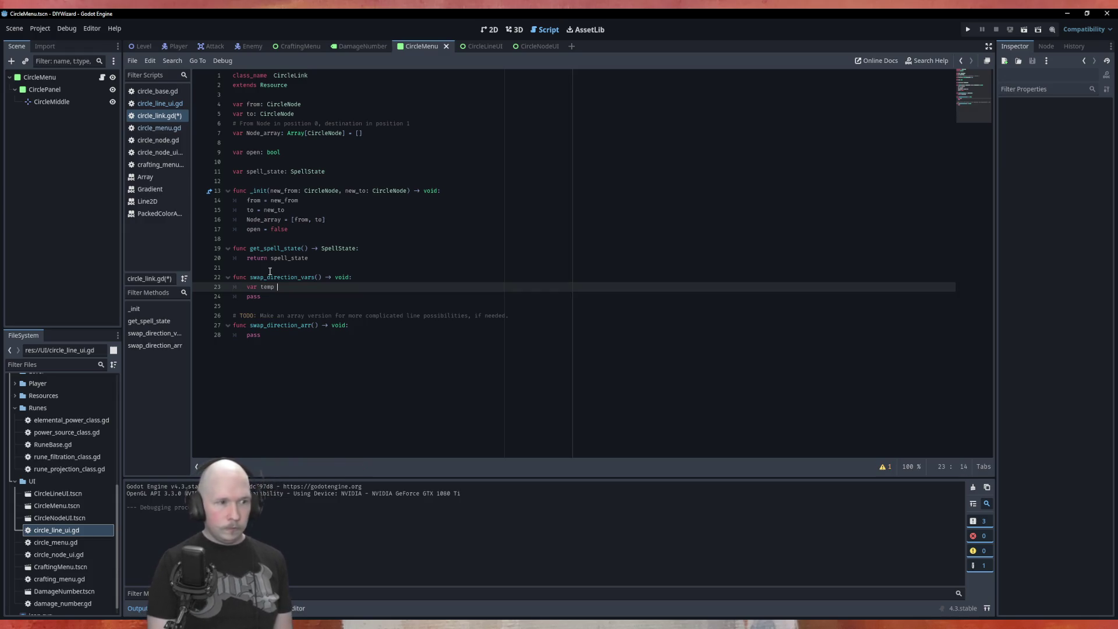
pyautogui.write(': Cir')
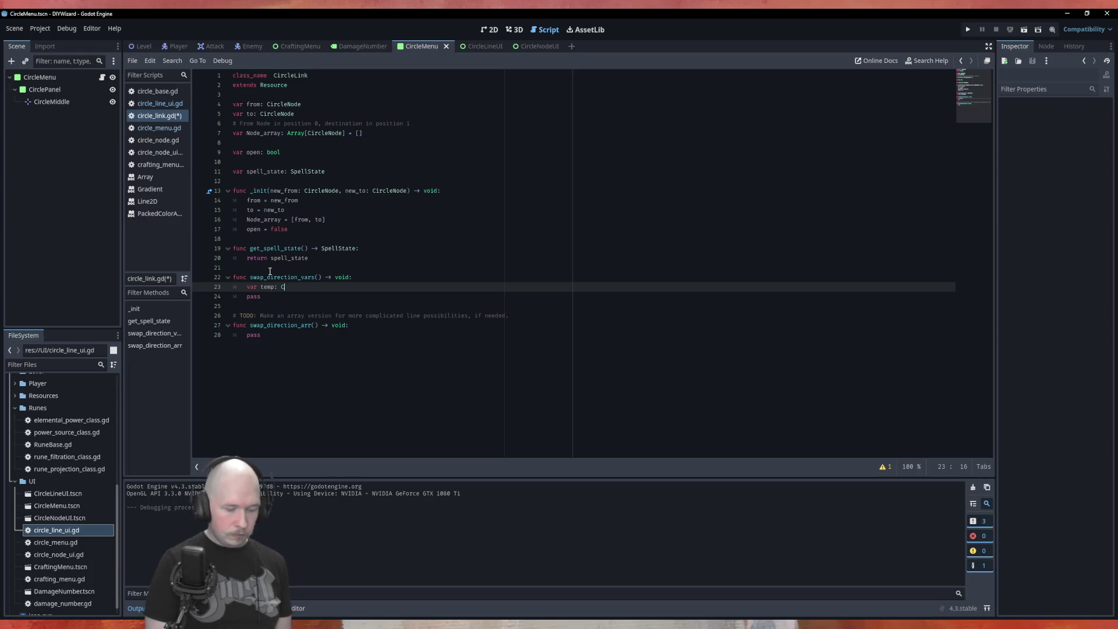
pyautogui.press('Return')
pyautogui.press('BackSpace')
pyautogui.press('BackSpace')
pyautogui.press('BackSpace')
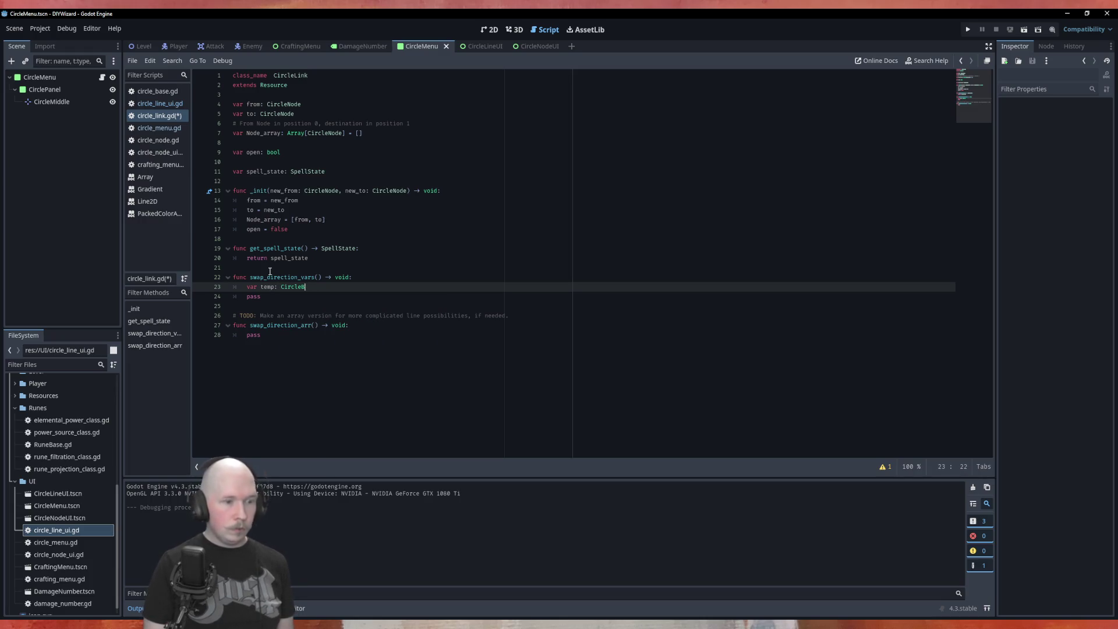
pyautogui.write('No')
pyautogui.press('Return')
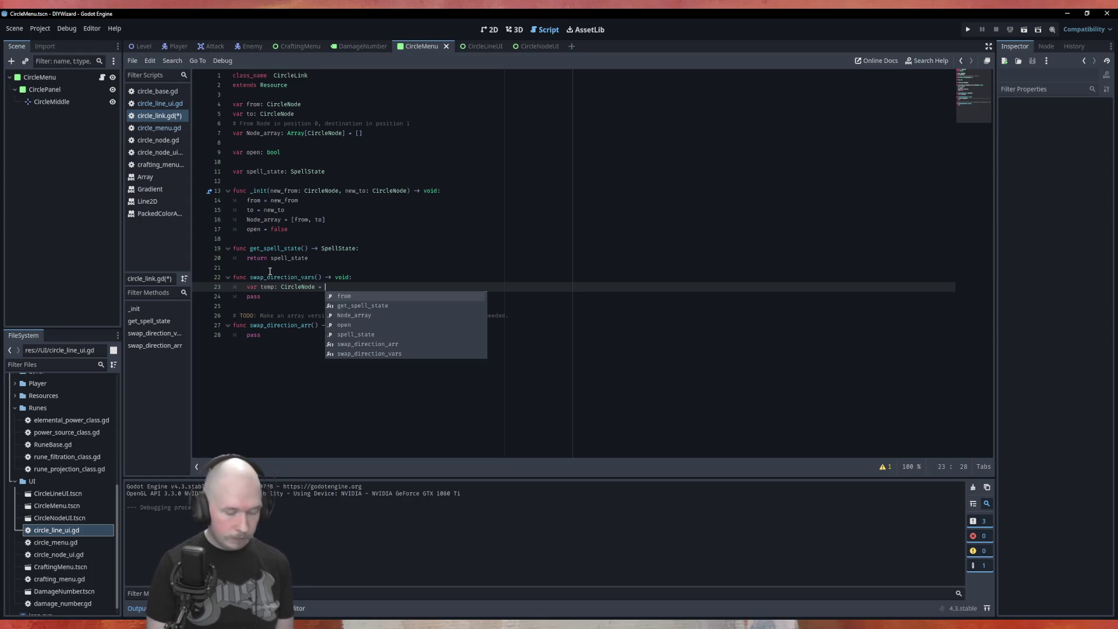
pyautogui.write('from')
pyautogui.press('Return')
pyautogui.press('Return')
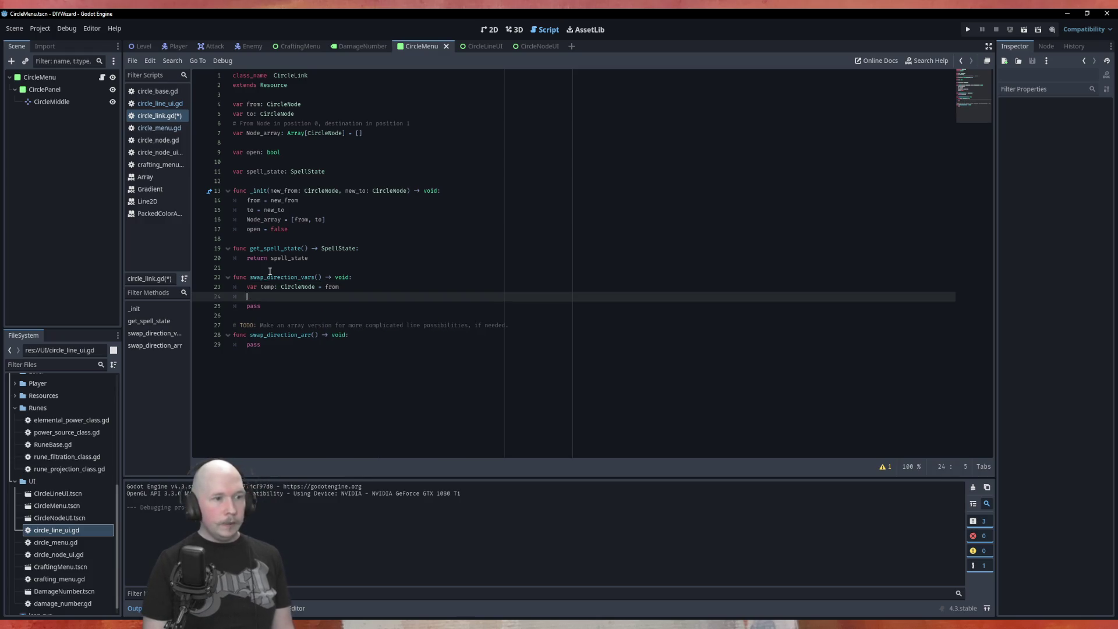
pyautogui.write('from = ')
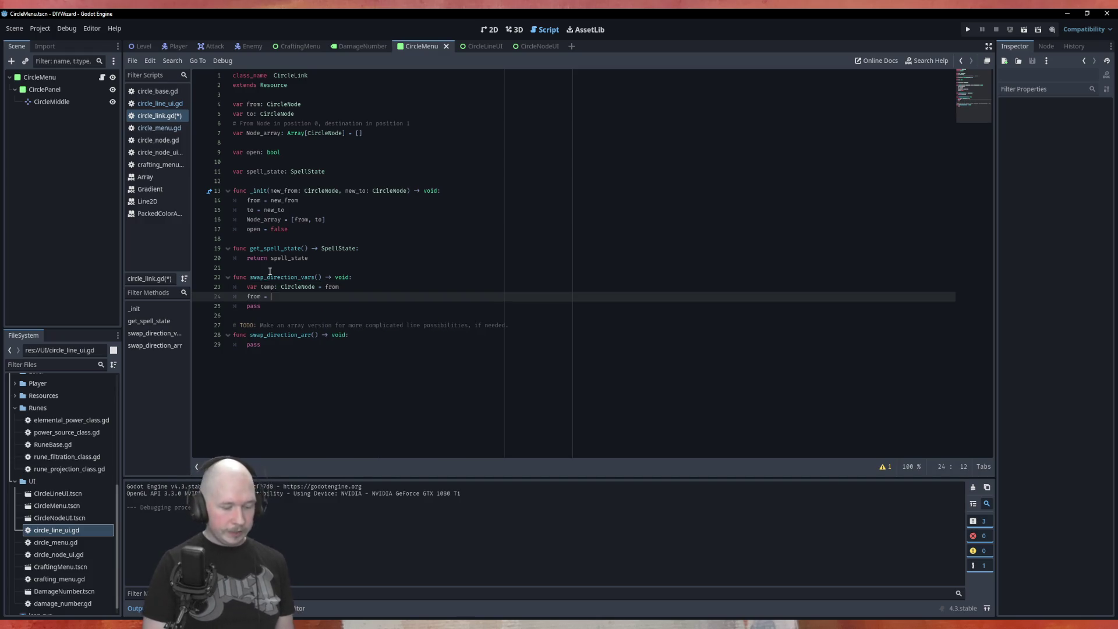
pyautogui.write('to')
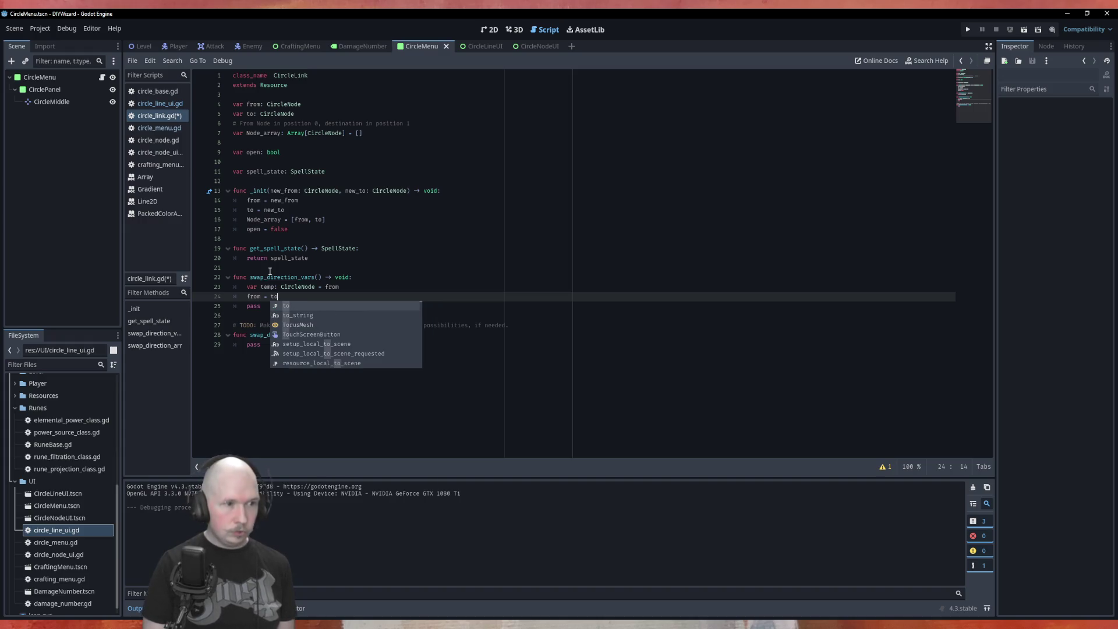
pyautogui.press('Return')
pyautogui.press('Return')
pyautogui.write('t')
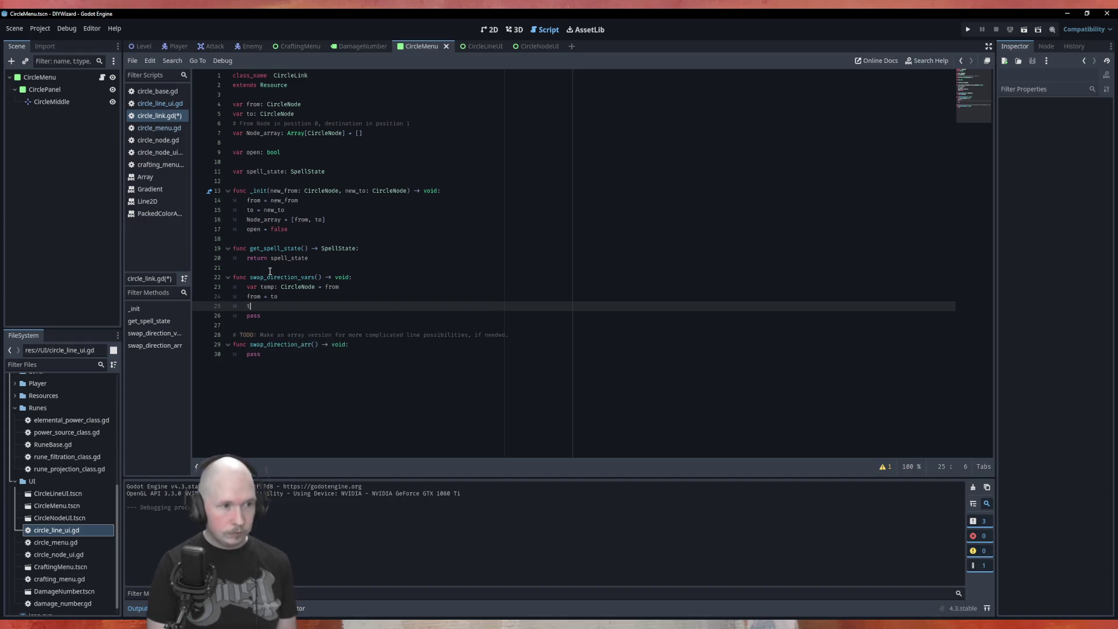
pyautogui.write('o = ')
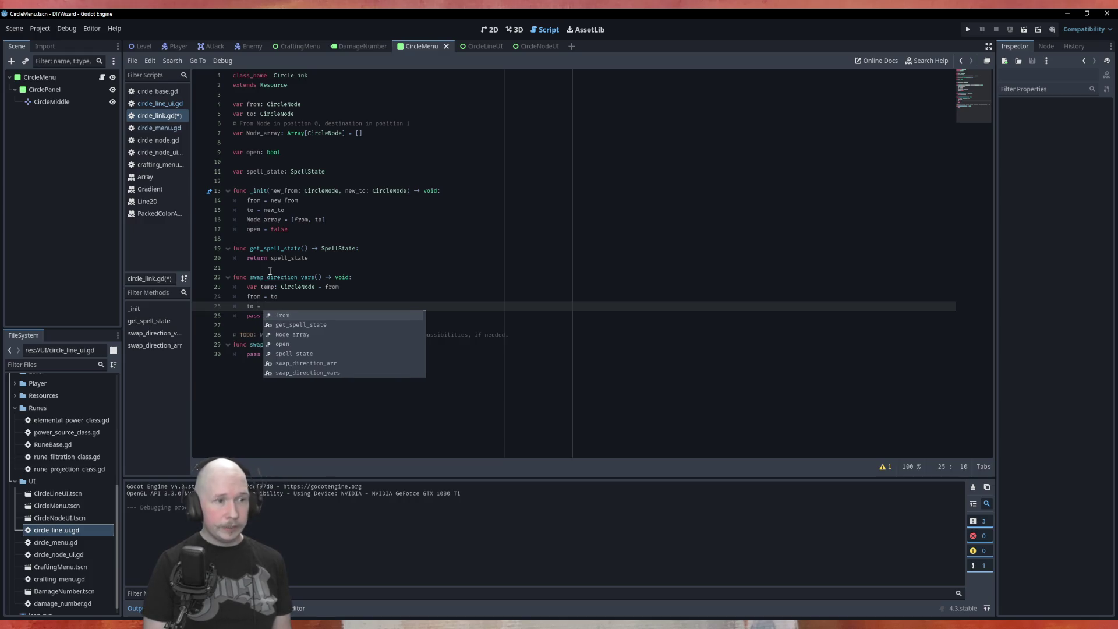
pyautogui.write('temp')
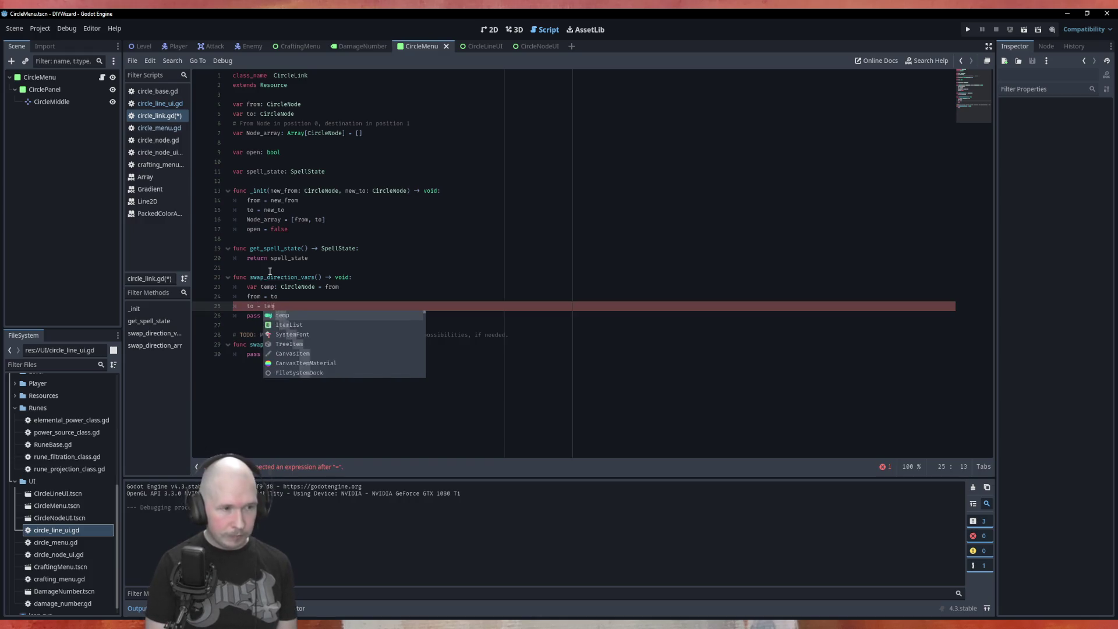
# Save circle_link.gd and delete the placeholder pass line below the swap.
pyautogui.hotkey('ctrl', 's')
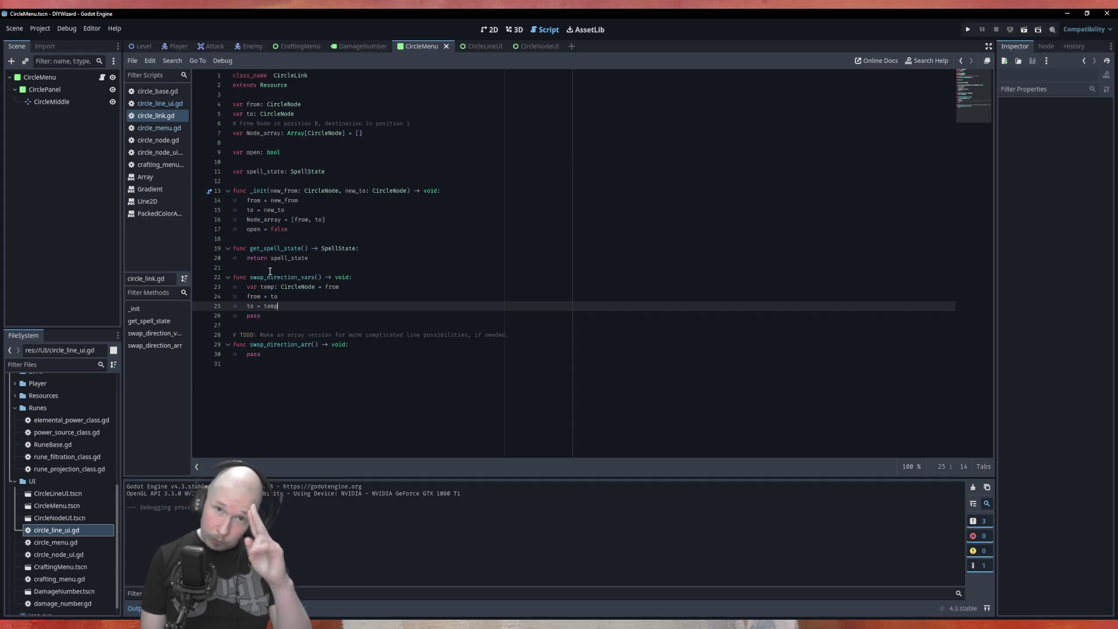
pyautogui.press('Down')
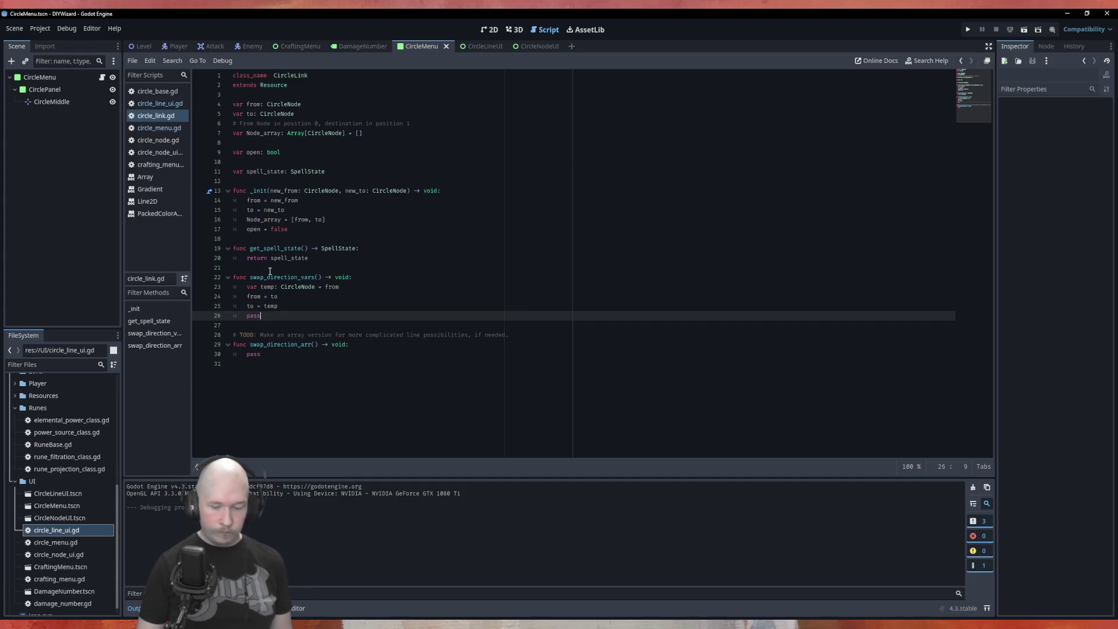
pyautogui.hotkey('shift', 'Home')
pyautogui.press('BackSpace')
pyautogui.hotkey('ctrl', 's')
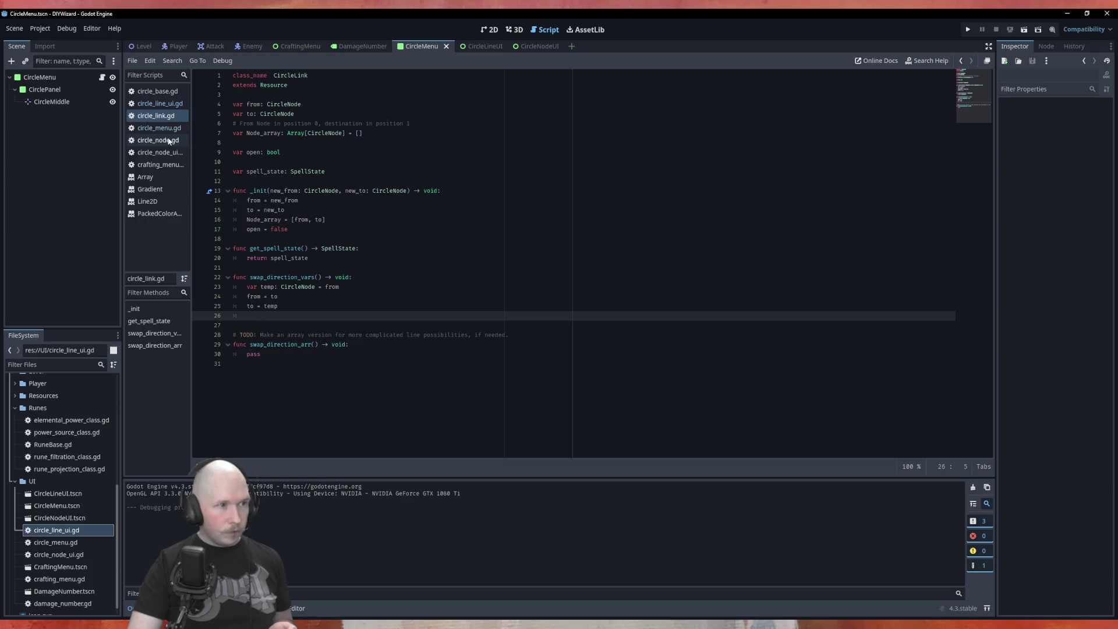
# Show circle_line_ui.gd in the script editor alongside the CircleLineUI scene.
pyautogui.click(160, 103)
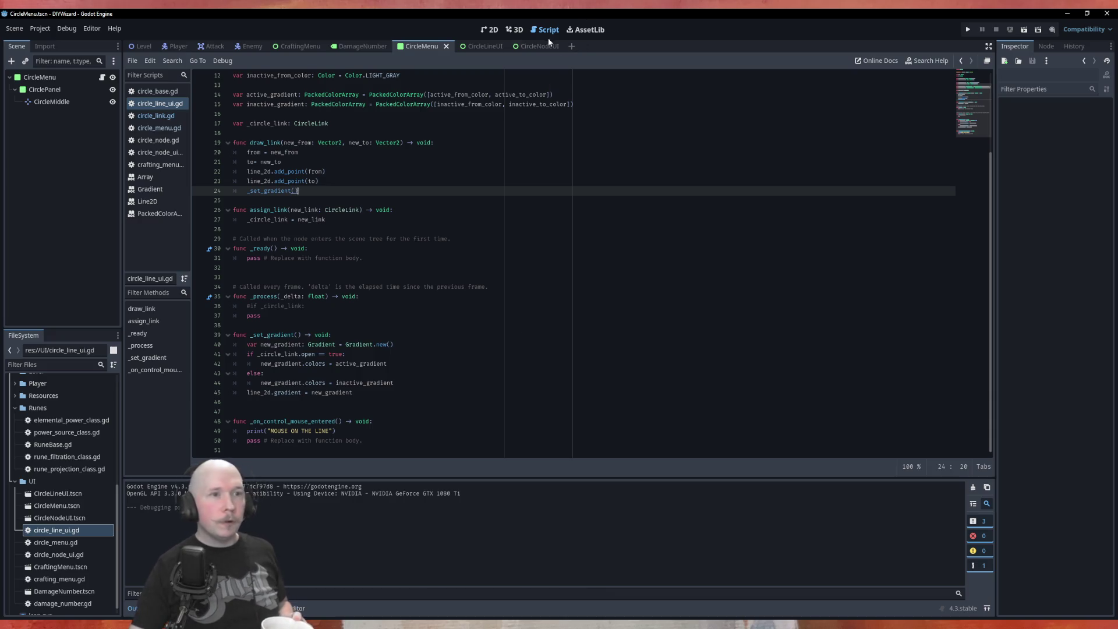
pyautogui.click(481, 47)
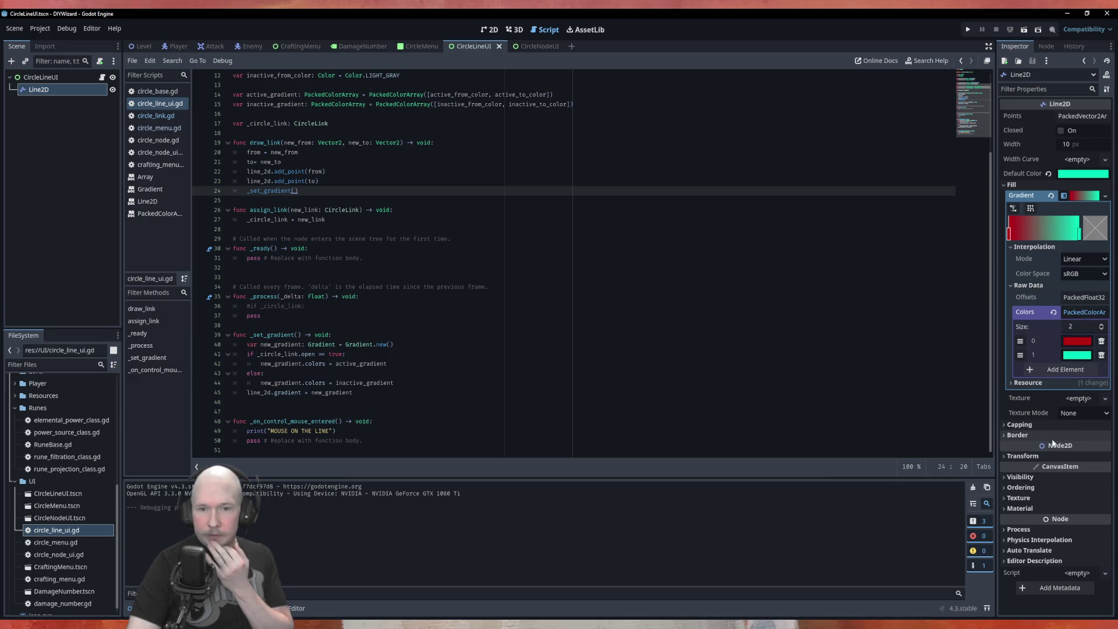
# Review the Line2D's signals and the undo history, then return to its Inspector properties.
pyautogui.click(1052, 50)
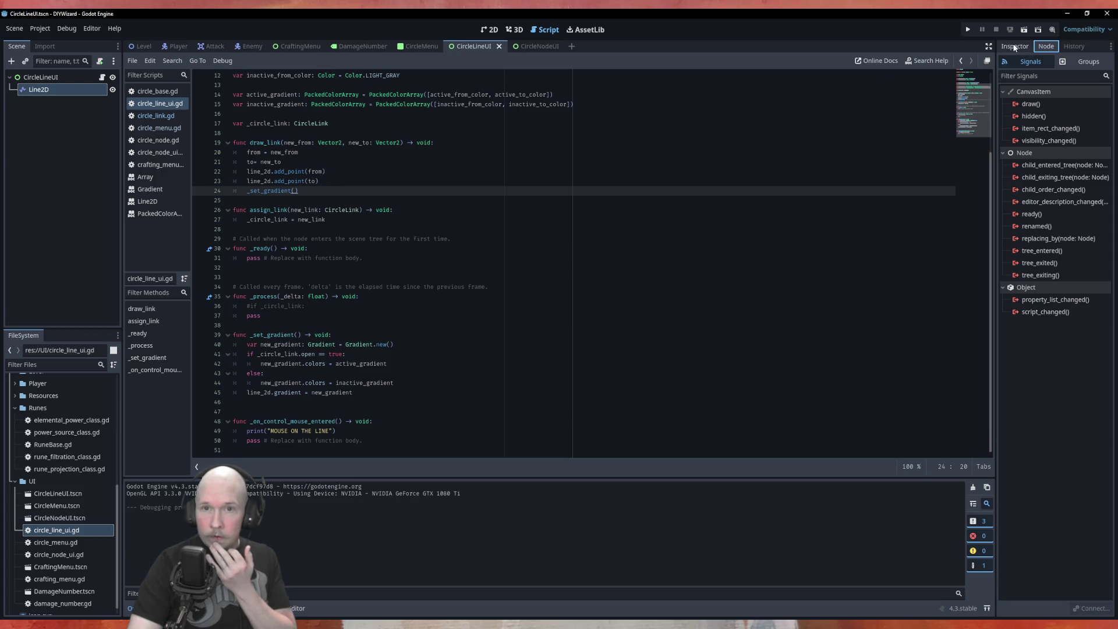
pyautogui.click(1074, 46)
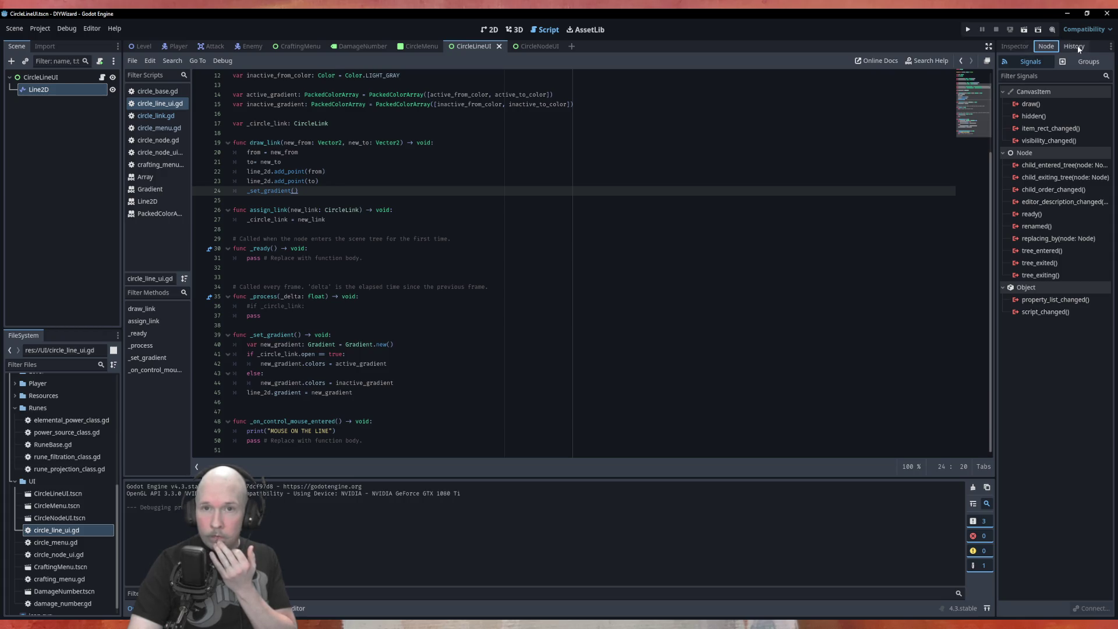
pyautogui.click(1019, 47)
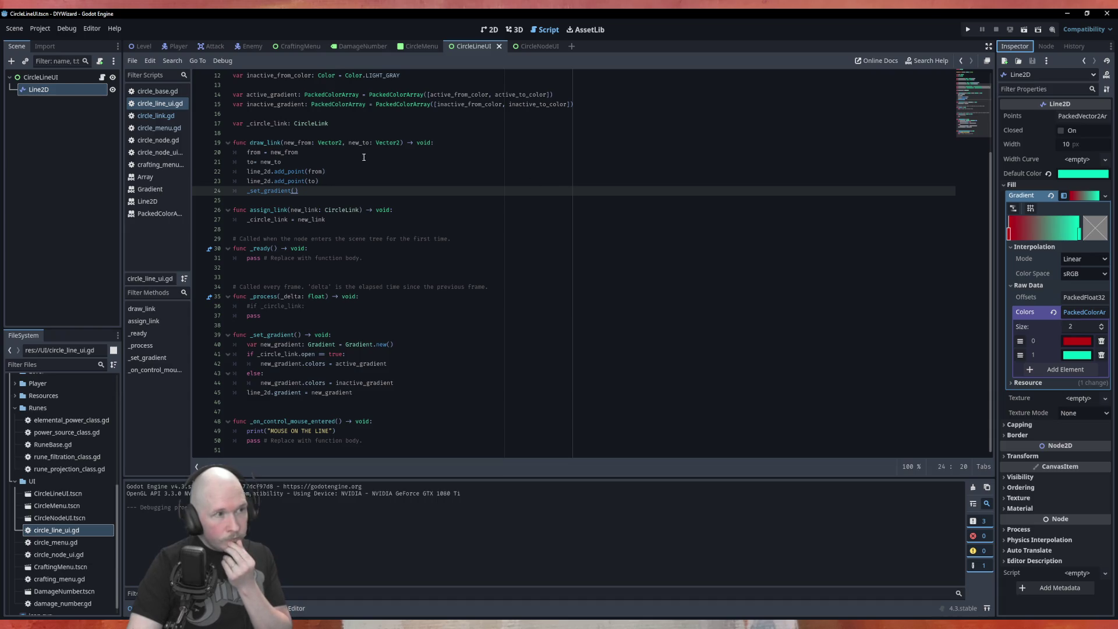
# Inspect the CircleLineUI root's Layout and Transform sections, showing its 1152×648 size.
pyautogui.click(54, 76)
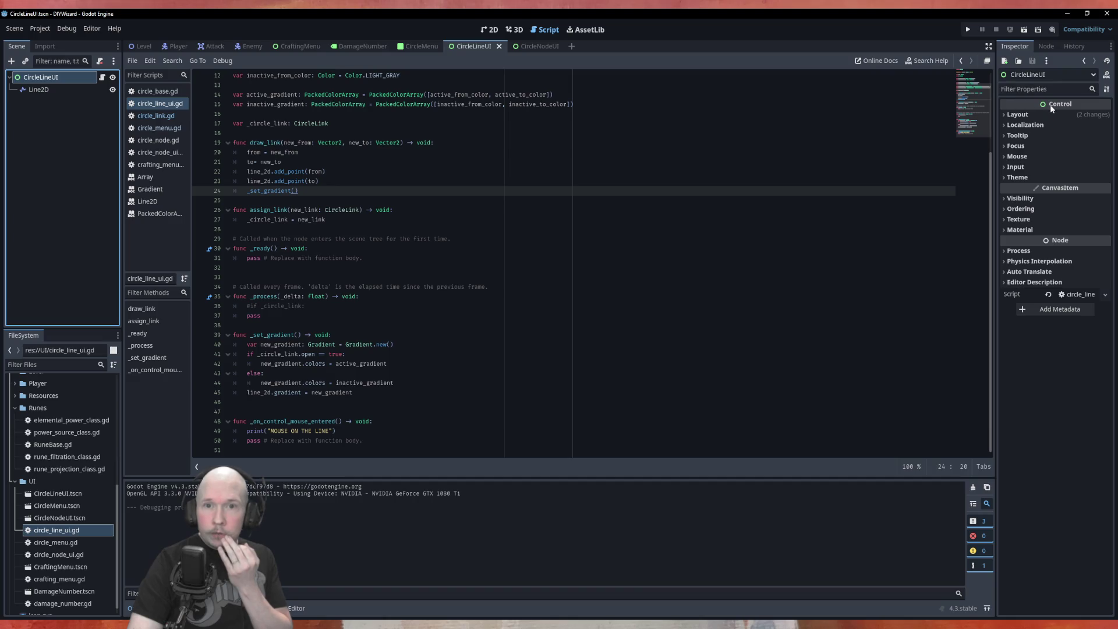
pyautogui.click(1004, 115)
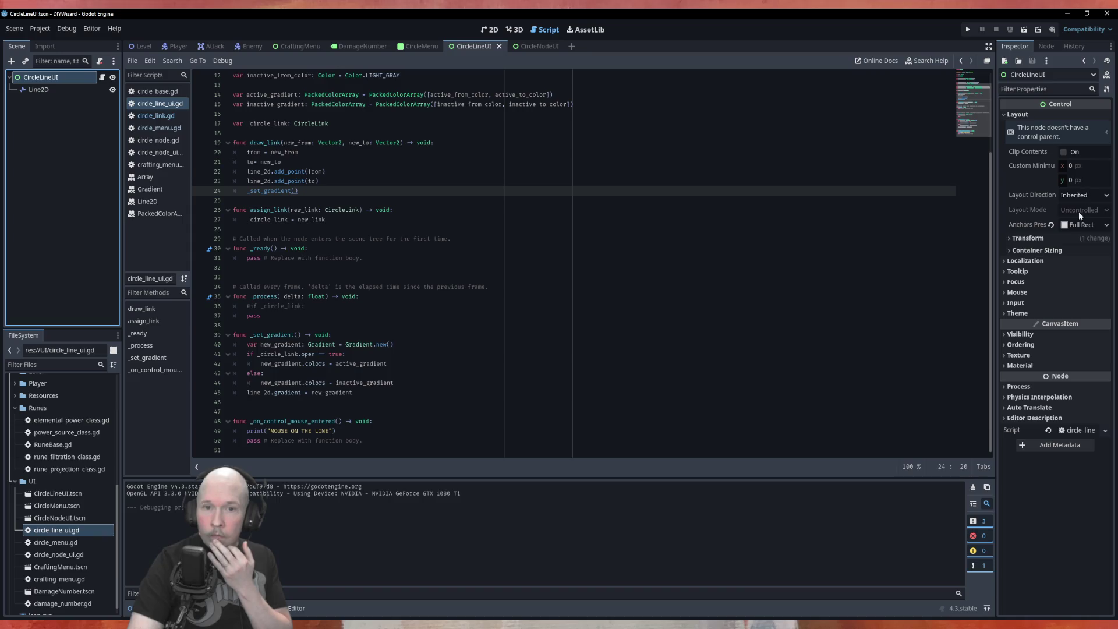
pyautogui.click(1028, 238)
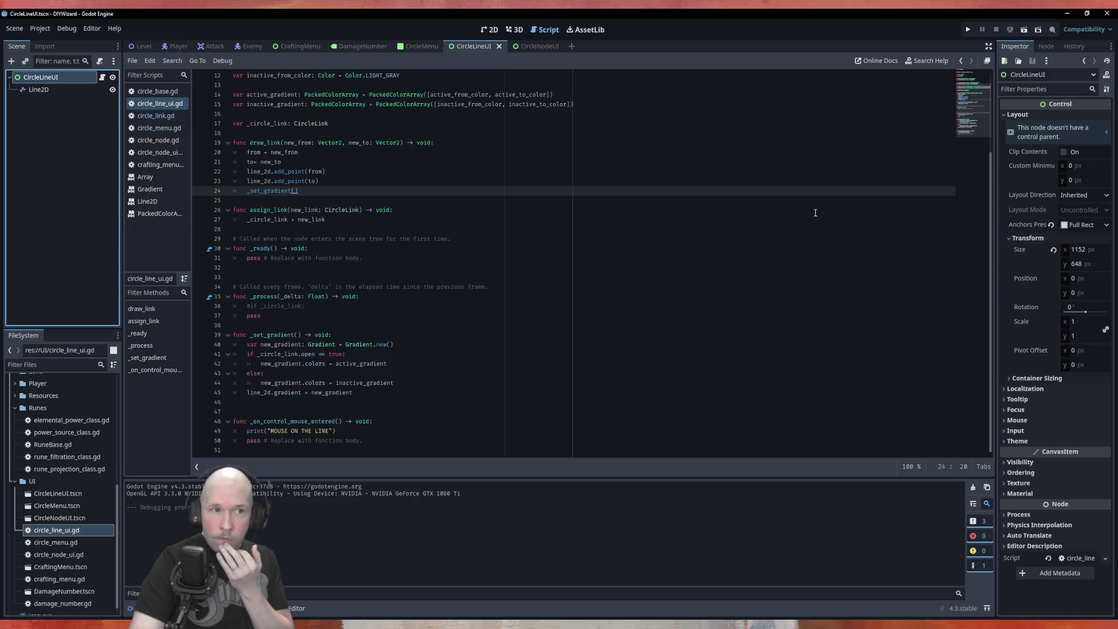
pyautogui.scroll(4, 632, 222)
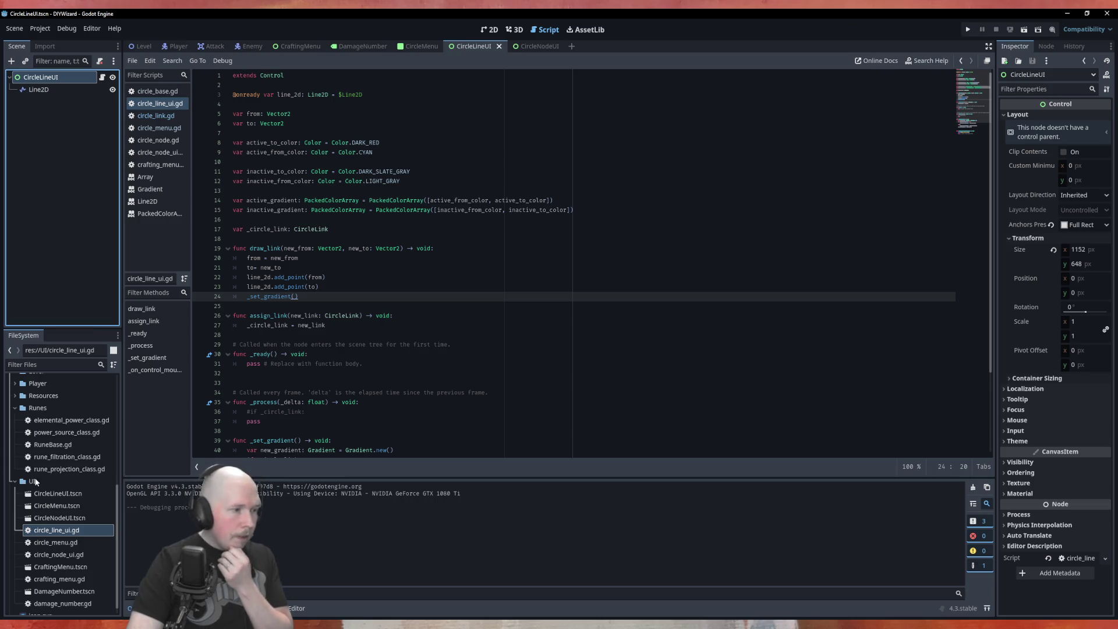
pyautogui.scroll(-1, 32, 474)
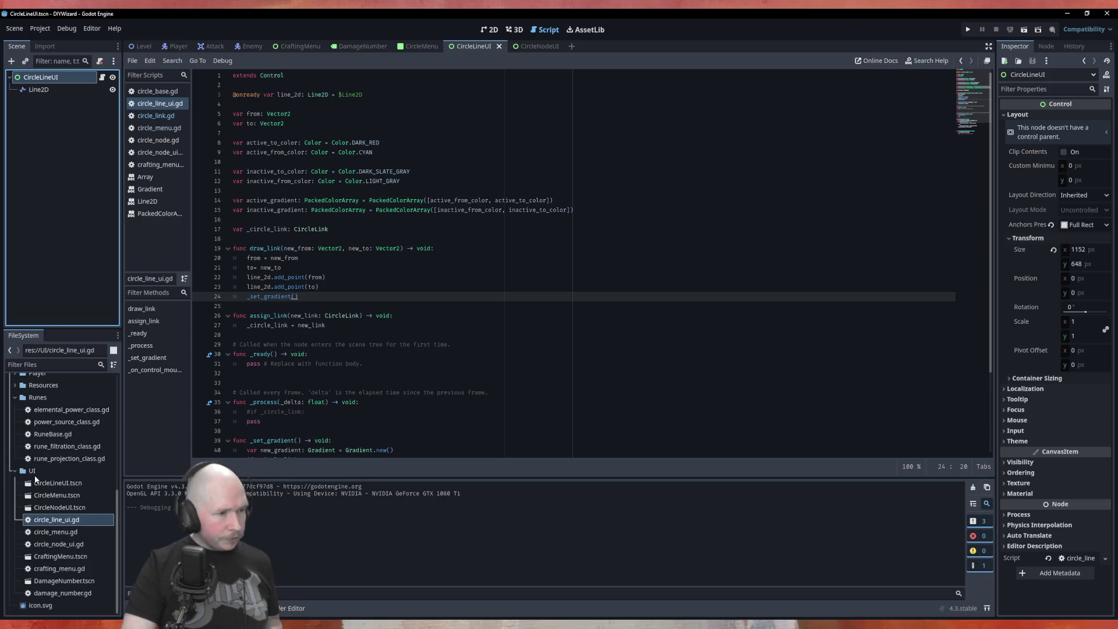
# Create a new scene named TEST_LINE in the UI folder with a Line2D root.
pyautogui.rightClick(32, 472)
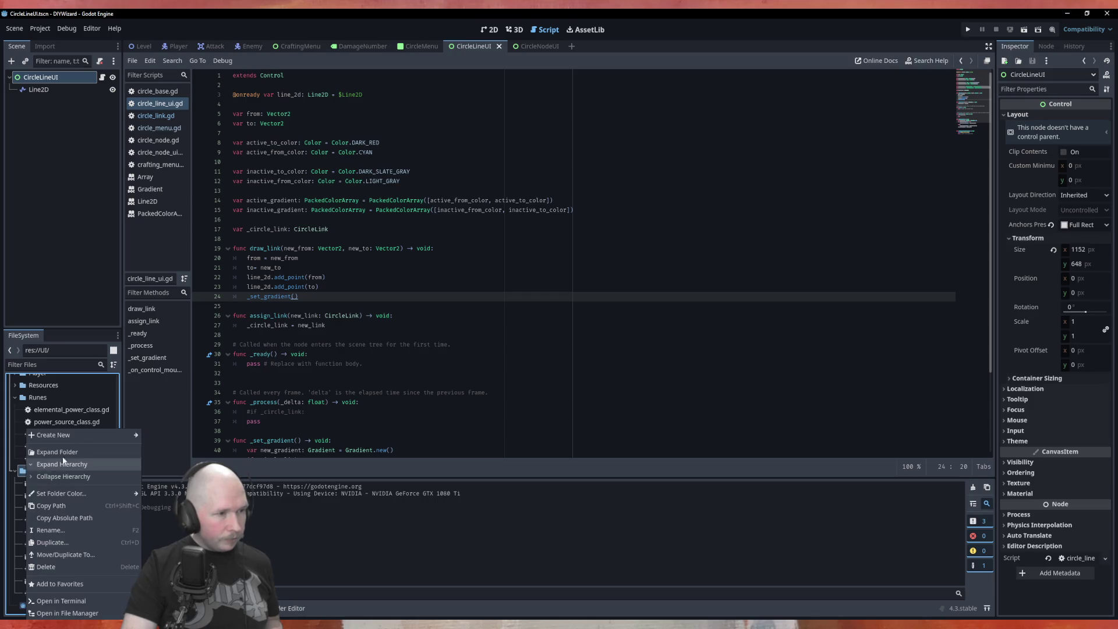
pyautogui.moveTo(91, 441)
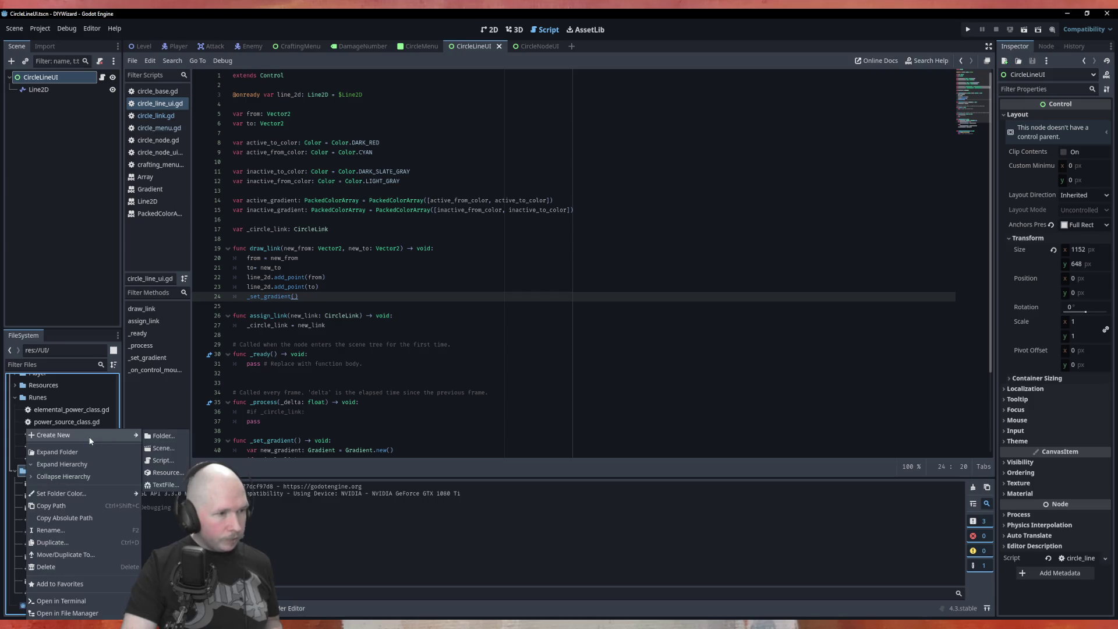
pyautogui.click(163, 449)
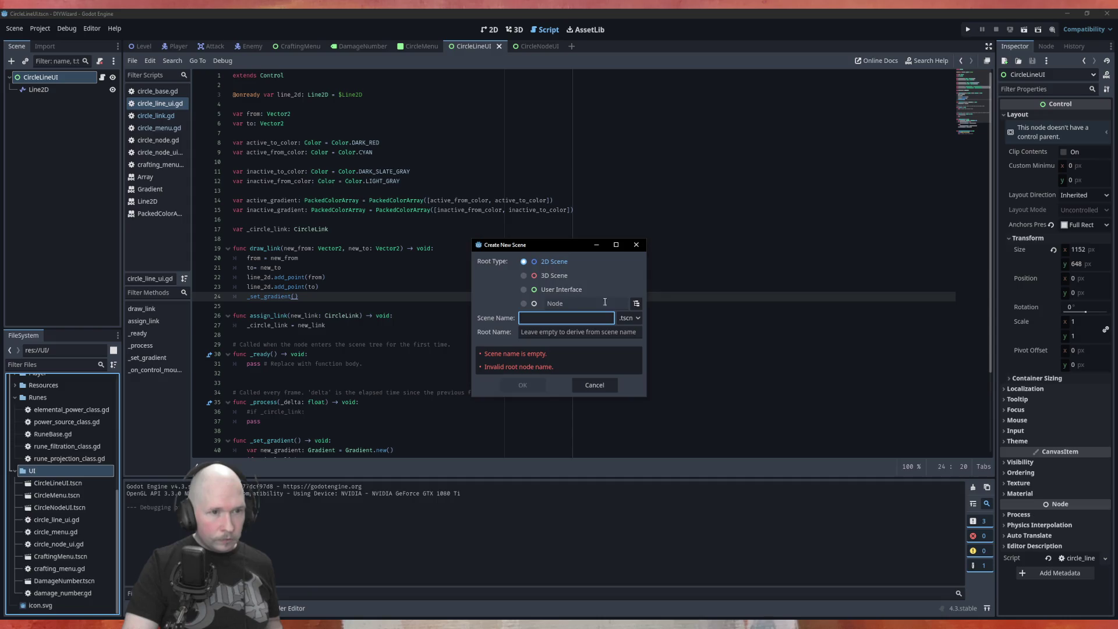
pyautogui.click(636, 303)
pyautogui.write('li')
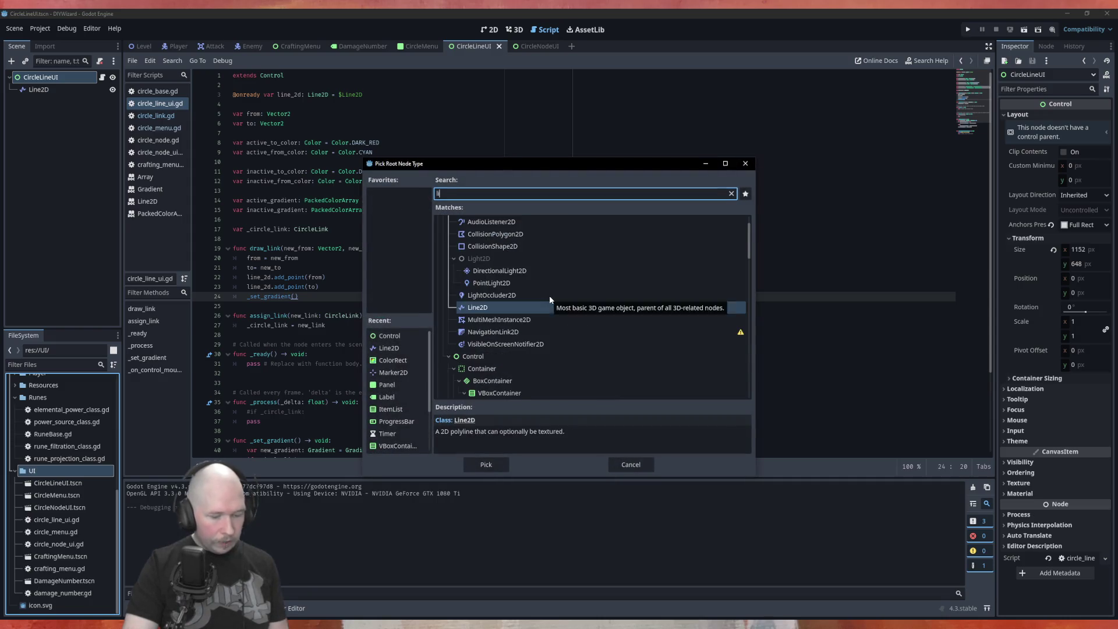
pyautogui.write('n')
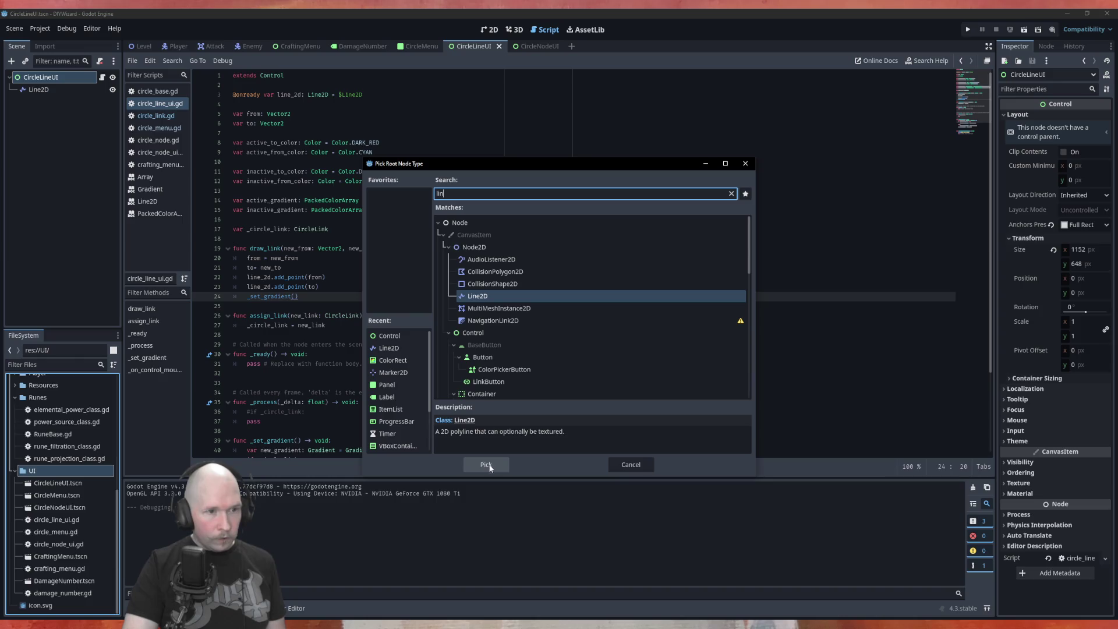
pyautogui.click(489, 464)
pyautogui.click(563, 318)
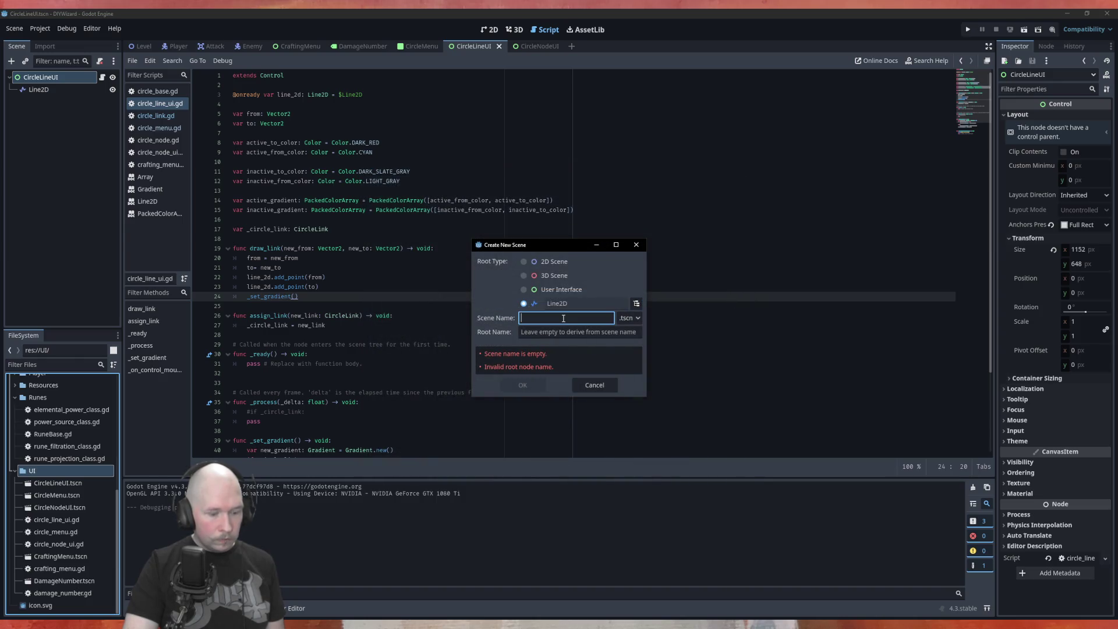
pyautogui.write('TES')
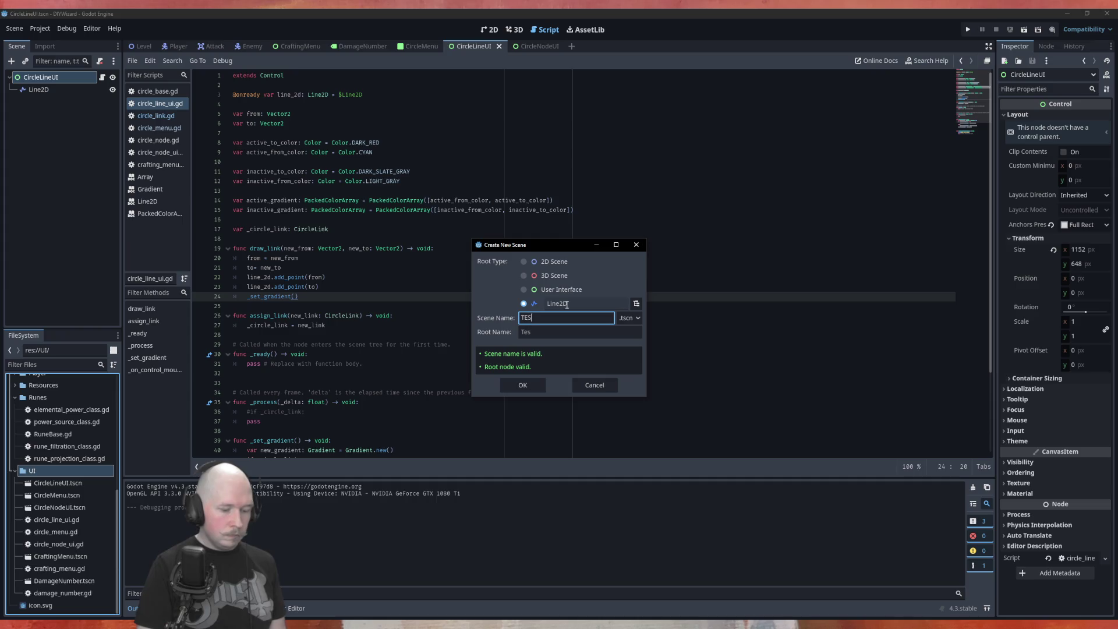
pyautogui.write('T_LI')
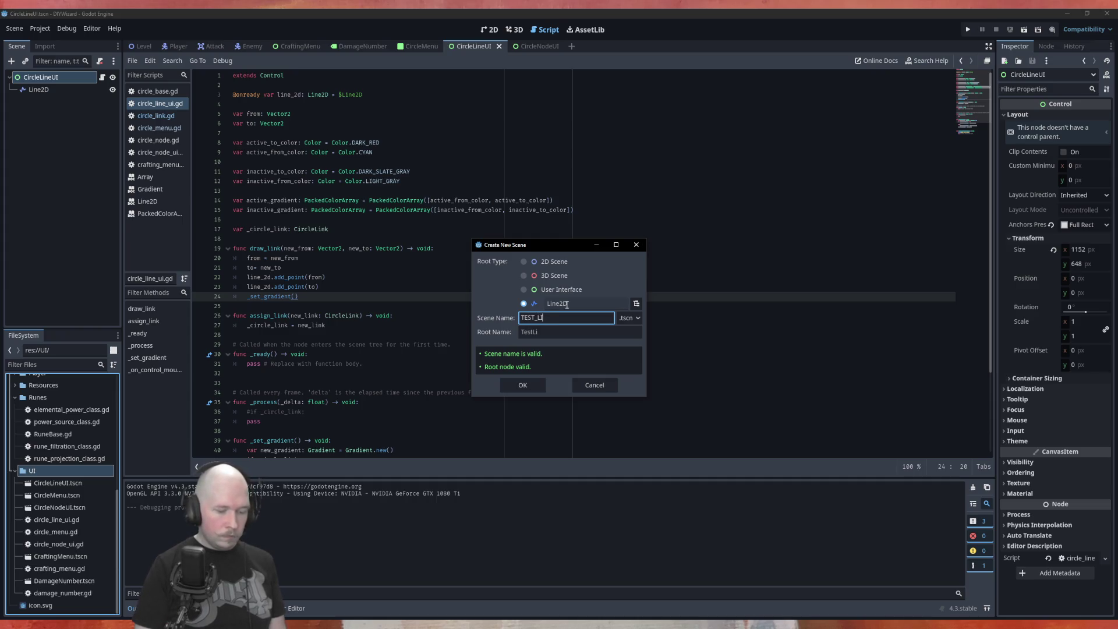
pyautogui.write('NE')
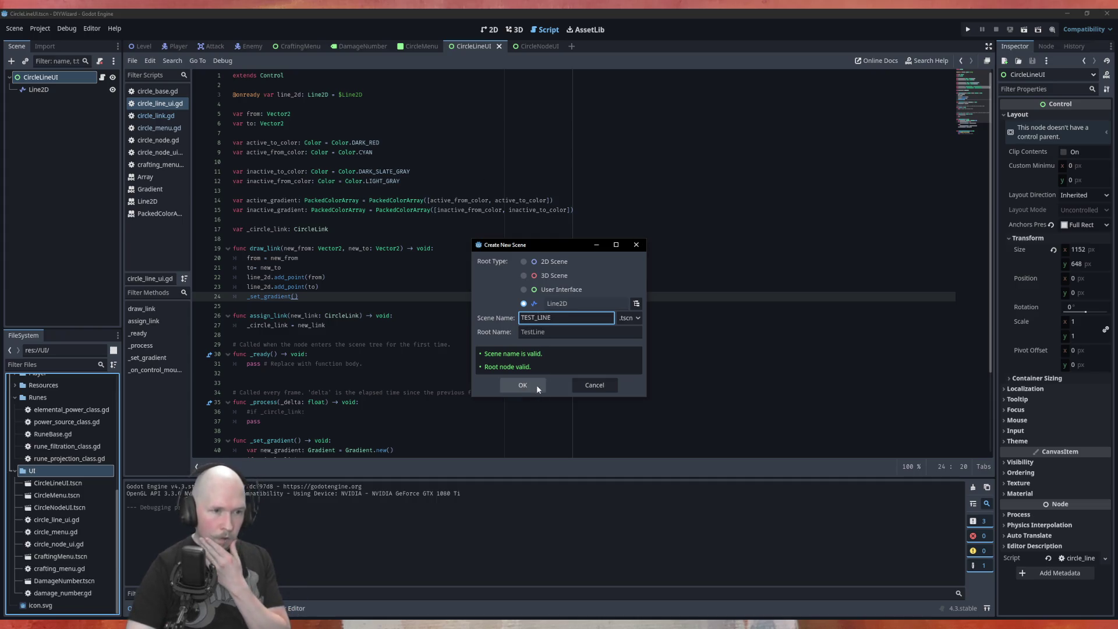
pyautogui.click(536, 385)
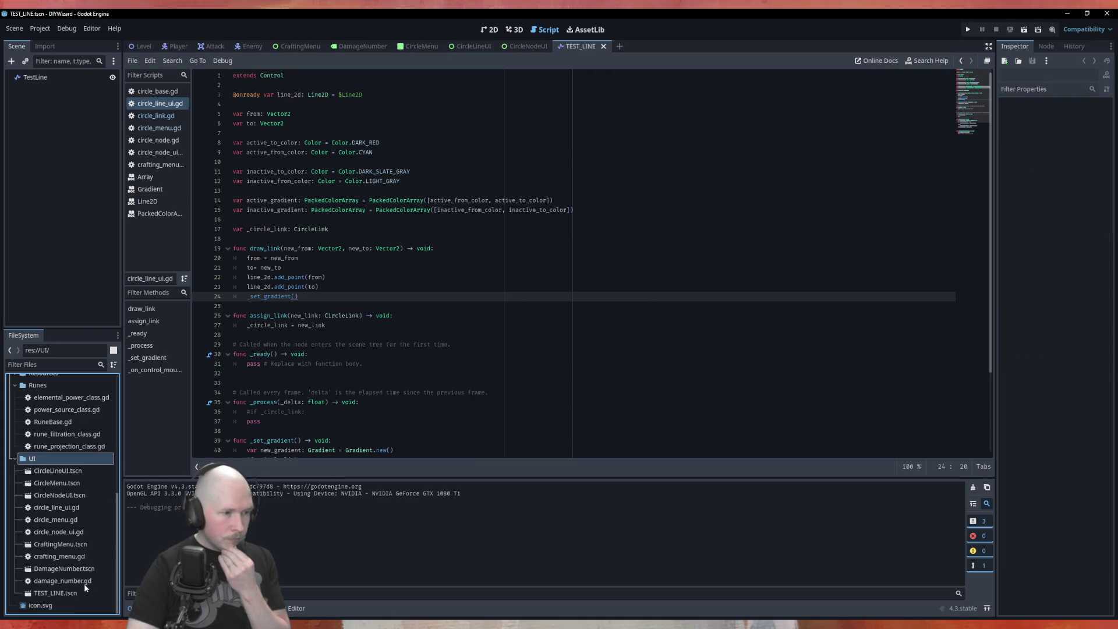
# Select the TestLine root node and list its signals in the Node tab.
pyautogui.click(76, 592)
pyautogui.click(50, 80)
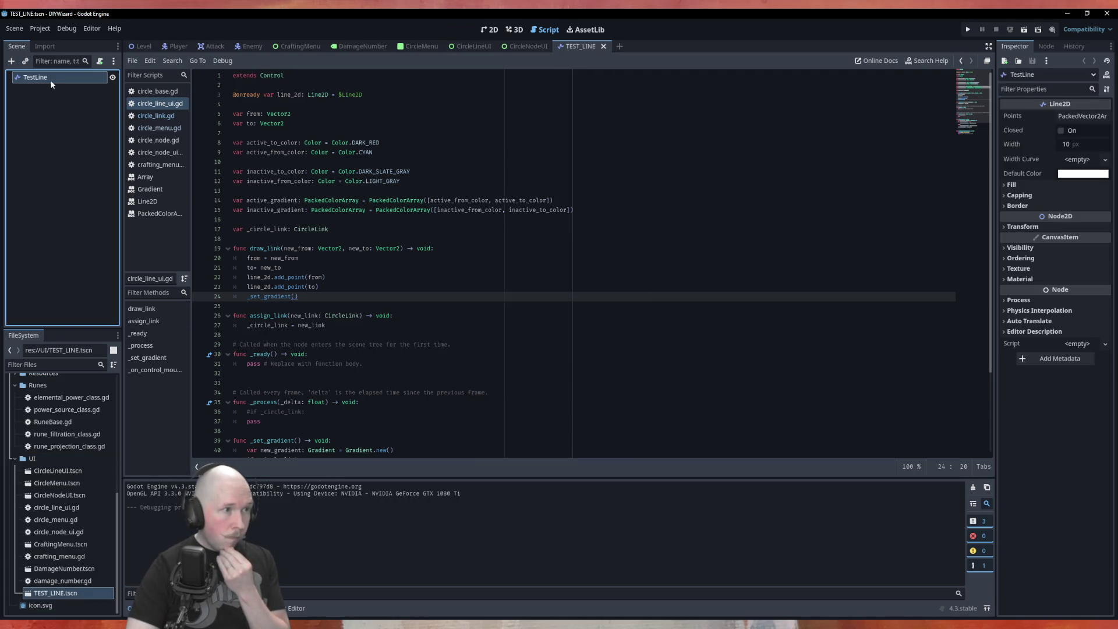
pyautogui.click(1046, 46)
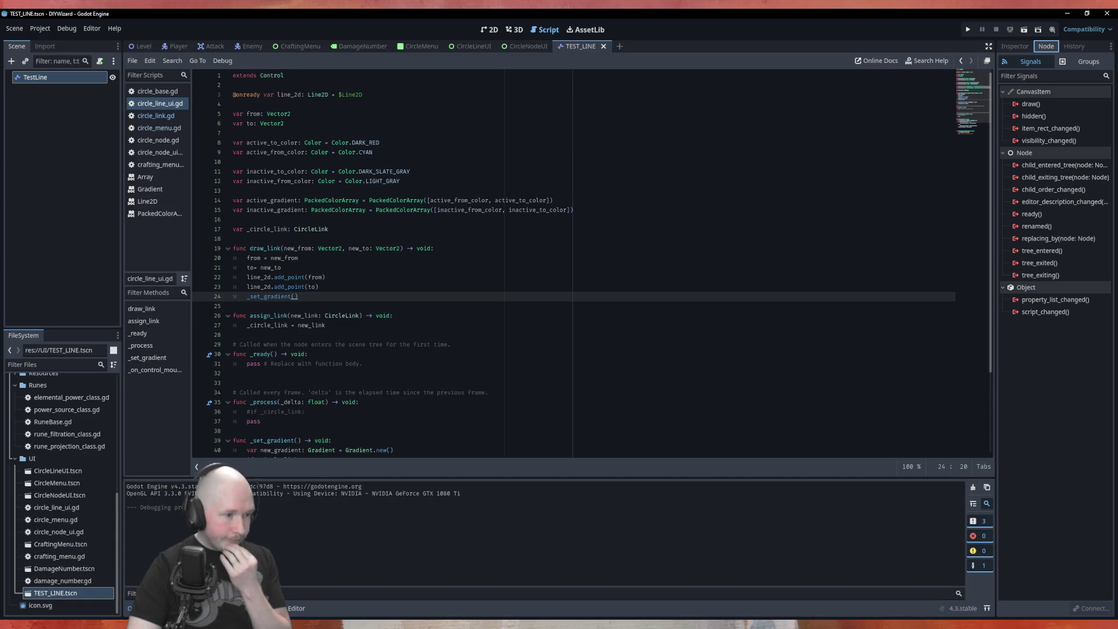
# Delete TEST_LINE.tscn from the FileSystem and close its tab without saving.
pyautogui.rightClick(69, 595)
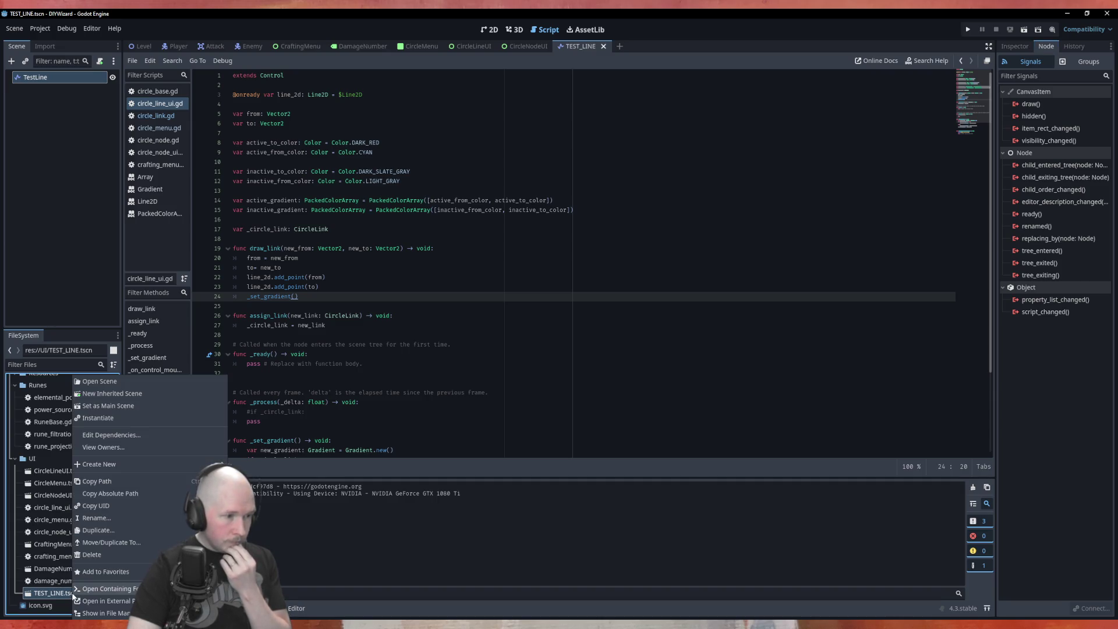
pyautogui.click(114, 557)
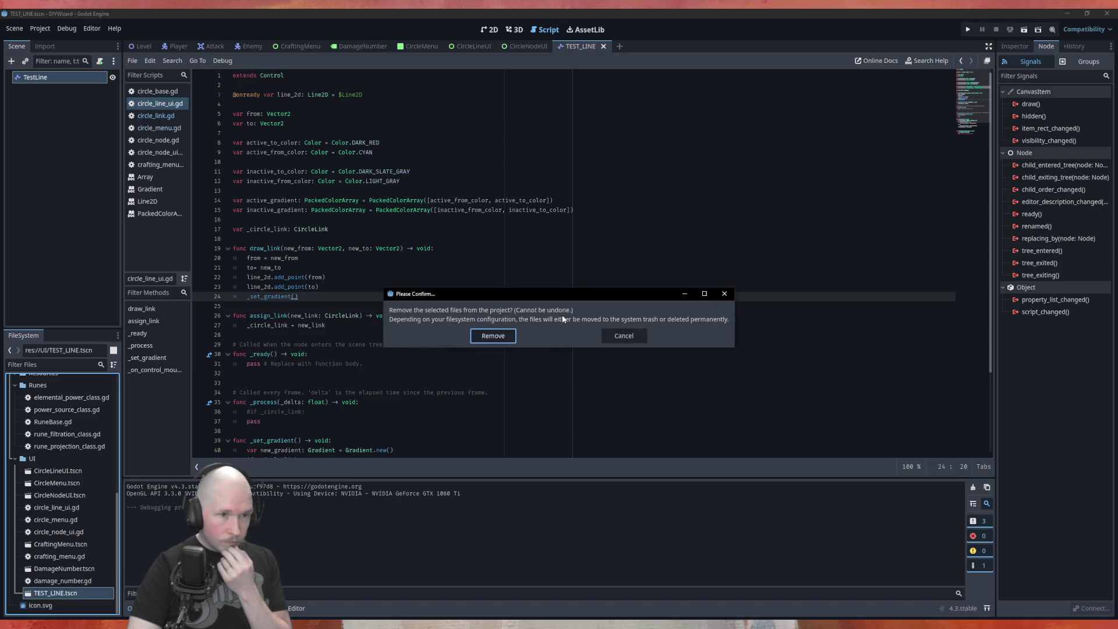
pyautogui.click(497, 337)
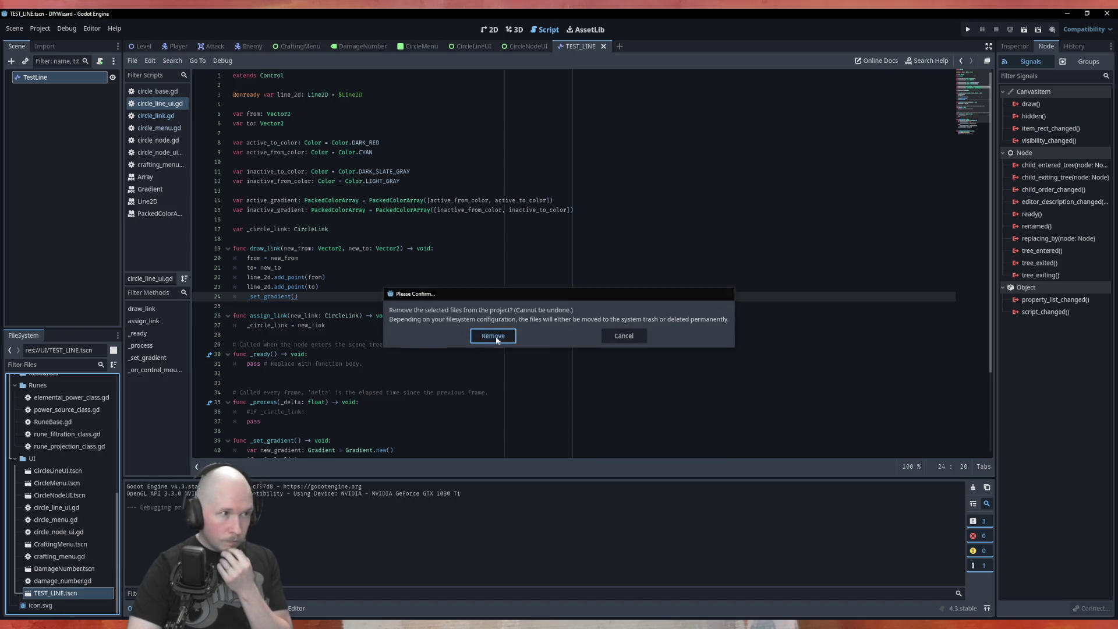
pyautogui.click(610, 46)
pyautogui.click(624, 345)
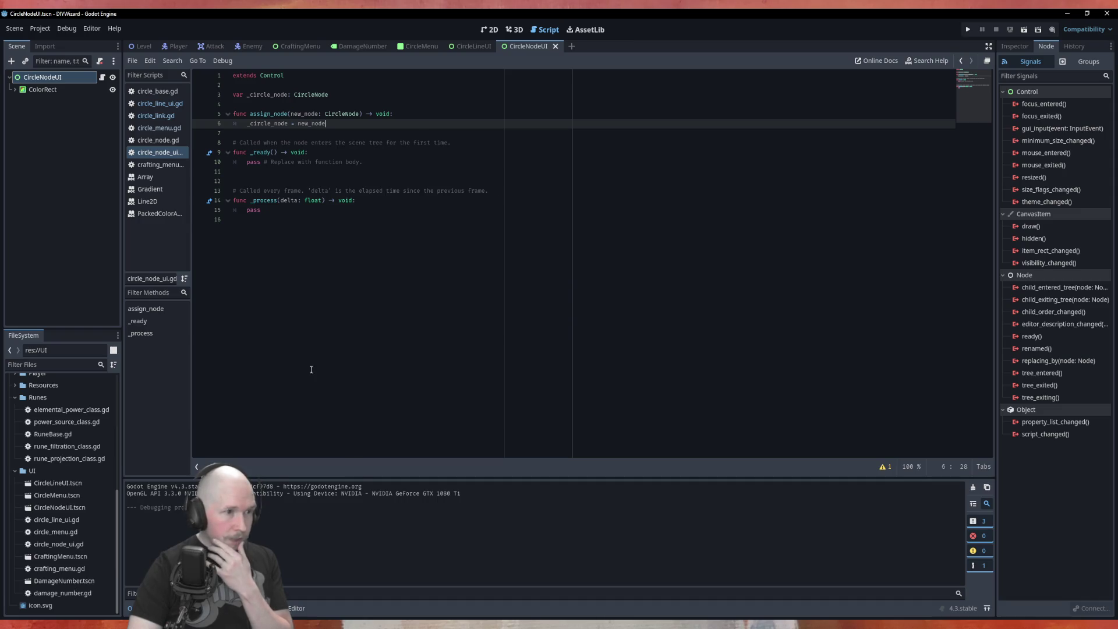
pyautogui.click(323, 358)
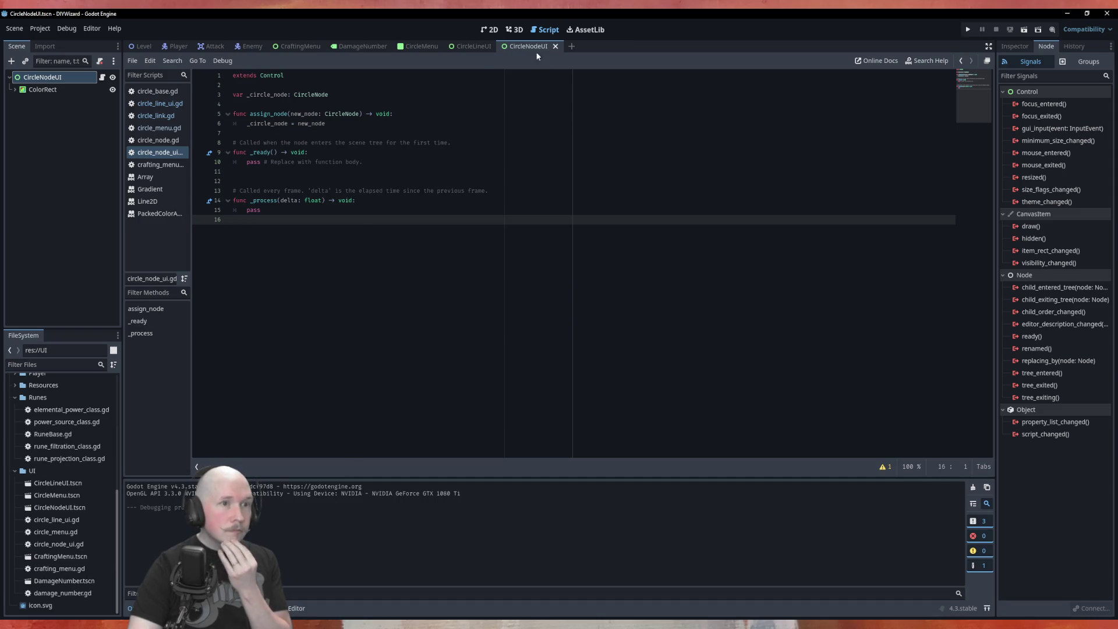
# On the CircleLineUI scene, select Line2D, collapse Fill and expand its Transform properties.
pyautogui.click(473, 47)
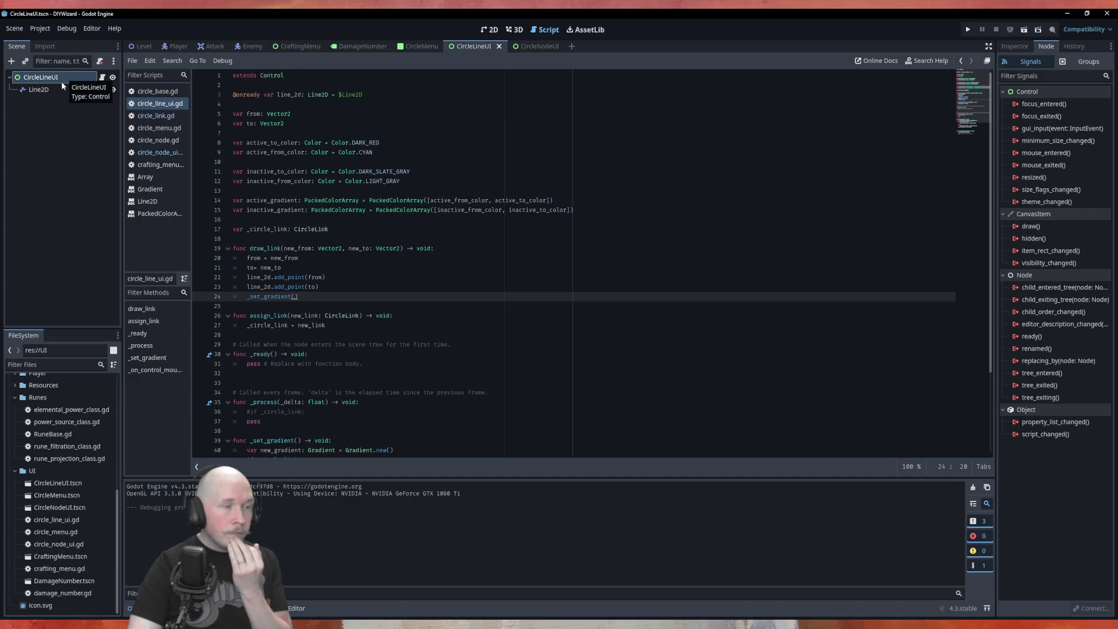
pyautogui.click(43, 91)
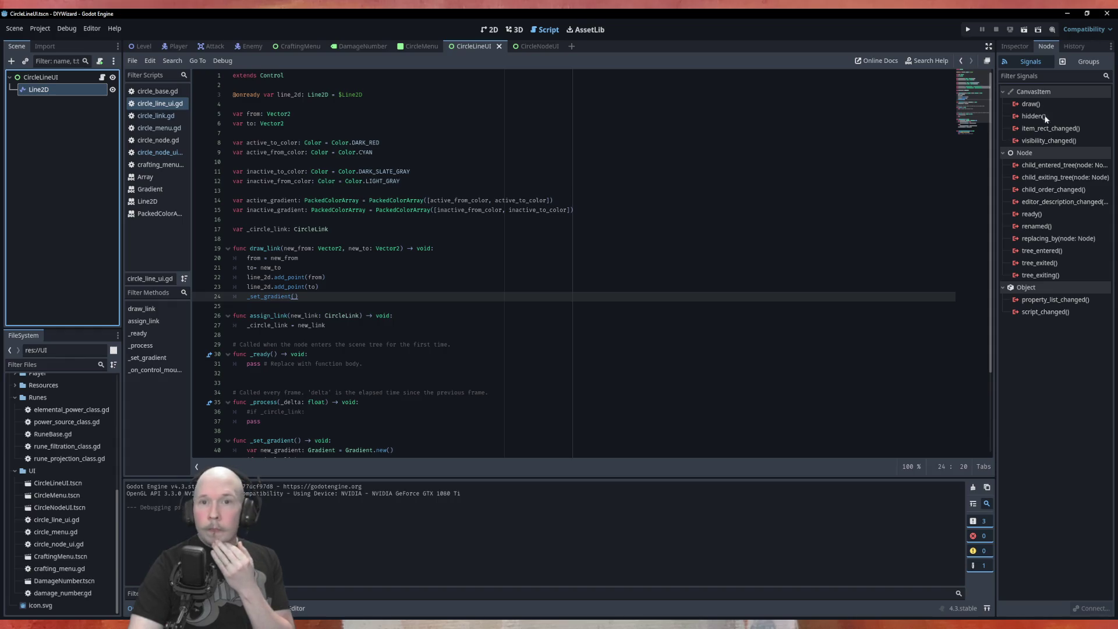
pyautogui.click(1015, 46)
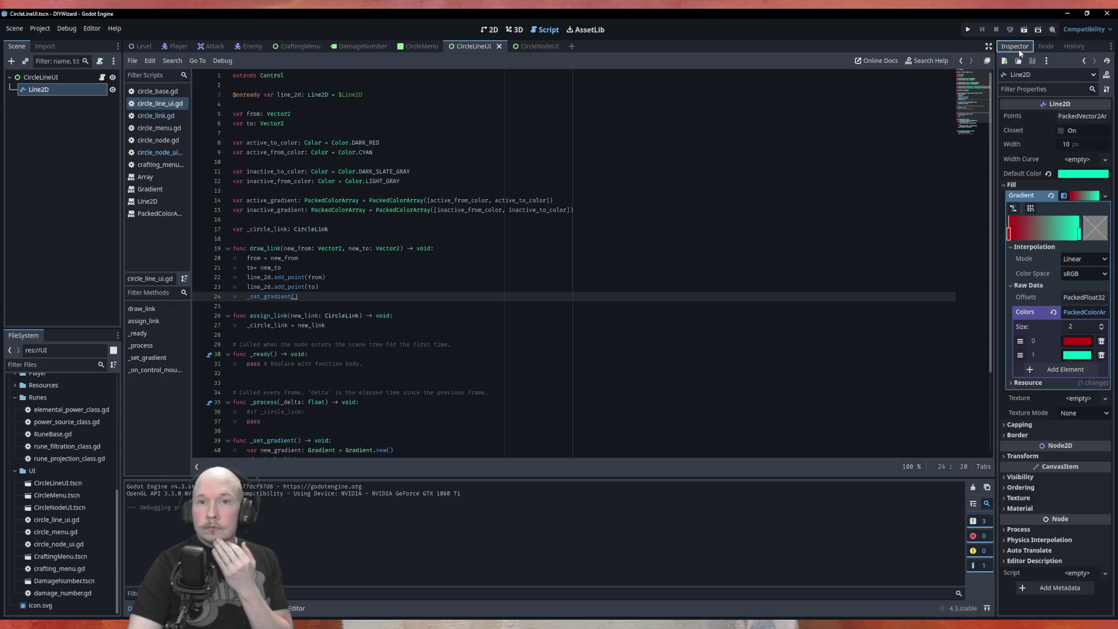
pyautogui.click(1009, 185)
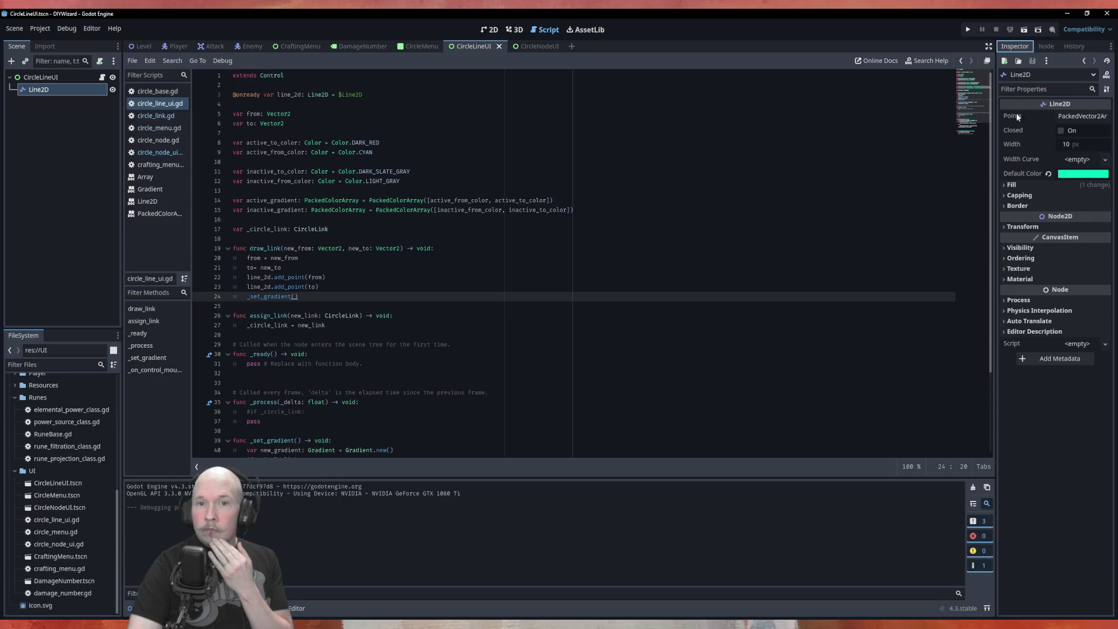
pyautogui.click(1027, 227)
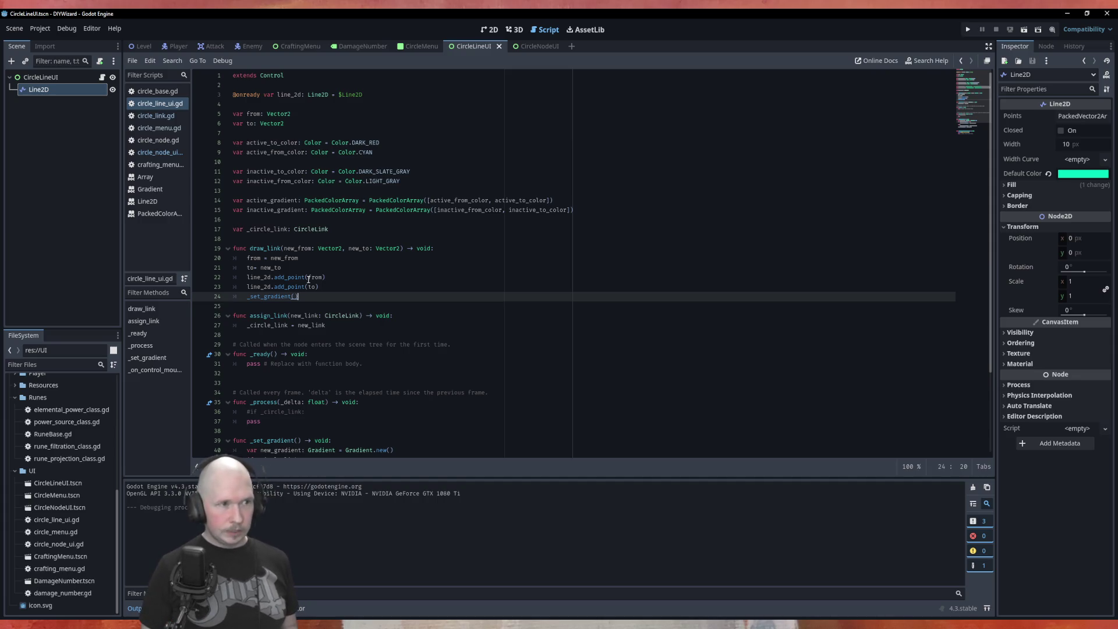
# Append self.transform = line_2d.transform after the _set_gradient() call in draw_link.
pyautogui.press('Return')
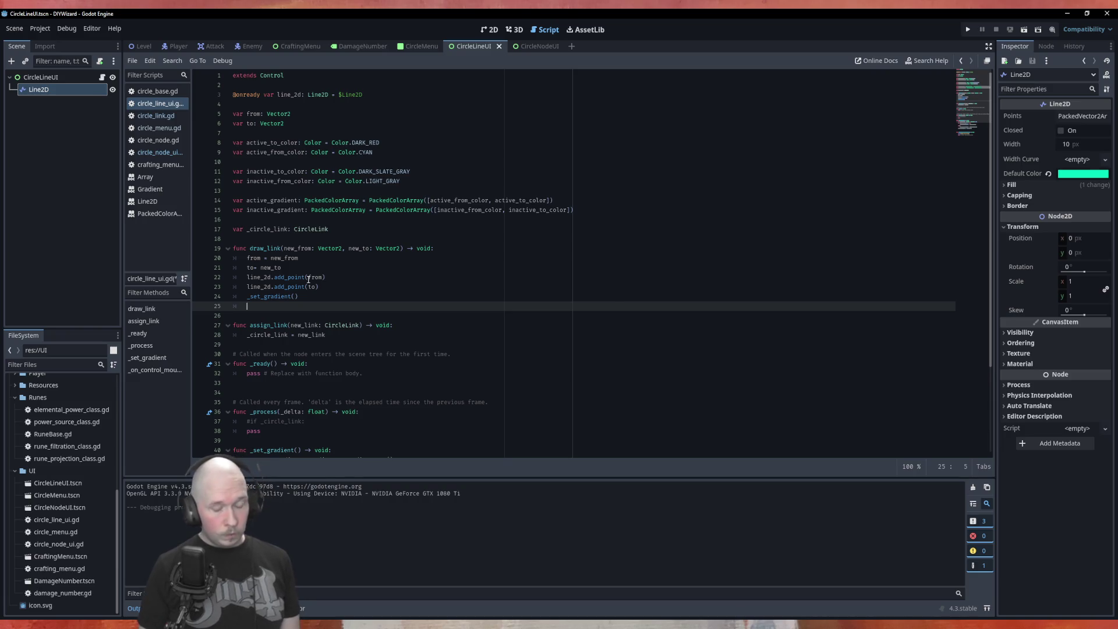
pyautogui.write('self.tr')
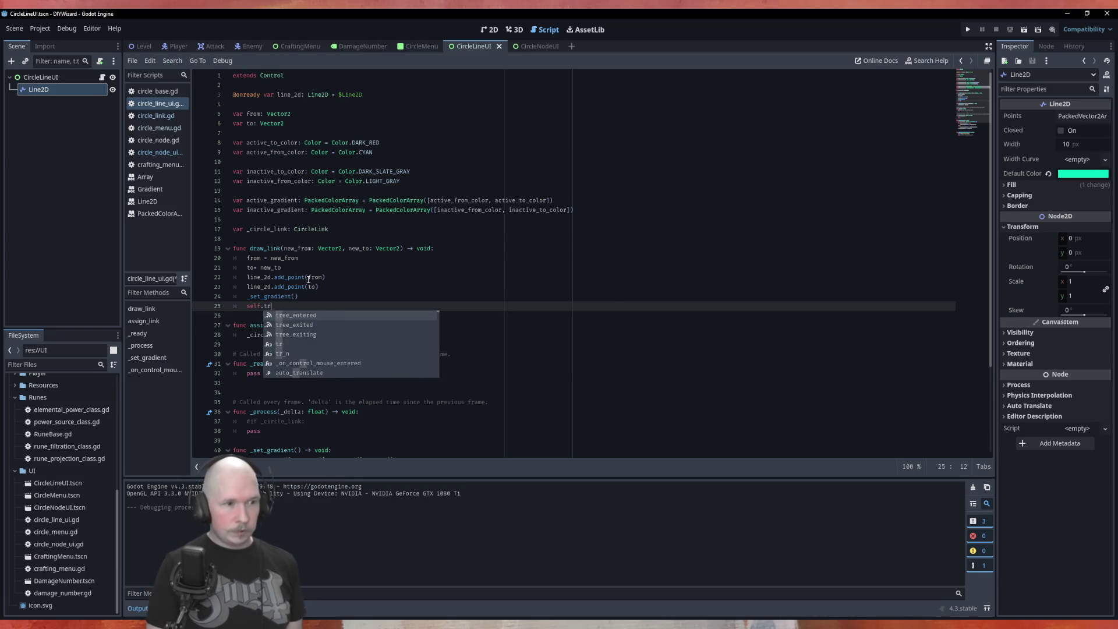
pyautogui.write('ans')
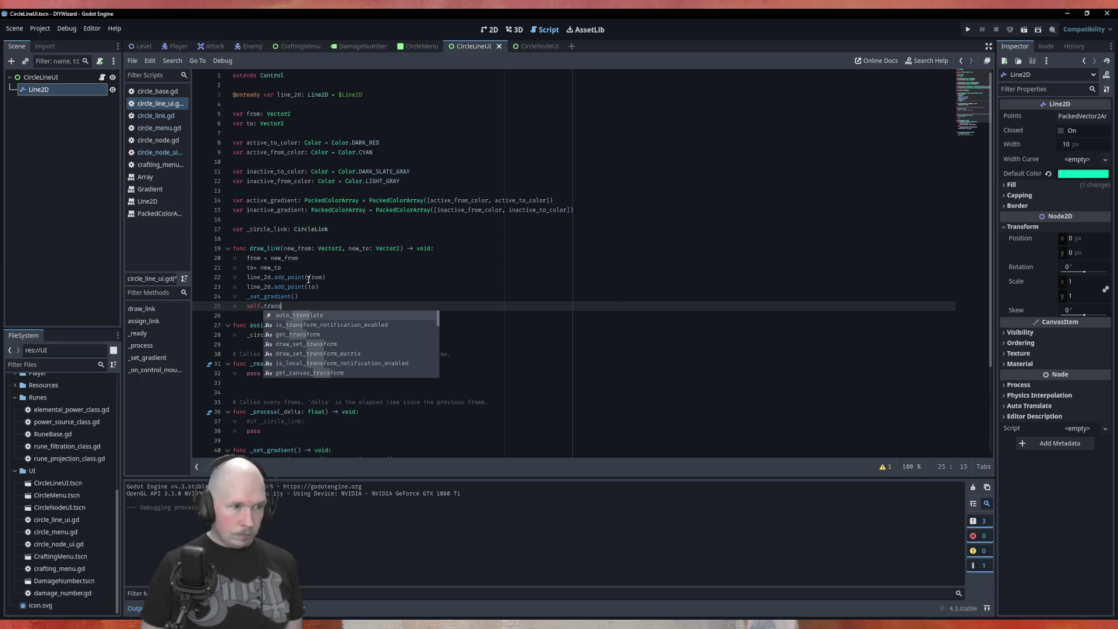
pyautogui.write('f')
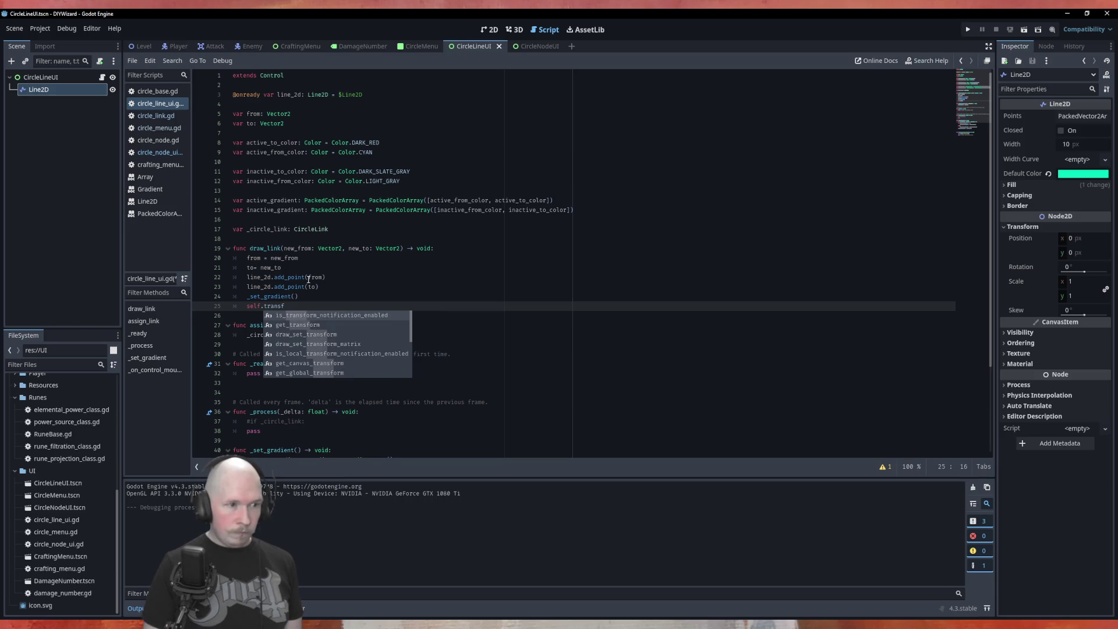
pyautogui.write('orm = ')
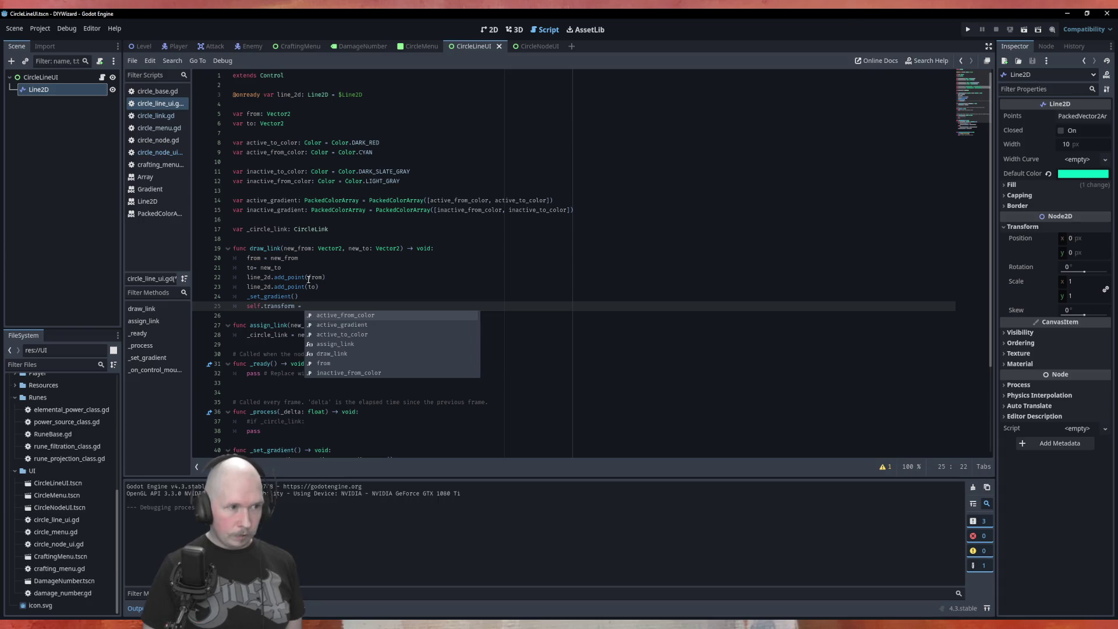
pyautogui.write('lined')
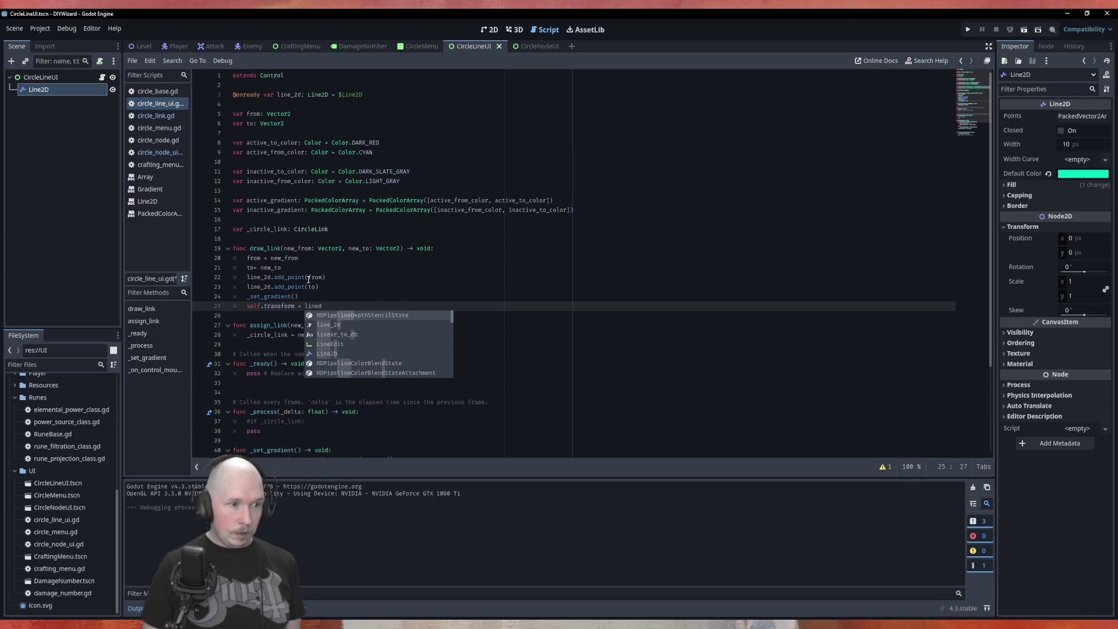
pyautogui.press('BackSpace')
pyautogui.press('Return')
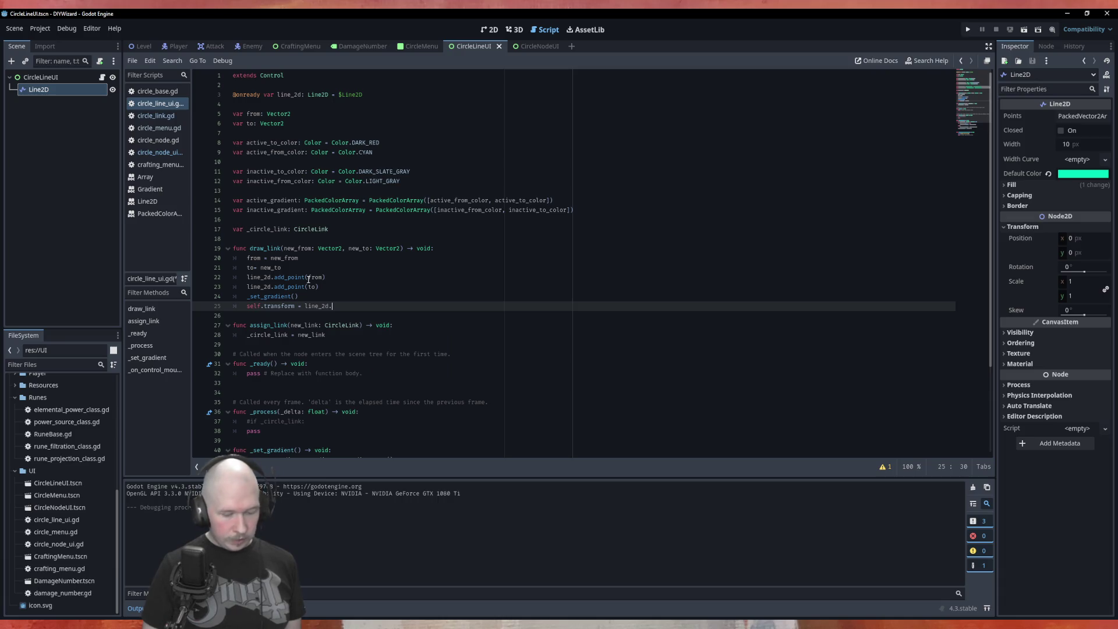
pyautogui.write('transform')
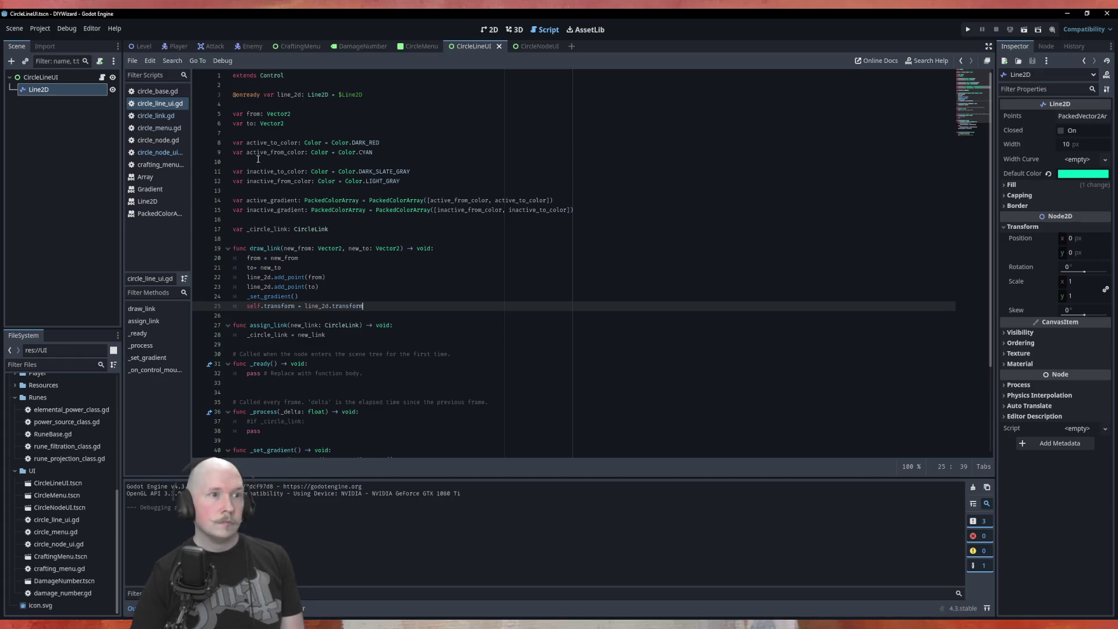
pyautogui.scroll(-4, 474, 316)
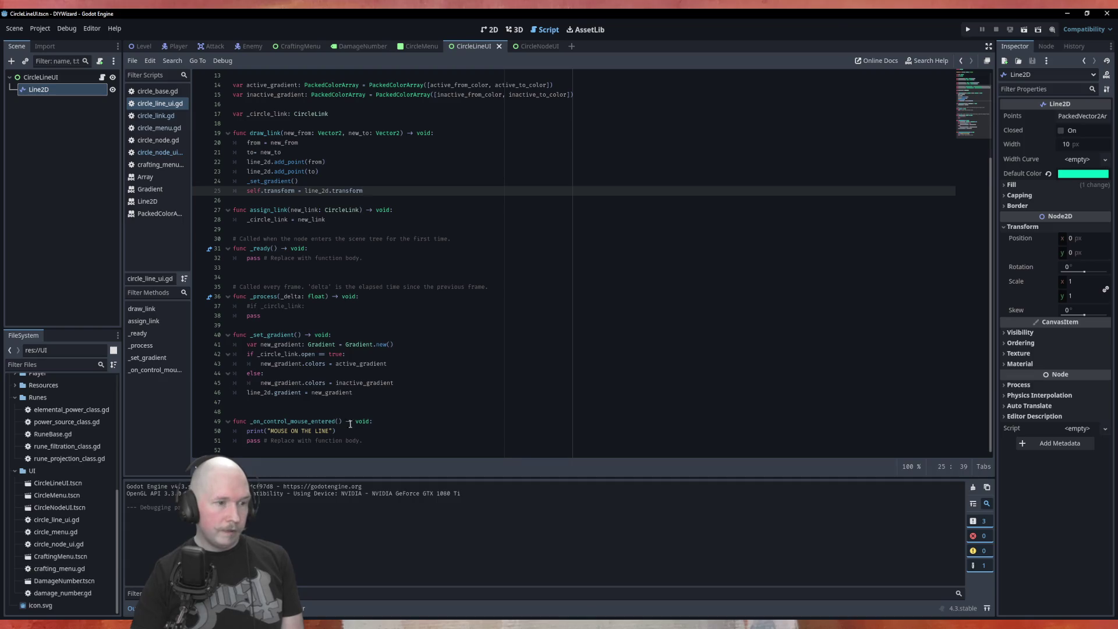
# Run the CircleMenu scene with F6 to test the line, then stop it.
pyautogui.click(419, 44)
pyautogui.press('F6')
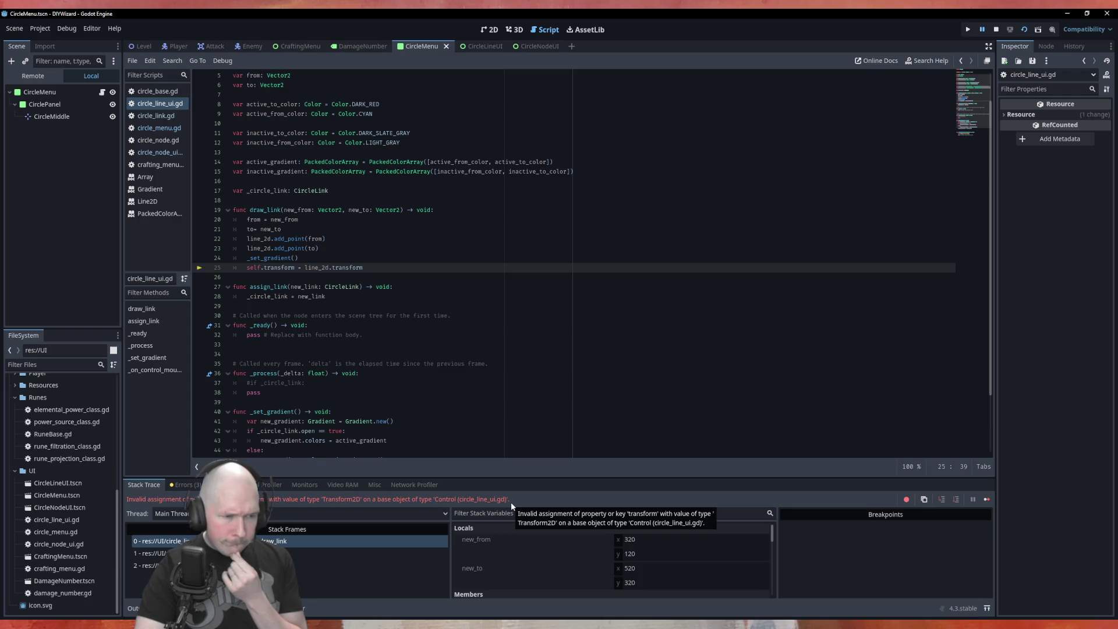
pyautogui.click(995, 29)
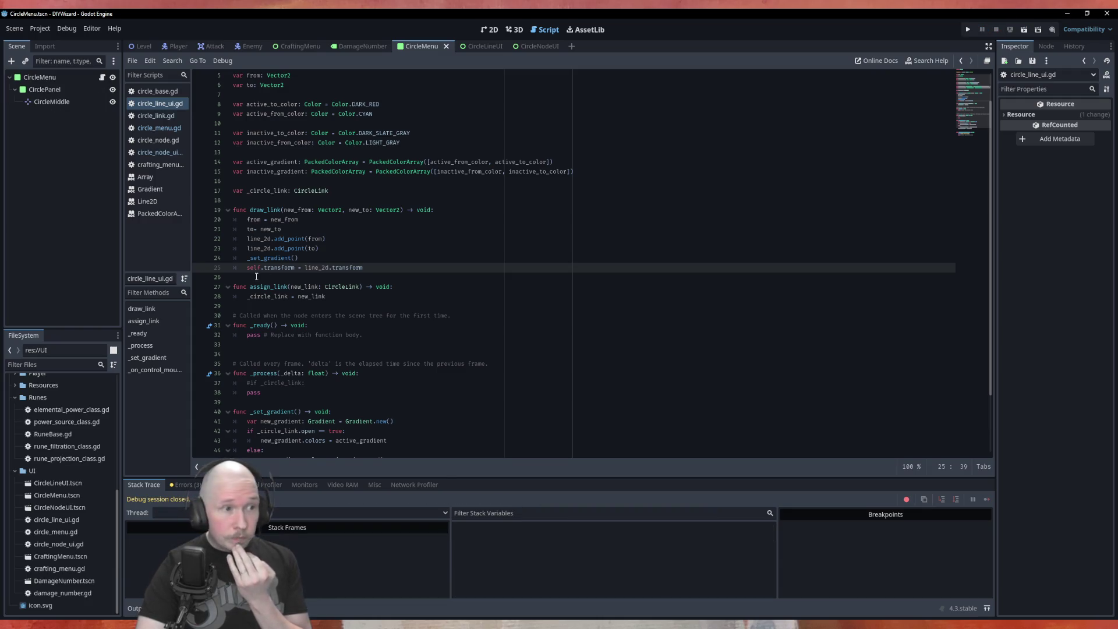
# Check the Layout properties of the CircleLineUI root control.
pyautogui.click(479, 46)
pyautogui.click(41, 76)
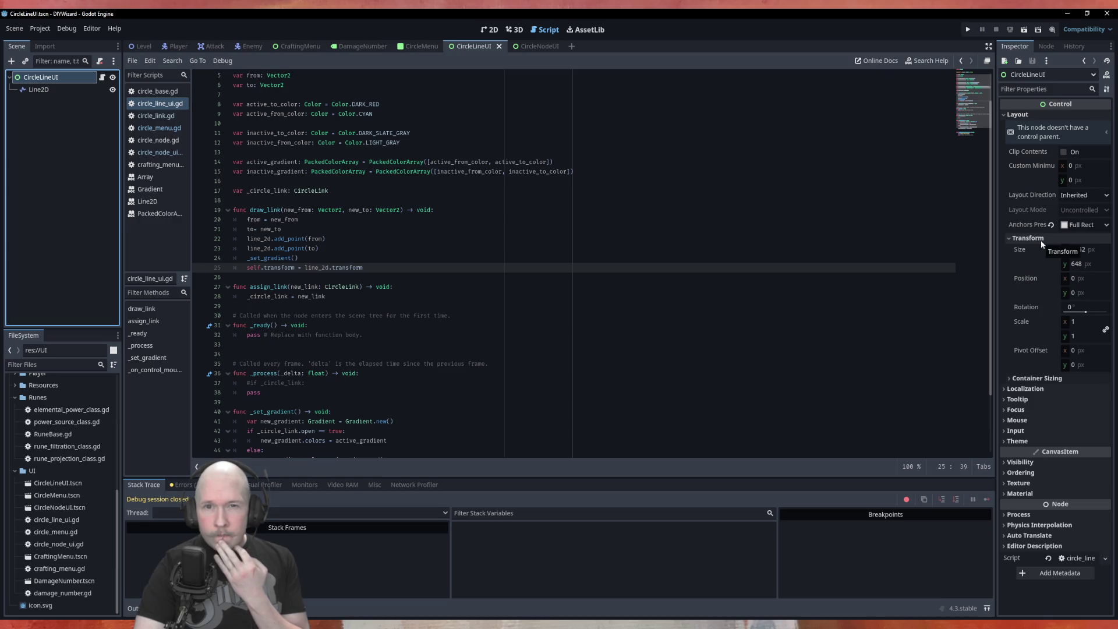
pyautogui.click(1020, 116)
pyautogui.click(1020, 117)
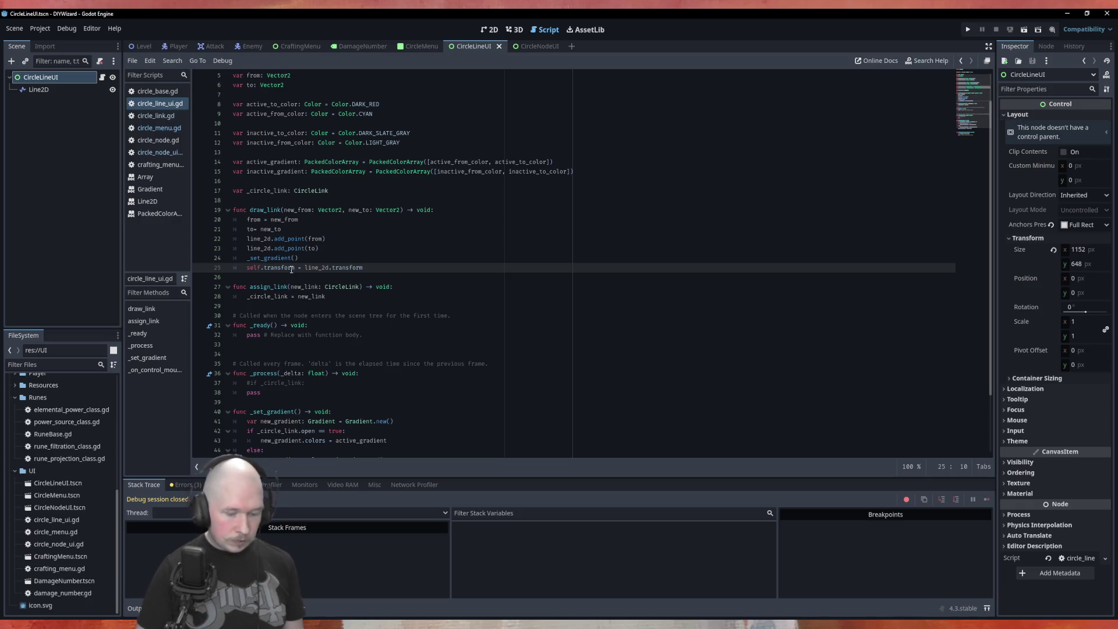
# Change line 25 to self.layout.transform = line_2d.transform and save circle_line_ui.gd.
pyautogui.click(265, 270)
pyautogui.hotkey('ctrl', 'space')
pyautogui.write('la')
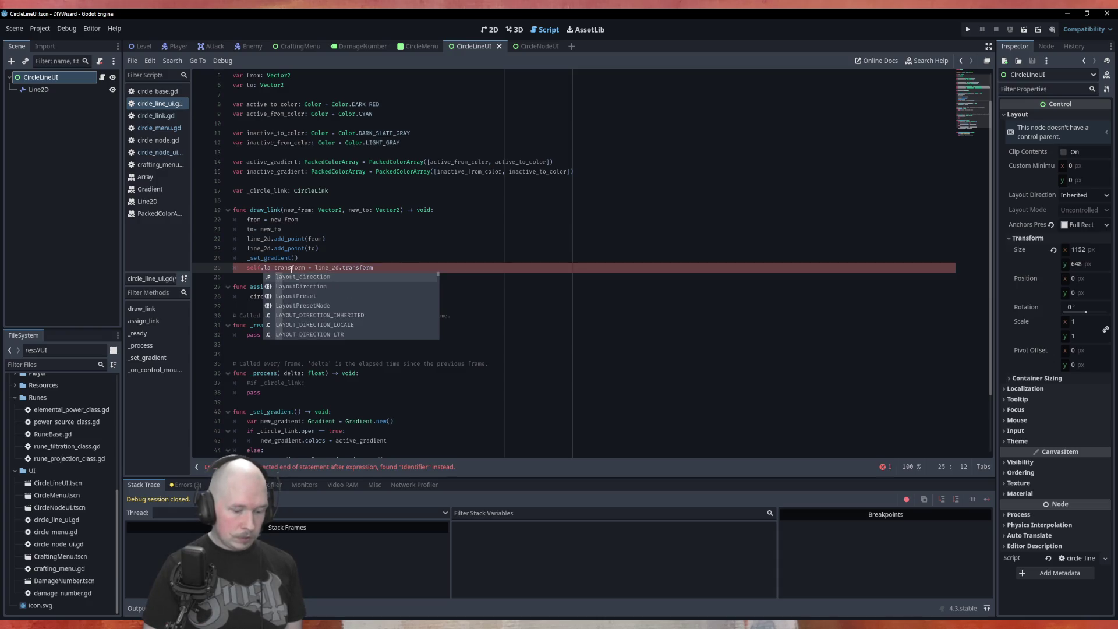
pyautogui.write('yout')
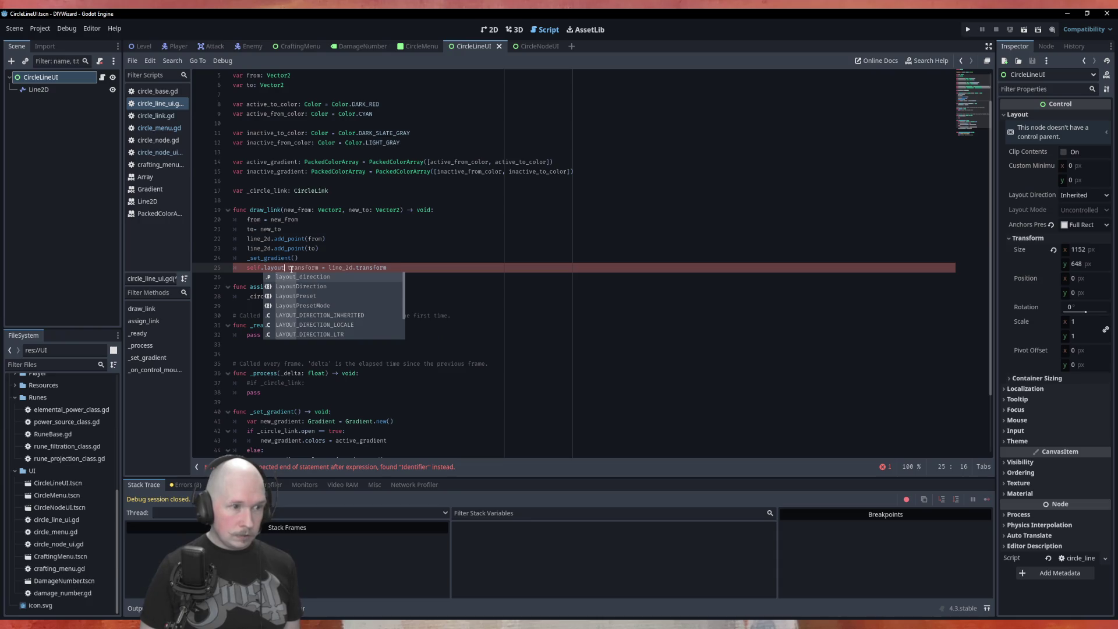
pyautogui.write('.')
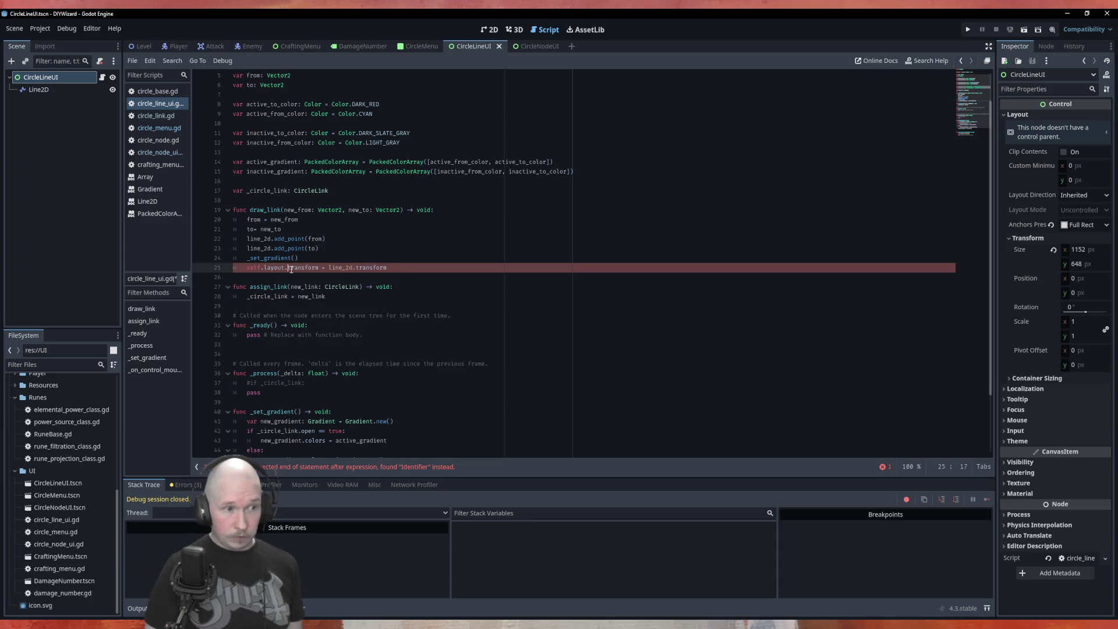
pyautogui.hotkey('ctrl', 's')
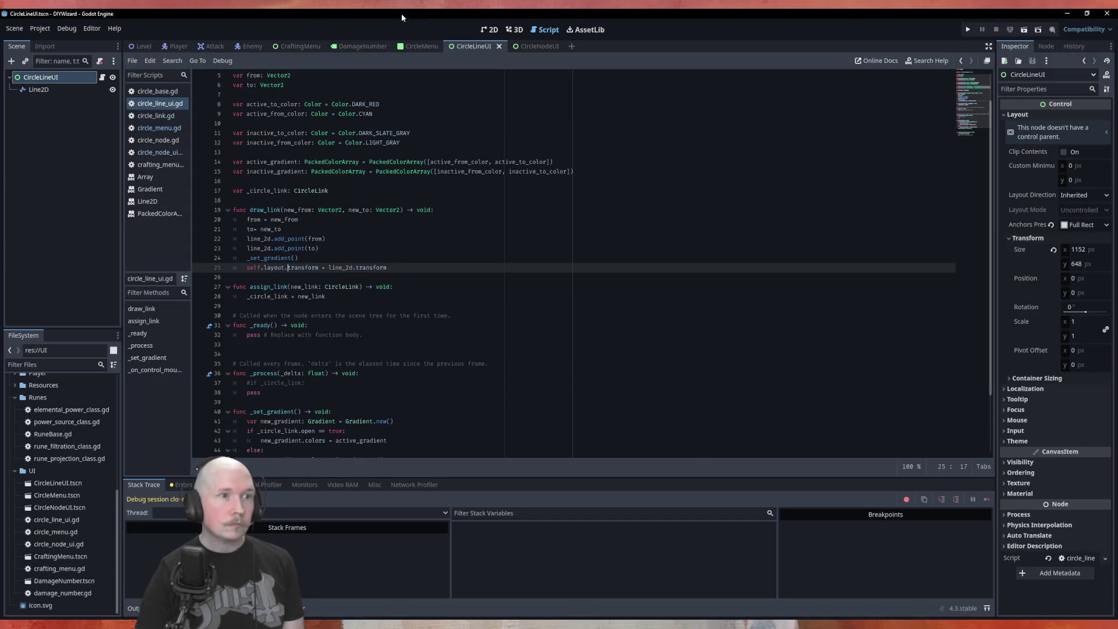
pyautogui.click(422, 48)
pyautogui.press('F6')
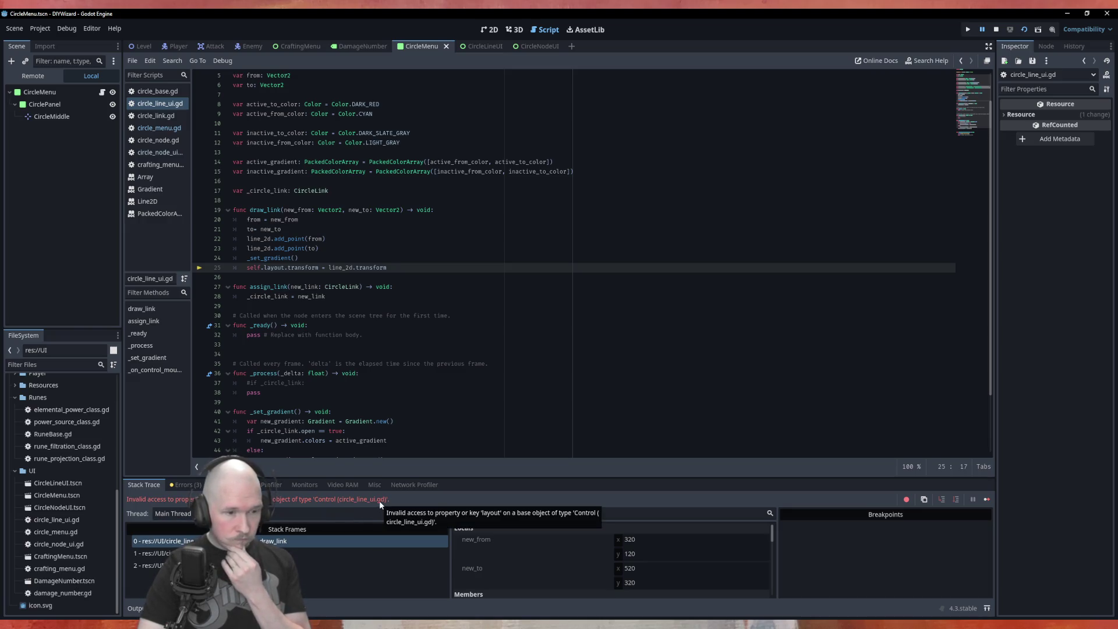
pyautogui.rightClick(551, 211)
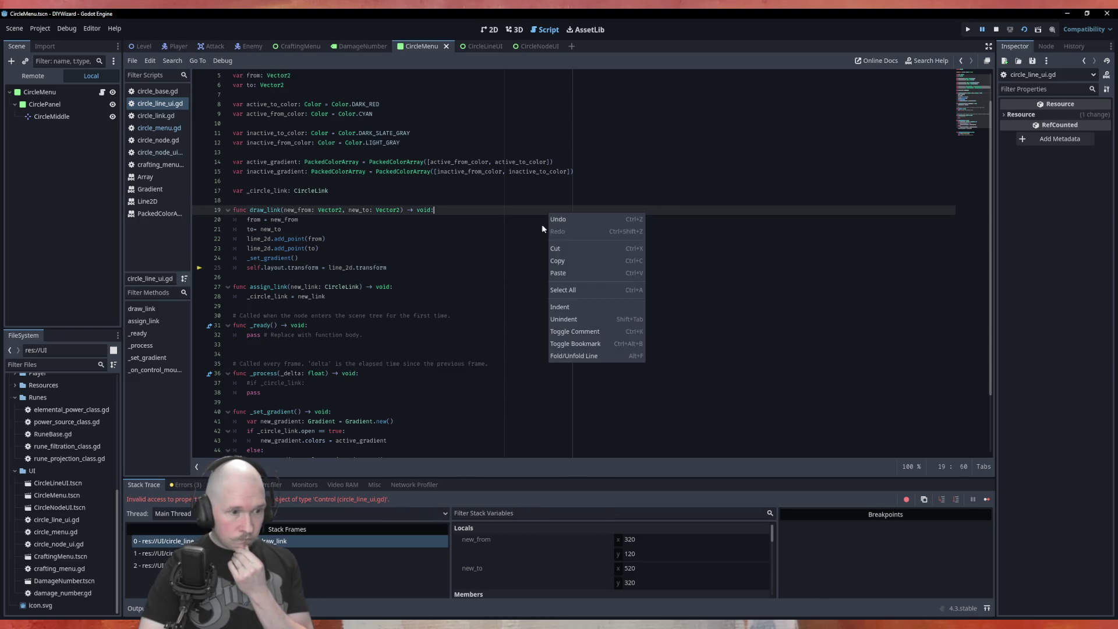
pyautogui.moveTo(265, 267); pyautogui.dragTo(388, 269)
pyautogui.click(996, 29)
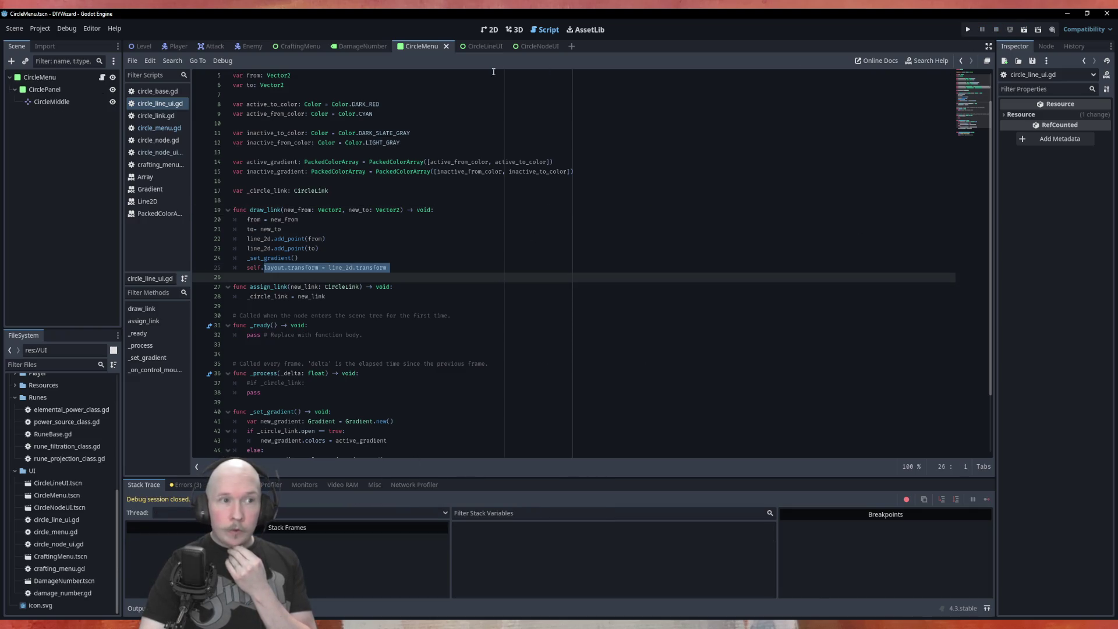
pyautogui.click(482, 47)
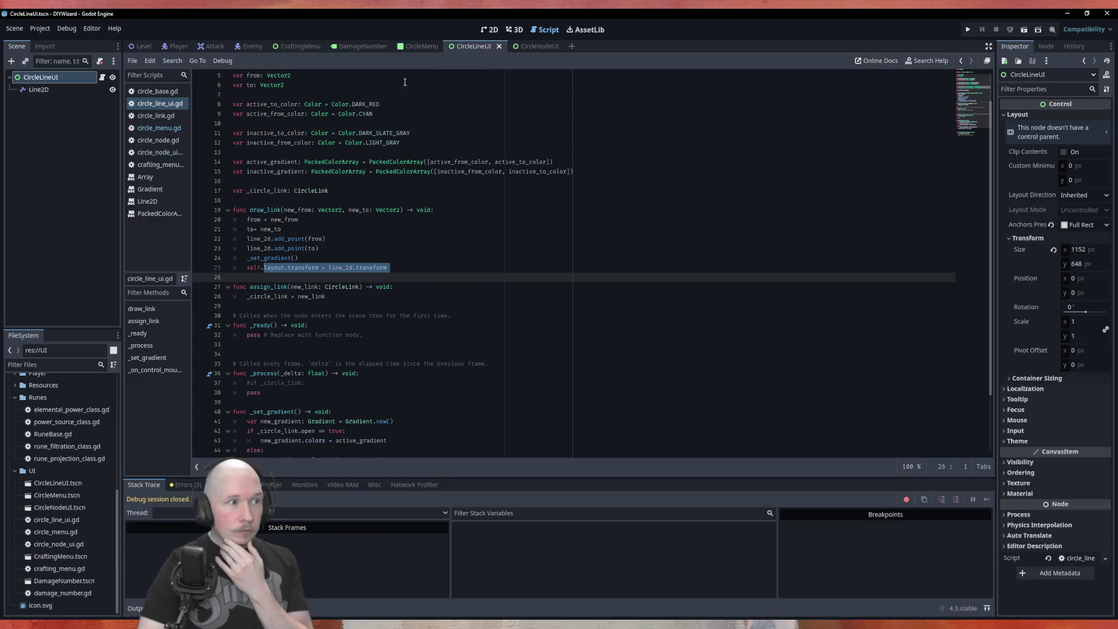
pyautogui.rightClick(63, 76)
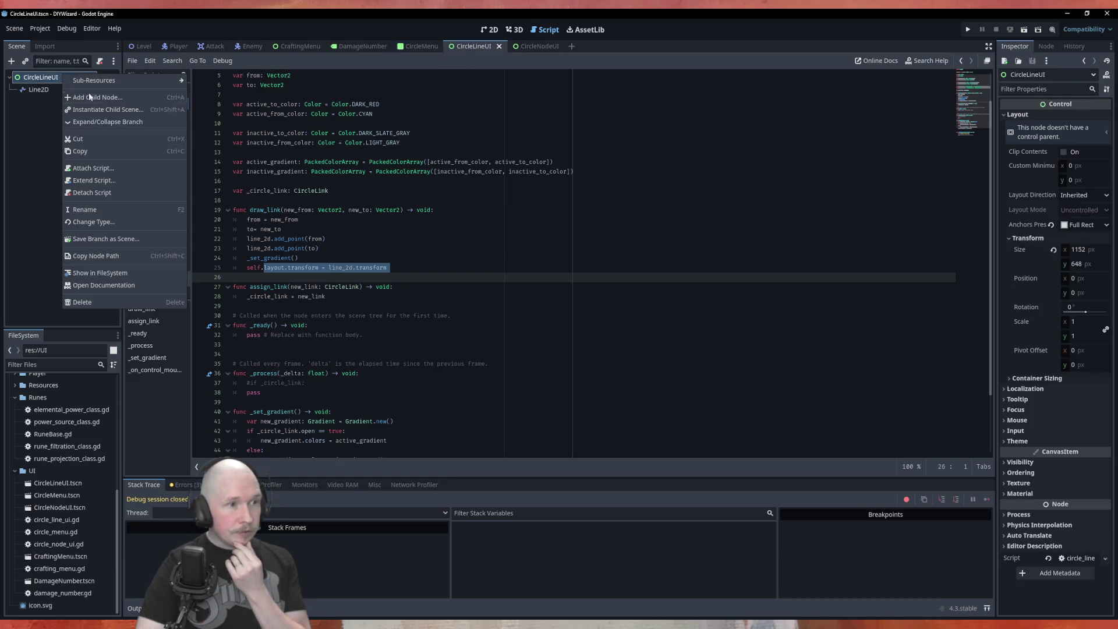
pyautogui.scroll(2, 368, 208)
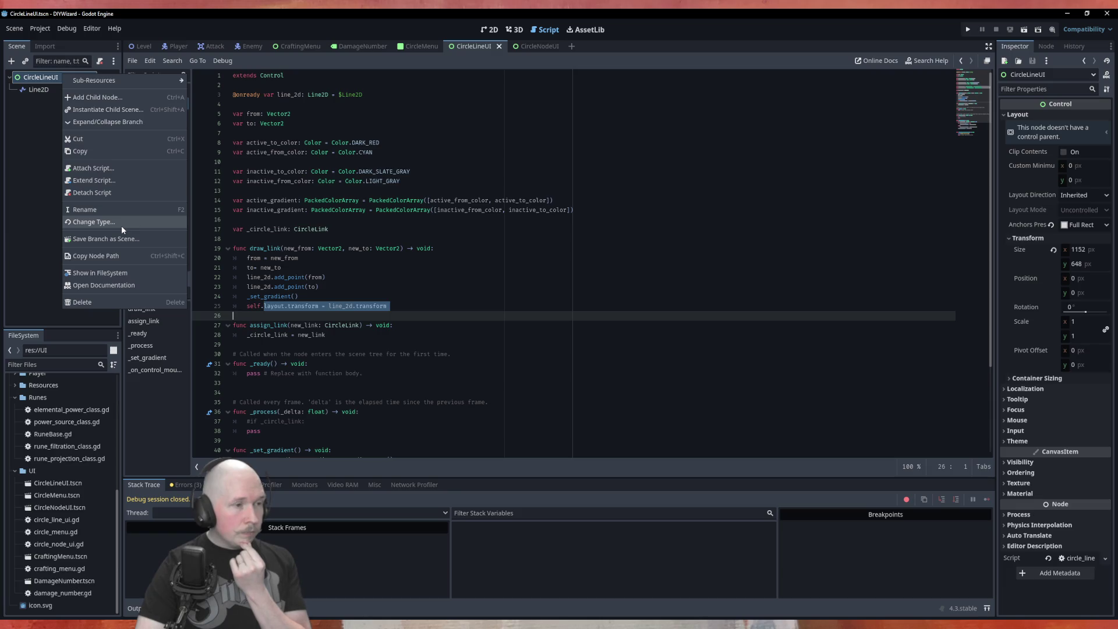
pyautogui.click(33, 96)
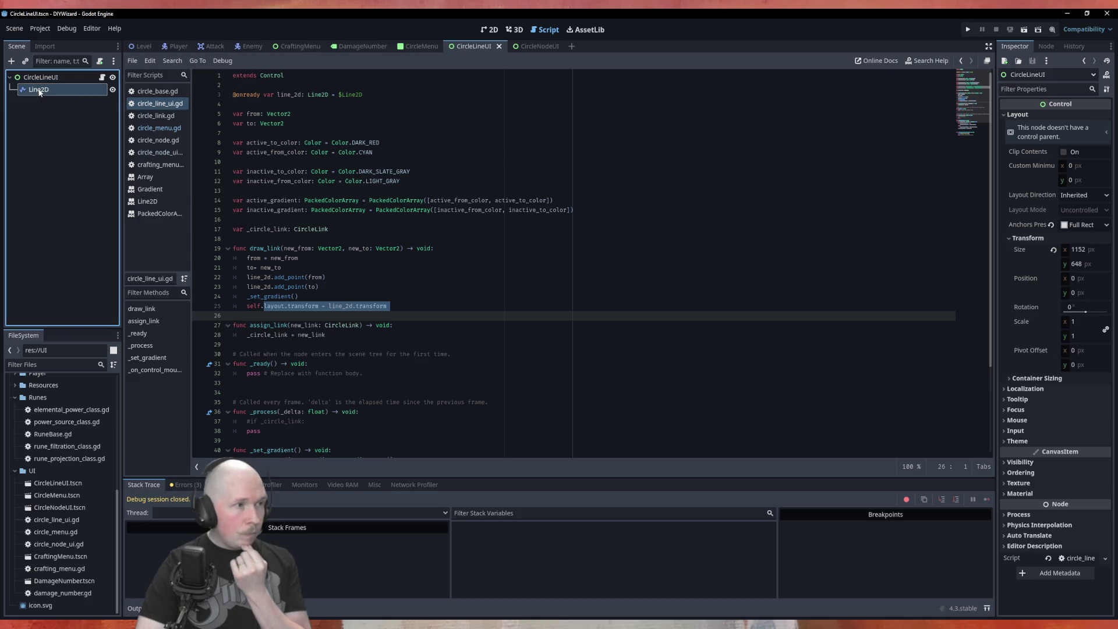
# Search 'butto' in Line2D's Create New Node dialog and highlight the plain Button class.
pyautogui.rightClick(39, 91)
pyautogui.click(75, 114)
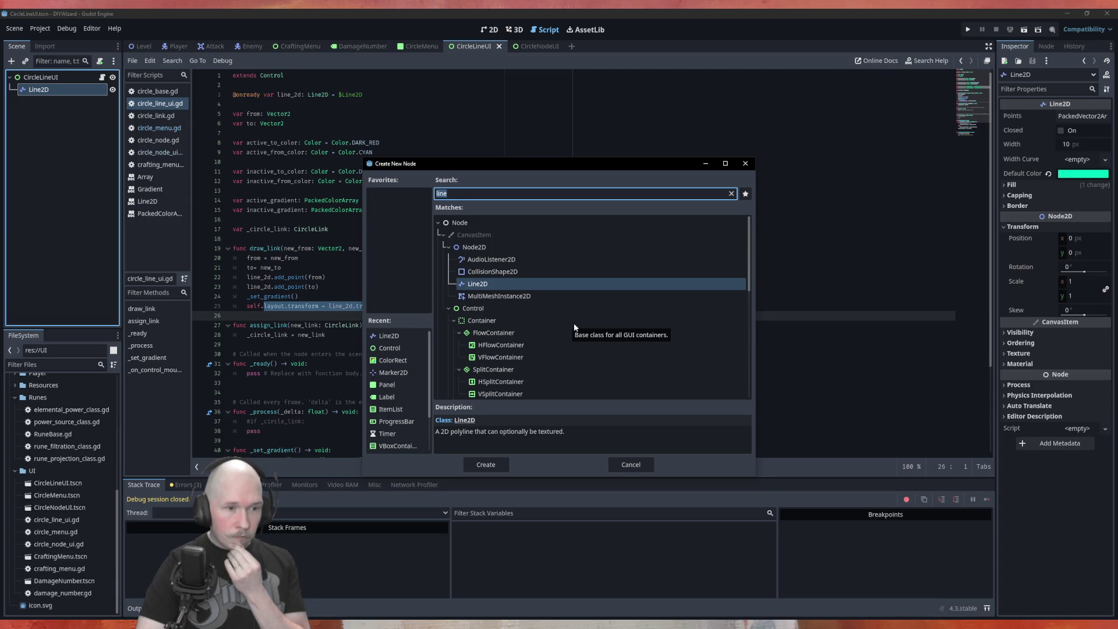
pyautogui.scroll(-10, 579, 355)
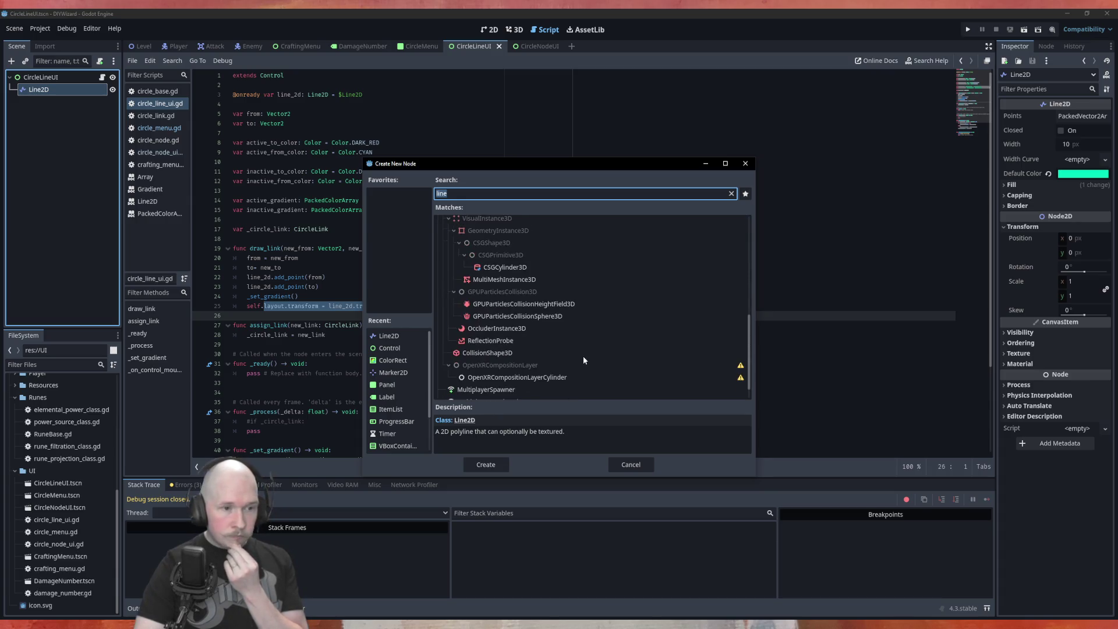
pyautogui.scroll(5, 584, 359)
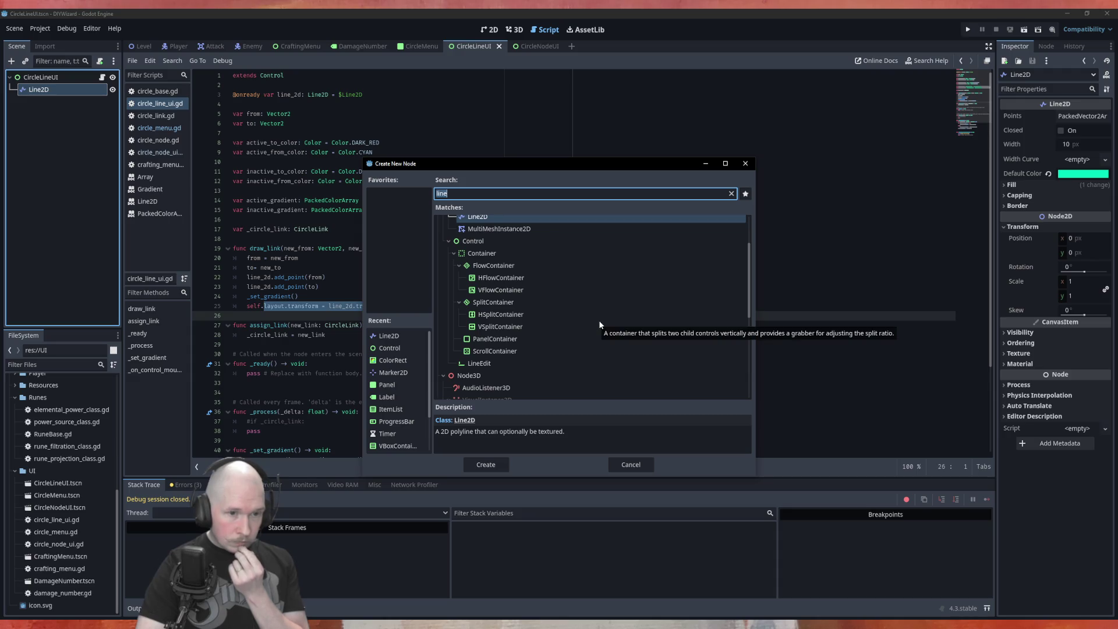
pyautogui.scroll(2, 600, 323)
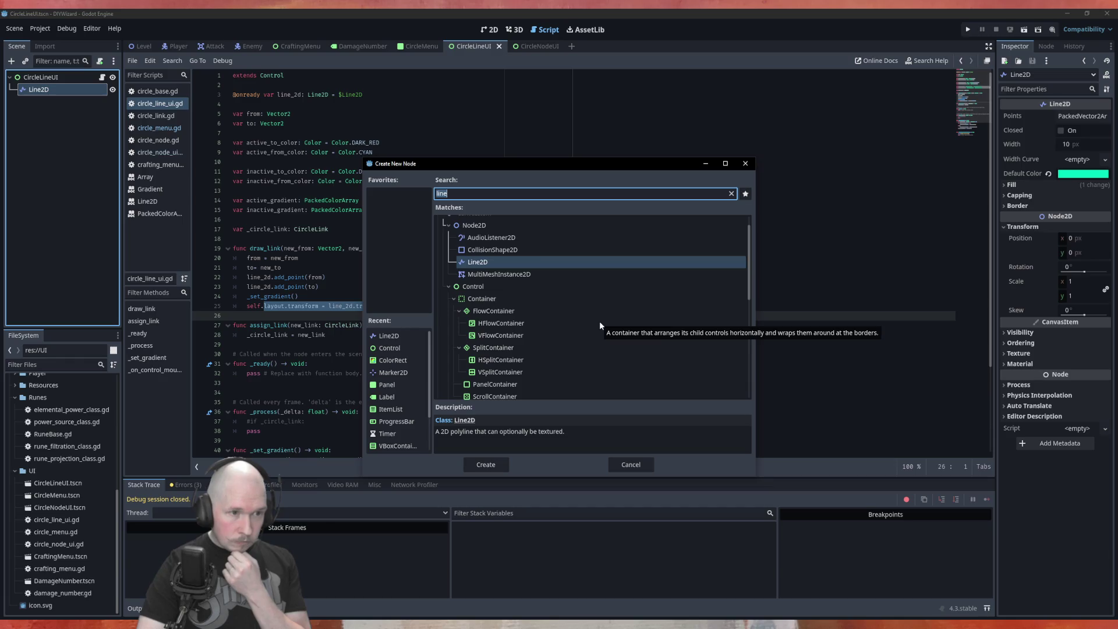
pyautogui.write('butto')
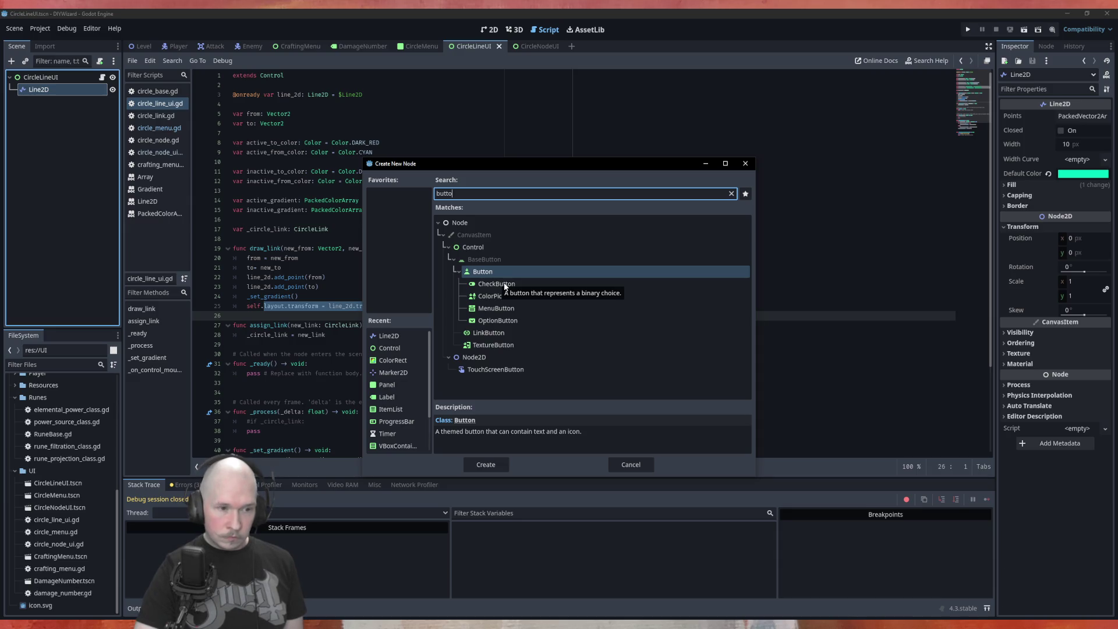
pyautogui.click(505, 285)
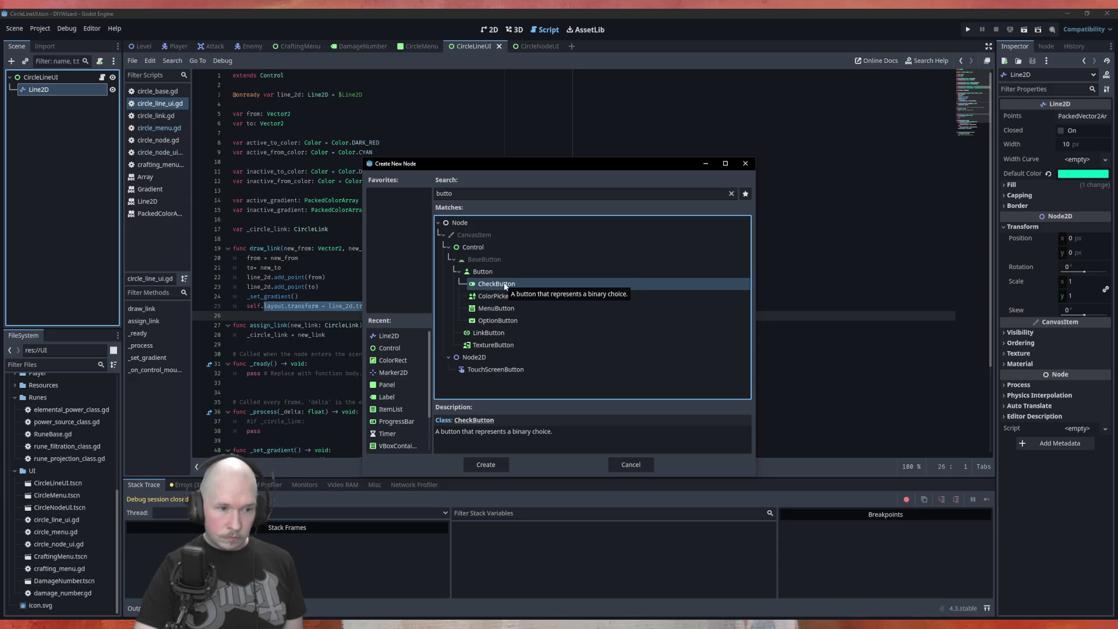
pyautogui.press('Up')
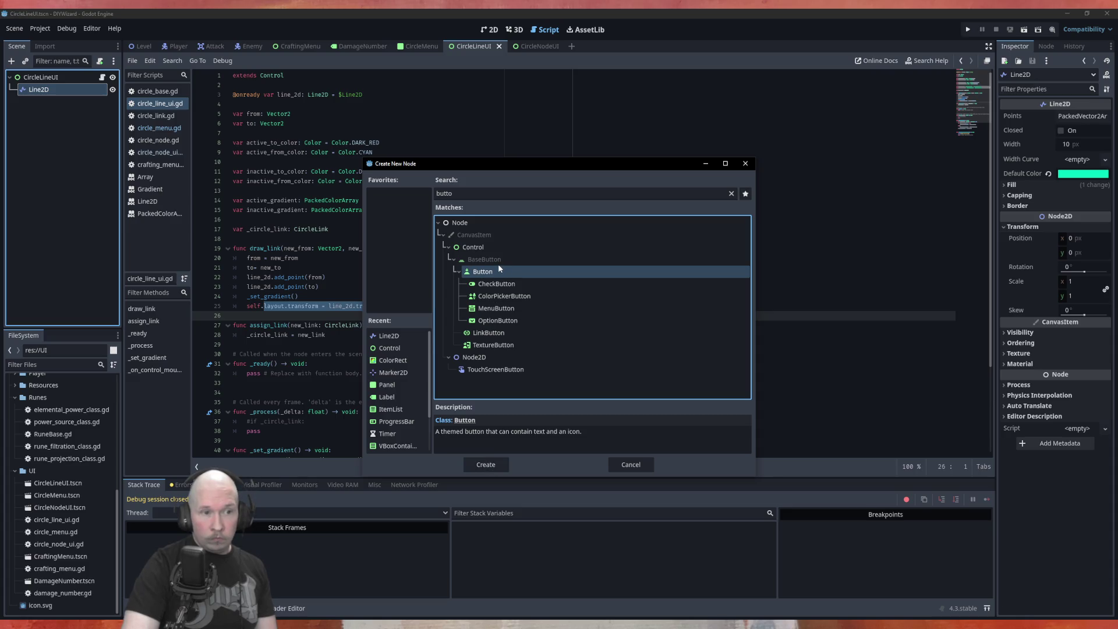
pyautogui.click(498, 460)
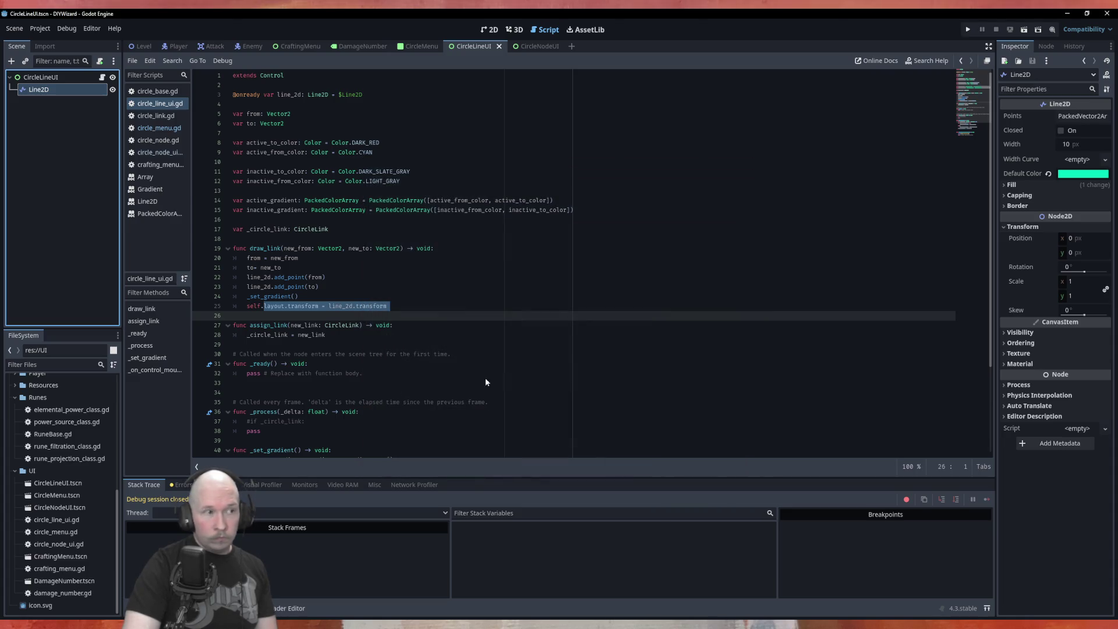
pyautogui.moveTo(68, 101)
pyautogui.mouseDown()
pyautogui.moveTo(349, 152)
pyautogui.moveTo(379, 108)
pyautogui.moveTo(352, 104)
pyautogui.mouseUp()
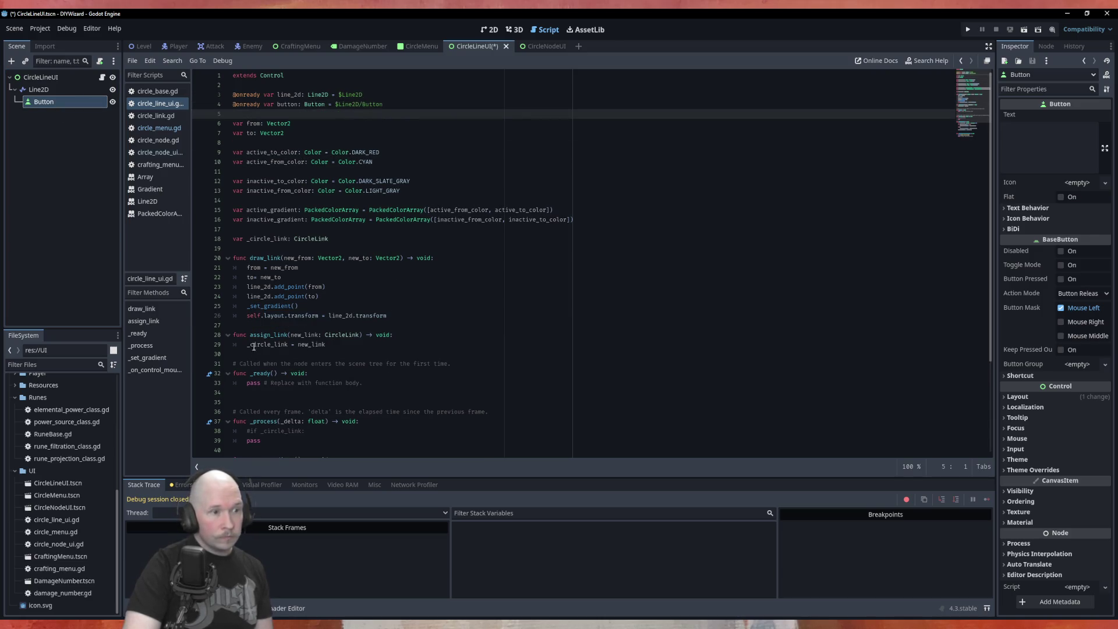
pyautogui.moveTo(286, 318); pyautogui.dragTo(246, 316)
pyautogui.write('button')
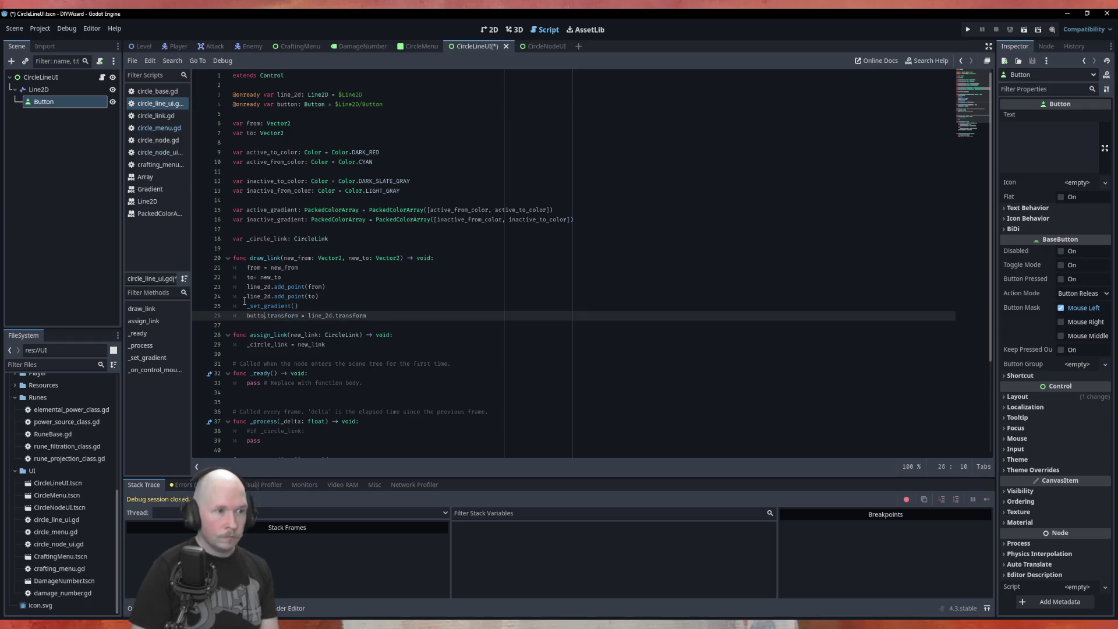
pyautogui.hotkey('ctrl', 's')
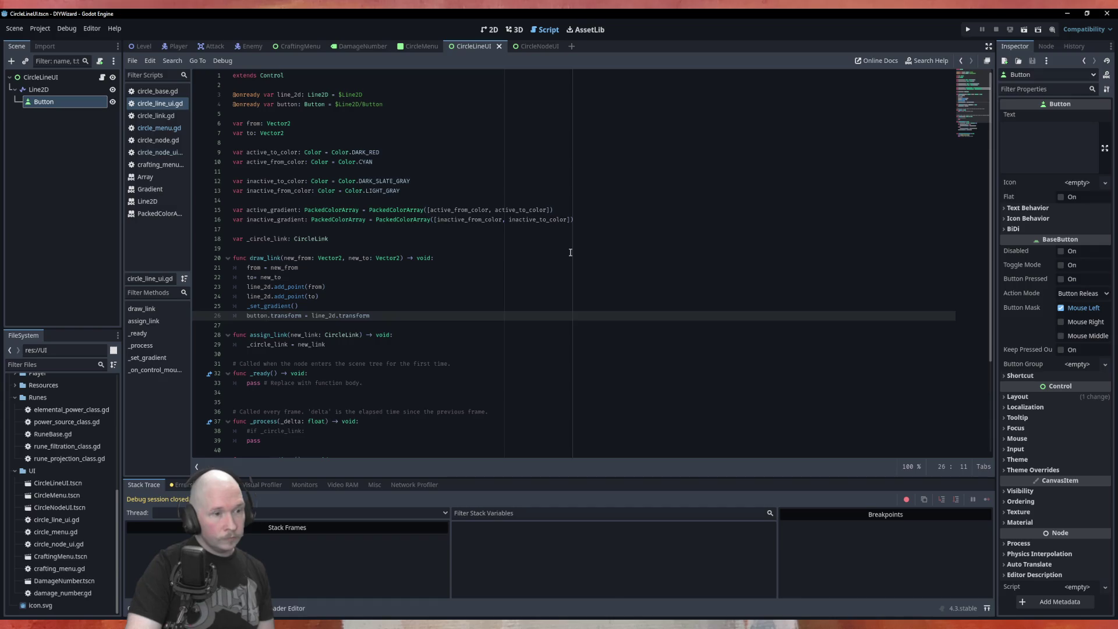
# Connect the Button's mouse_entered signal to a new _on_button_mouse_entered handler.
pyautogui.scroll(-4, 464, 341)
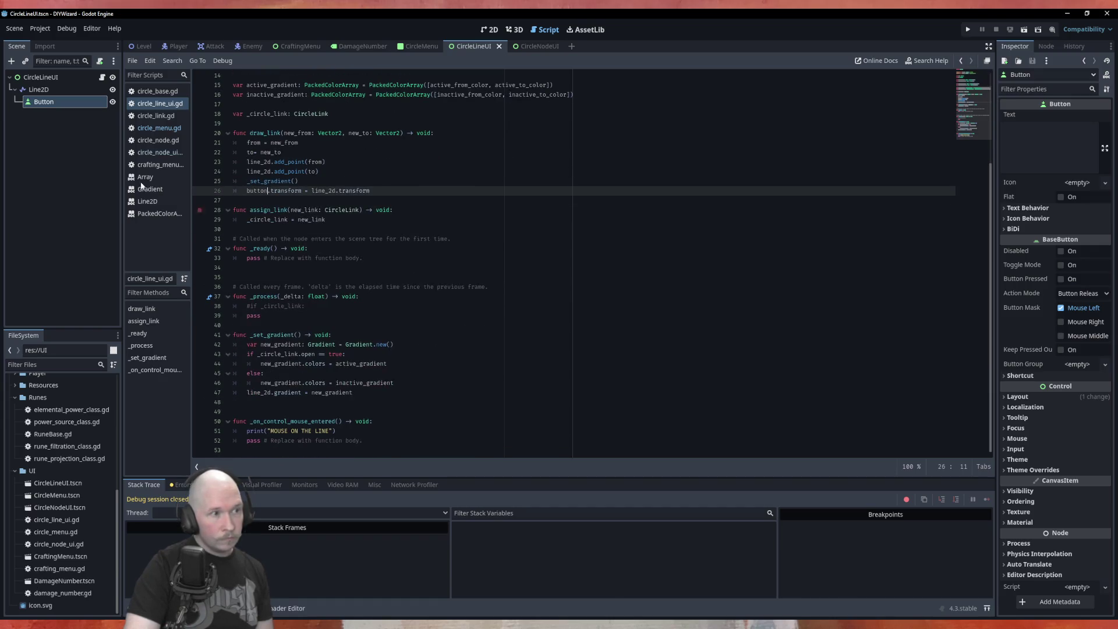
pyautogui.click(1040, 46)
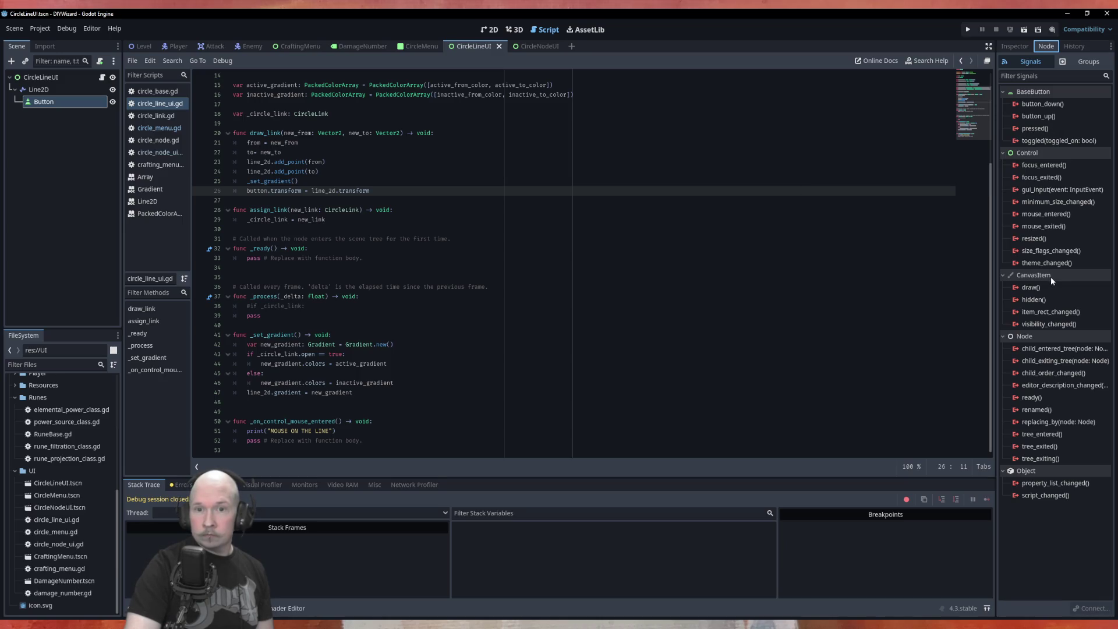
pyautogui.doubleClick(1044, 215)
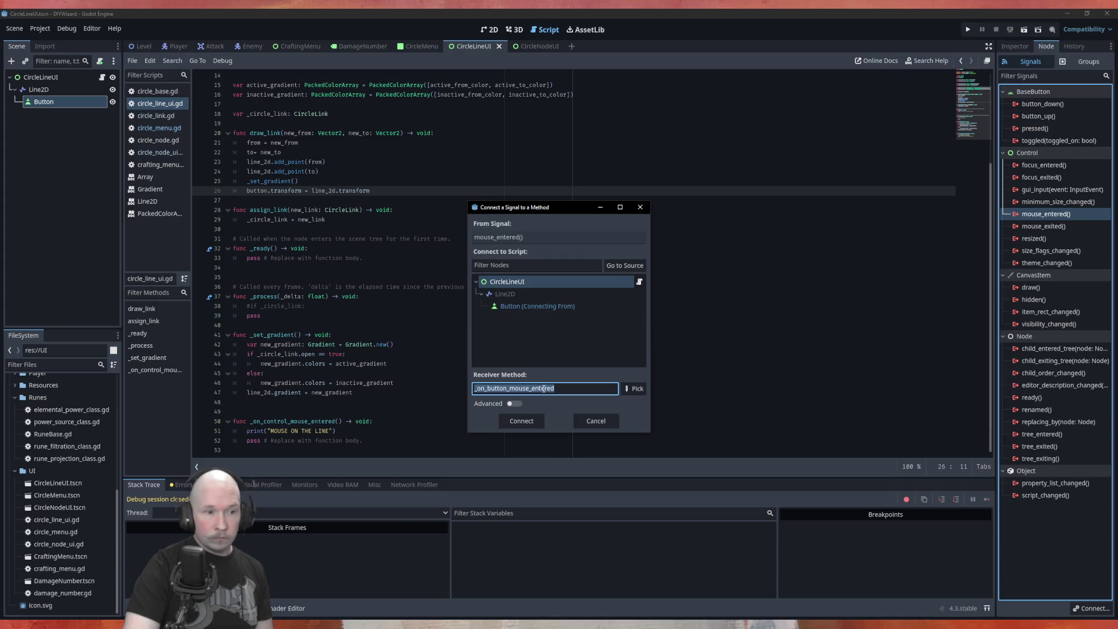
pyautogui.click(521, 420)
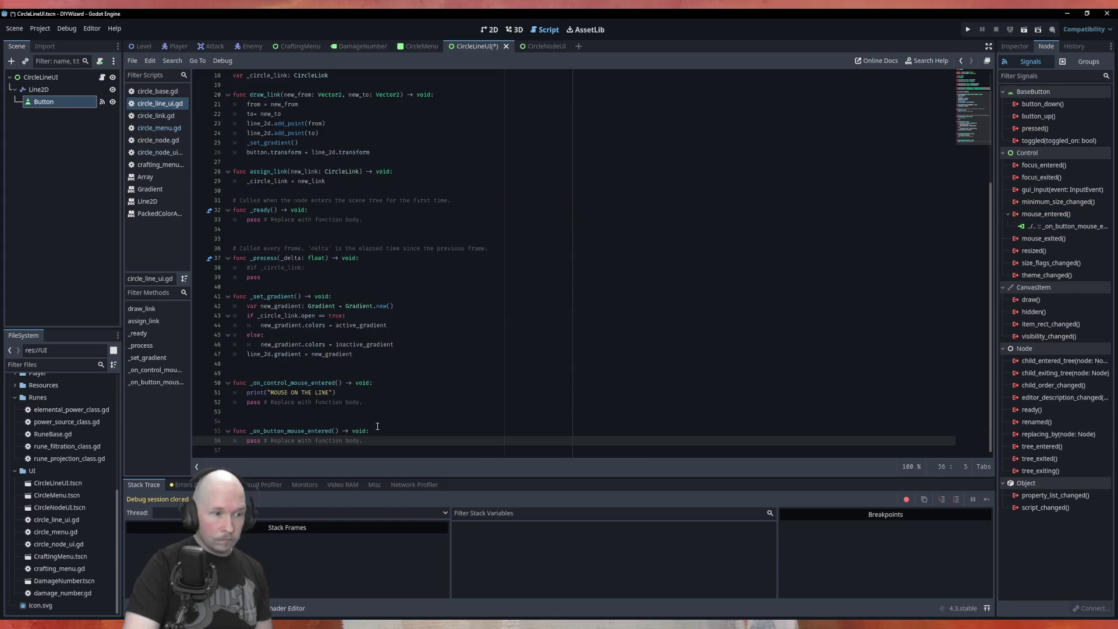
# Copy the MOUSE ON THE LINE print into the new handler, dropping the word LINE.
pyautogui.click(381, 432)
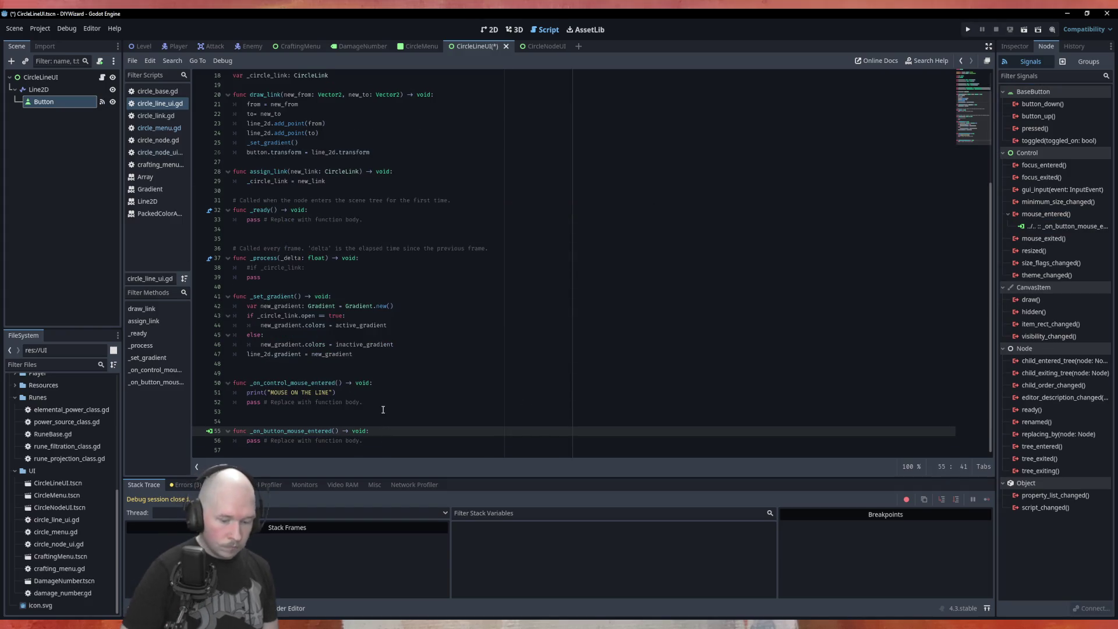
pyautogui.press('Up')
pyautogui.press('Up')
pyautogui.press('Up')
pyautogui.hotkey('ctrl', 'c')
pyautogui.press('Down')
pyautogui.press('Down')
pyautogui.press('Down')
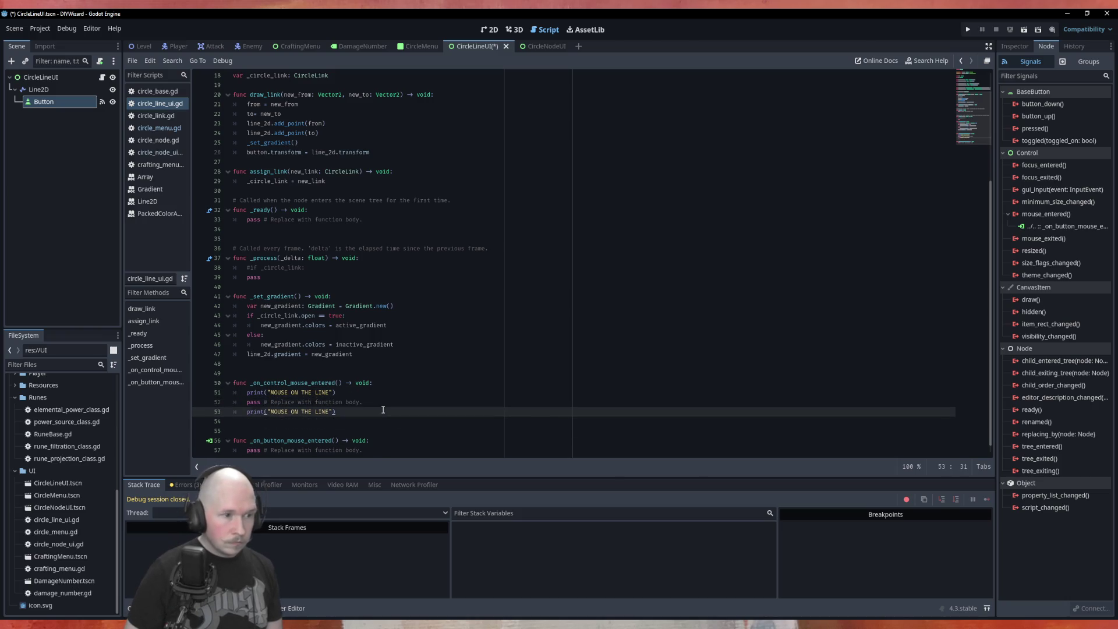
pyautogui.hotkey('ctrl', 'v')
pyautogui.press('BackSpace')
pyautogui.press('BackSpace')
pyautogui.press('BackSpace')
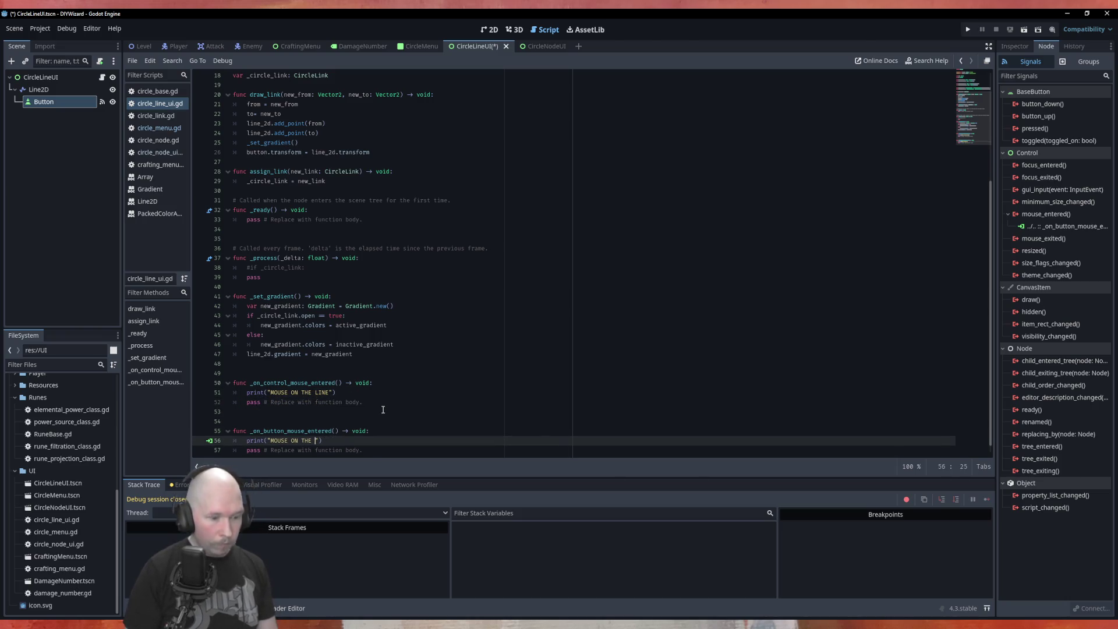
# Complete the hover print as "MOUSE ON THE BUTTON", save the script, and run the game.
pyautogui.write('BUTTON')
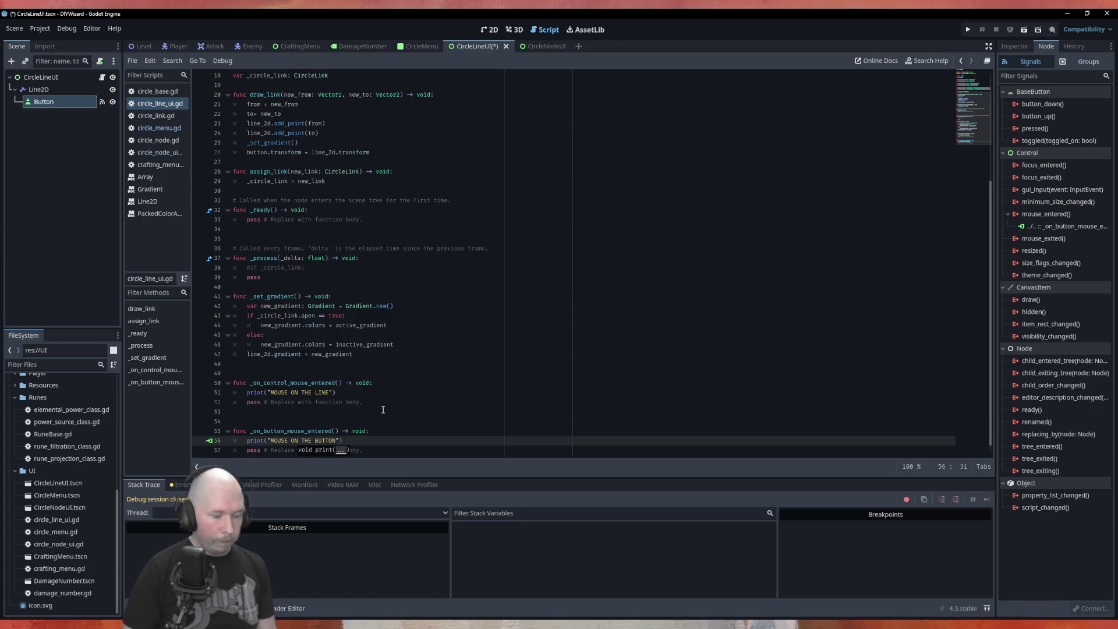
pyautogui.hotkey('ctrl', 's')
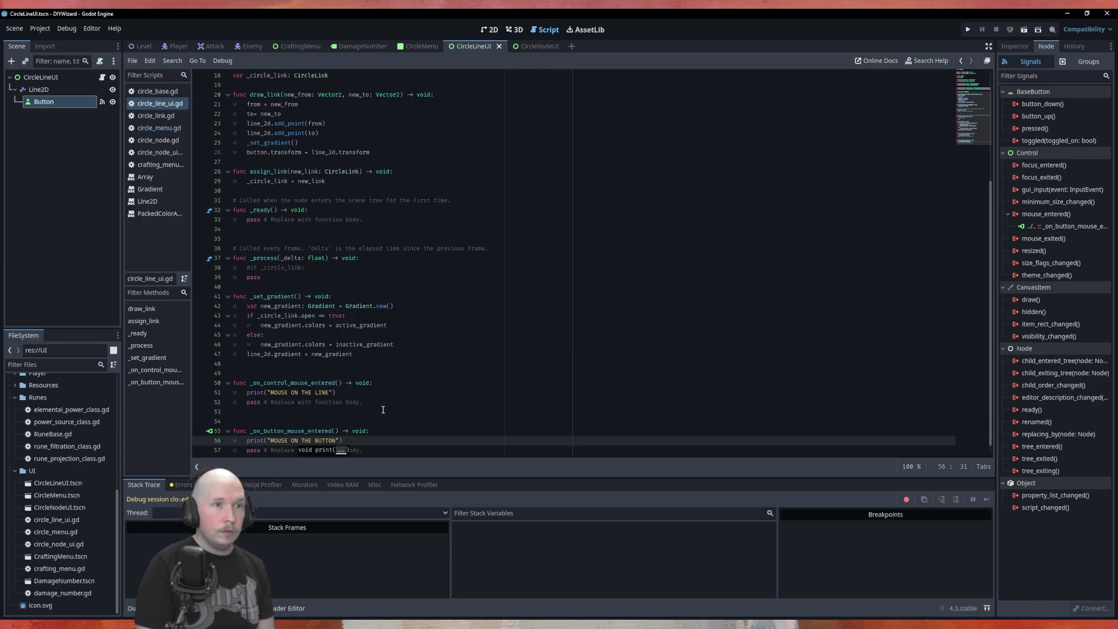
pyautogui.hotkey('ctrl', 's')
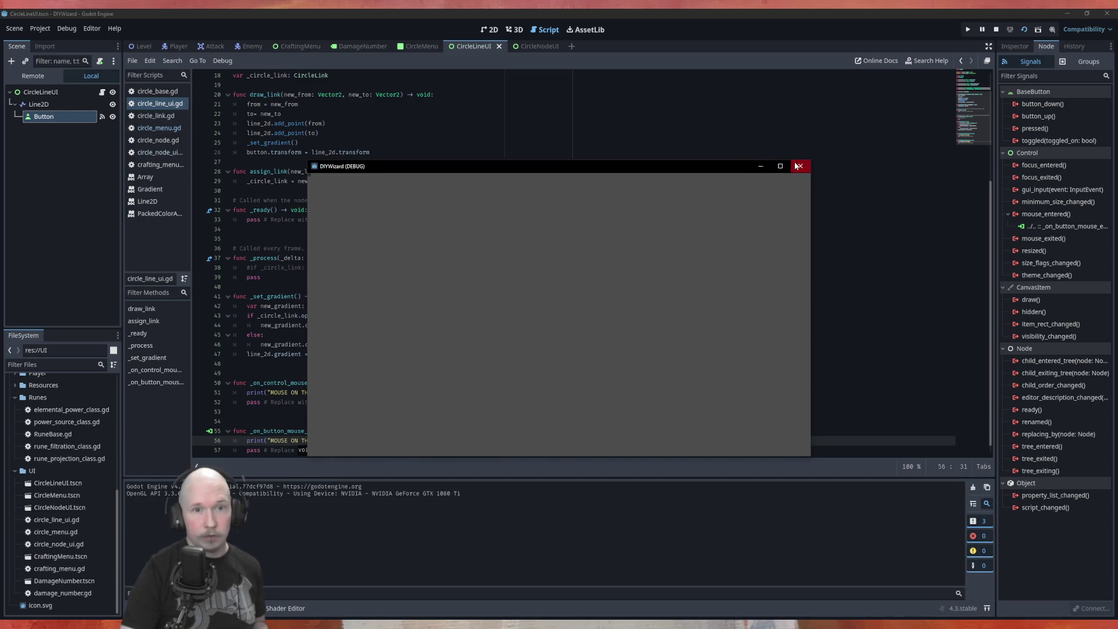
# Run from the CircleMenu scene, stop after the Button transform error, and go to line 25.
pyautogui.click(800, 166)
pyautogui.click(418, 47)
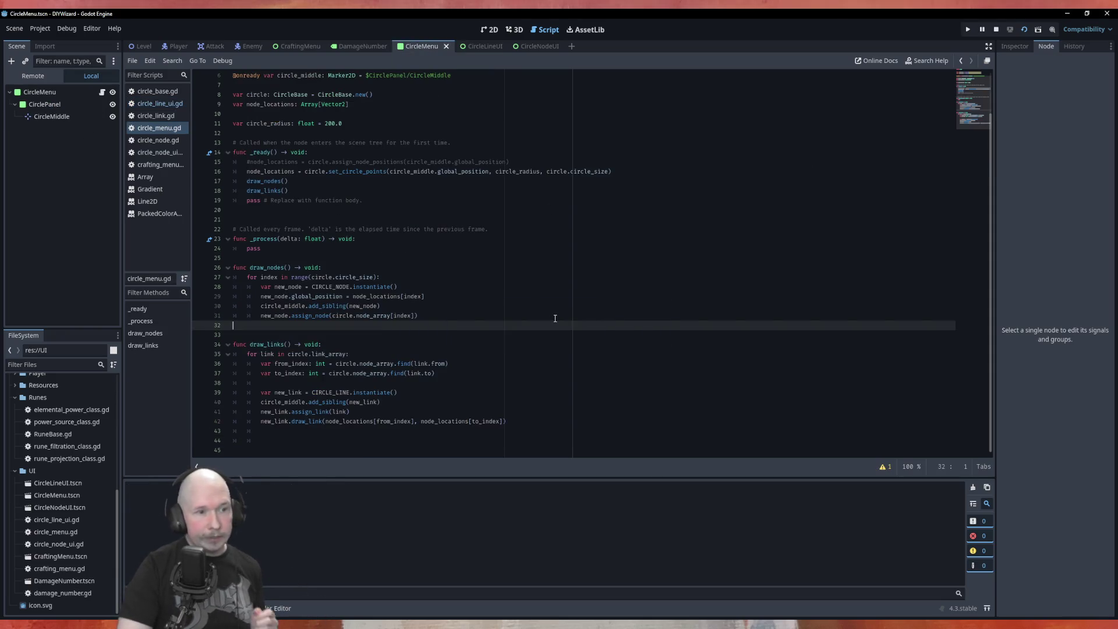
pyautogui.press('F6')
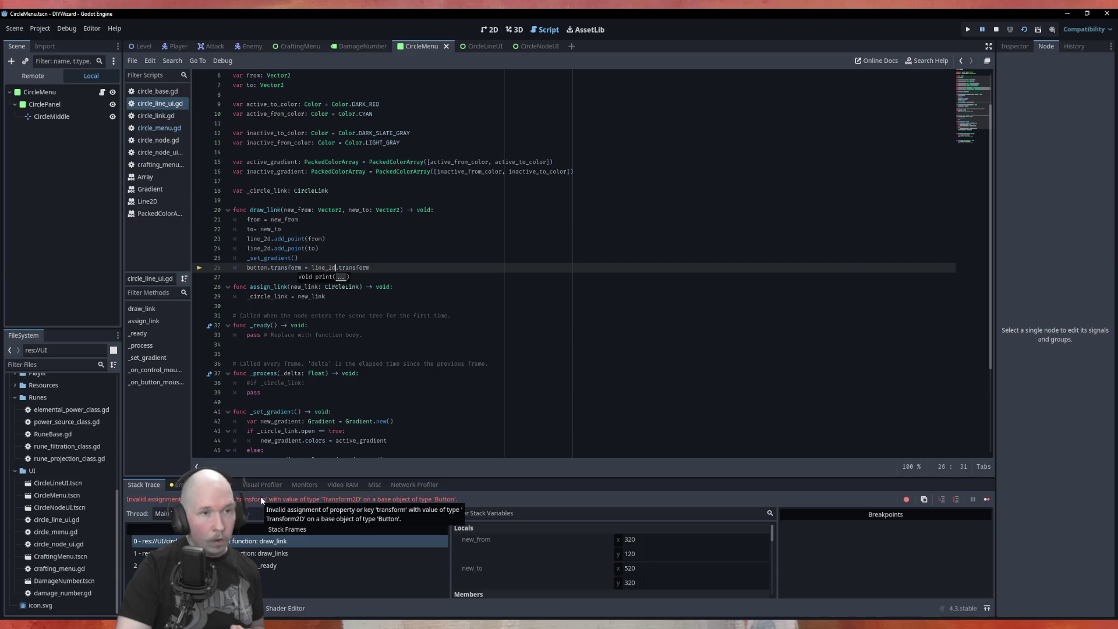
pyautogui.press('F8')
pyautogui.scroll(2, 361, 301)
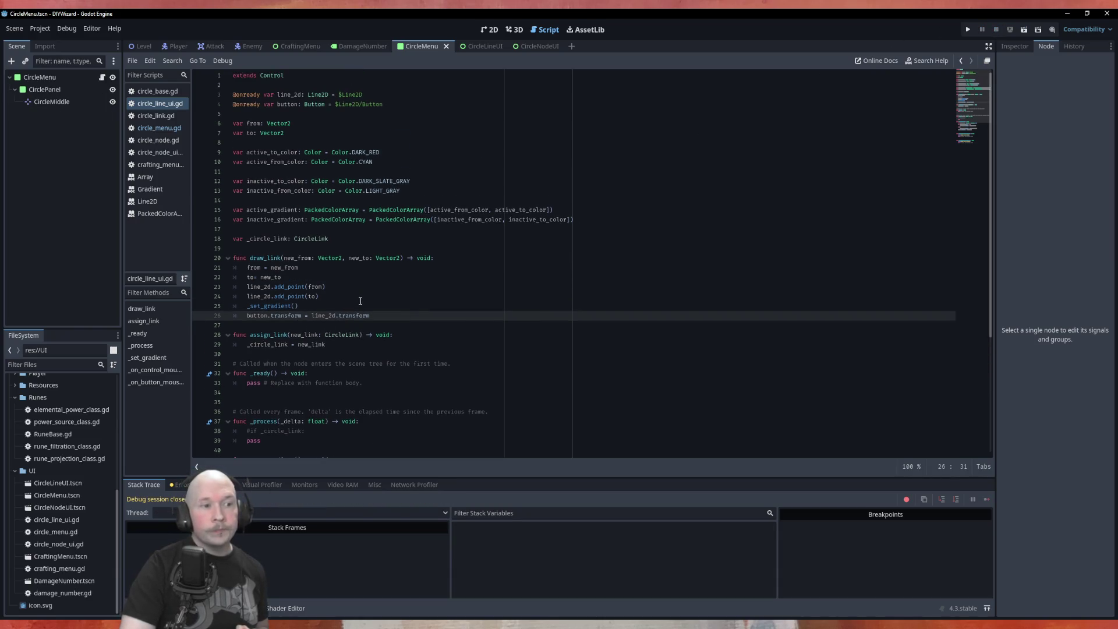
pyautogui.click(360, 302)
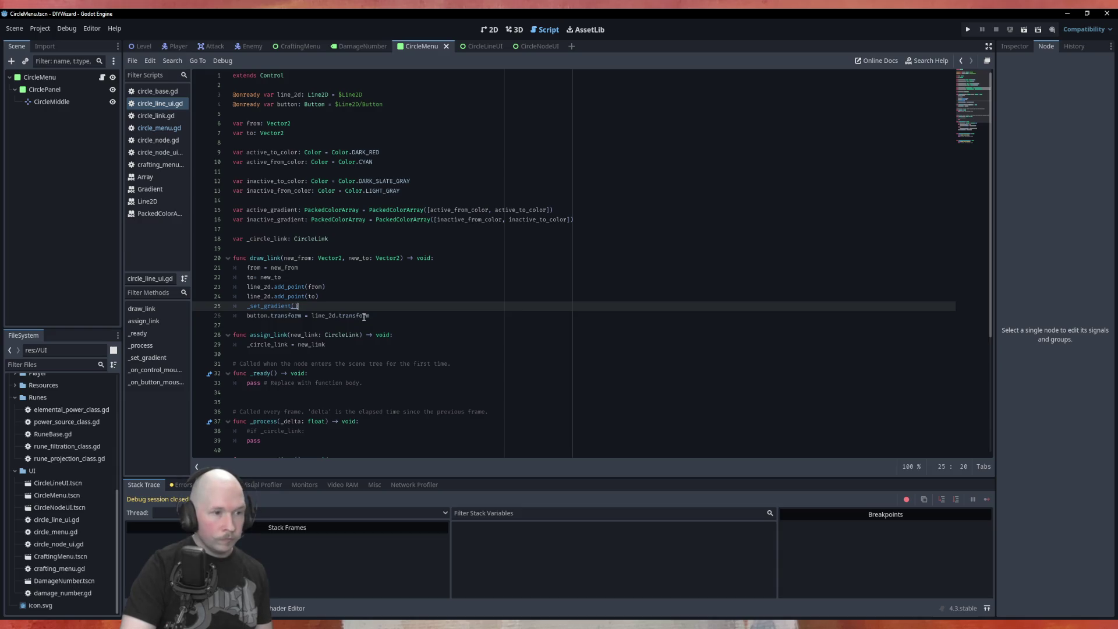
# Read the Node2D reference for the transform property, then switch the right dock to Inspector.
pyautogui.keyDown('ctrl'); pyautogui.click(364, 316); pyautogui.keyUp('ctrl')
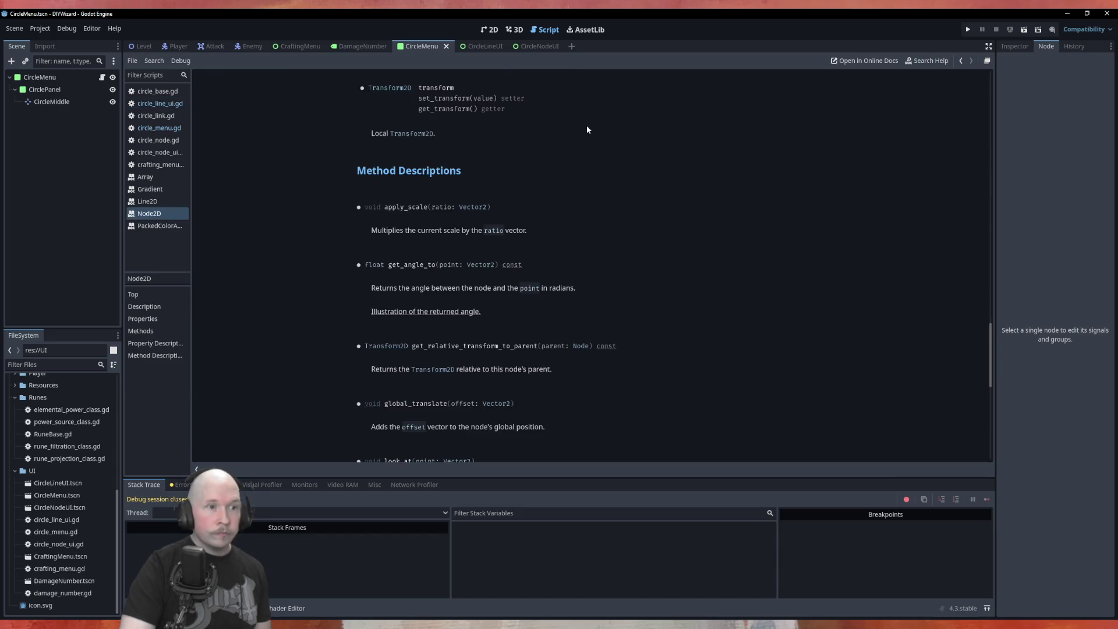
pyautogui.scroll(10, 591, 198)
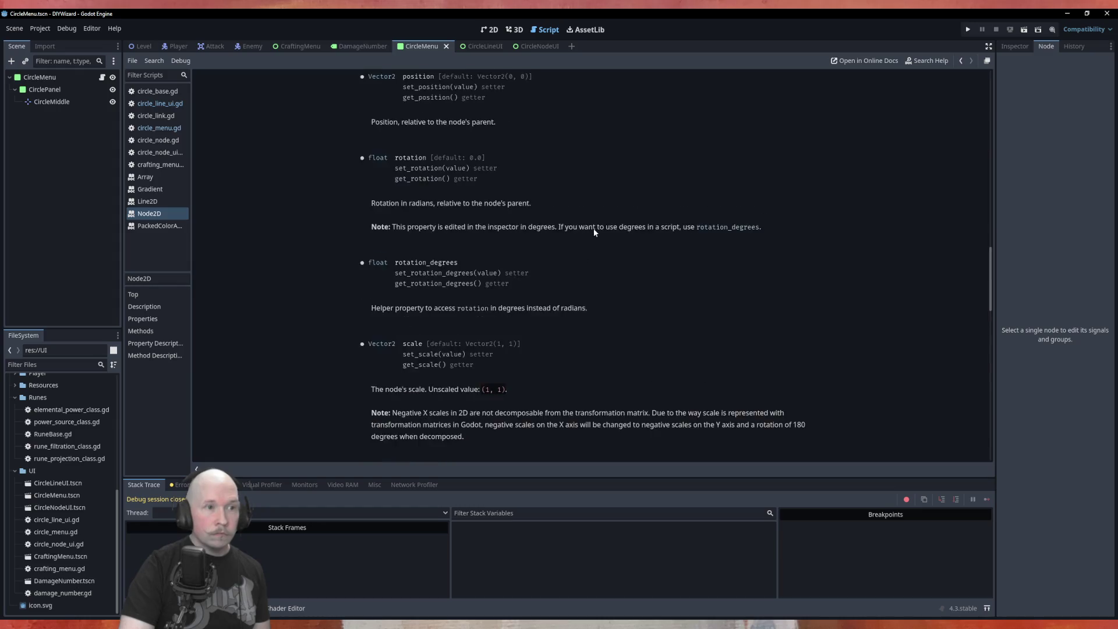
pyautogui.scroll(15, 594, 232)
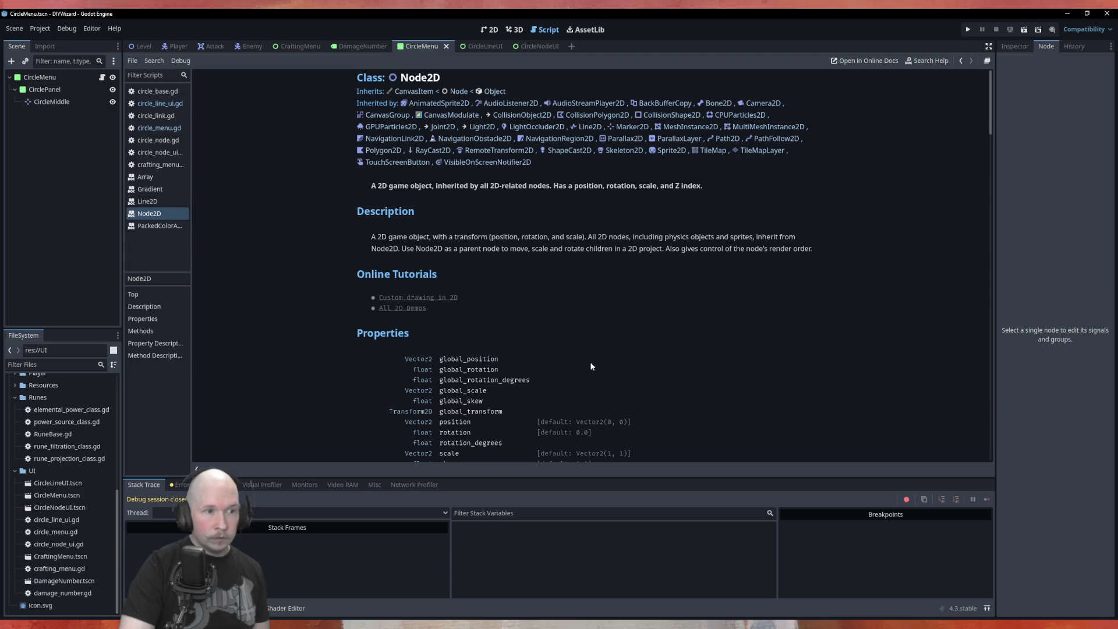
pyautogui.scroll(-5, 591, 366)
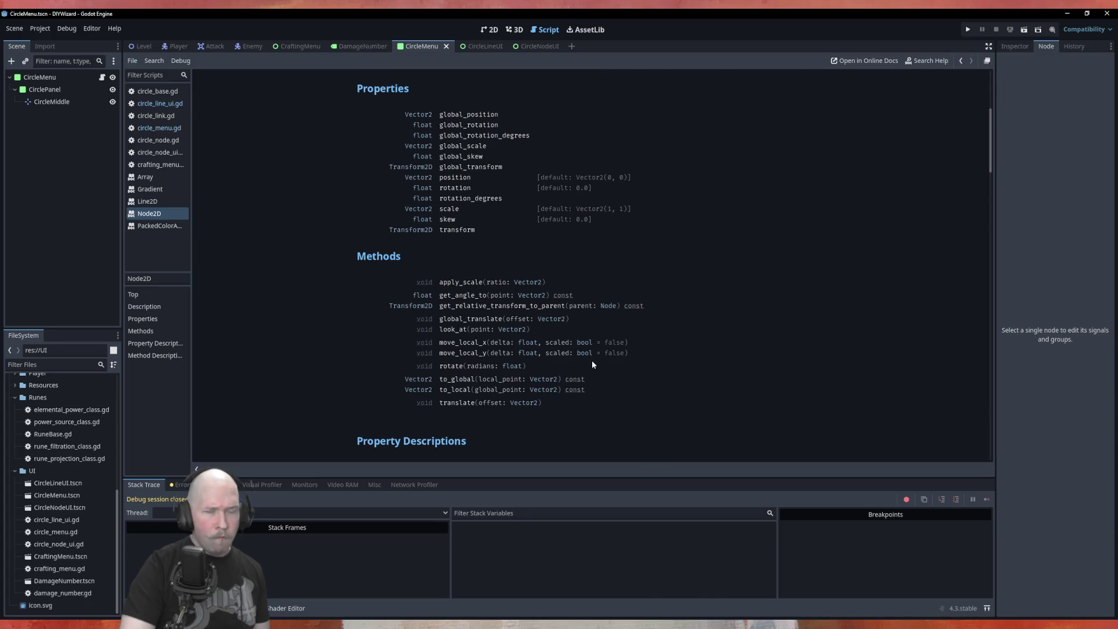
pyautogui.click(1020, 49)
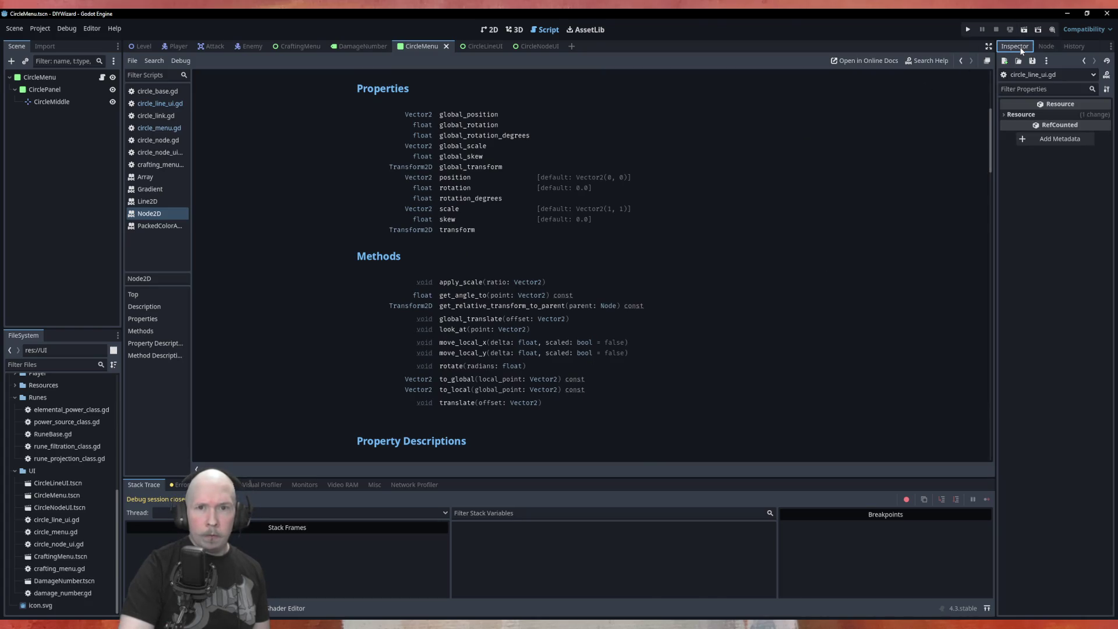
# In the CircleLineUI scene, inspect the Button's Layout, Transform and Container Sizing properties.
pyautogui.click(485, 47)
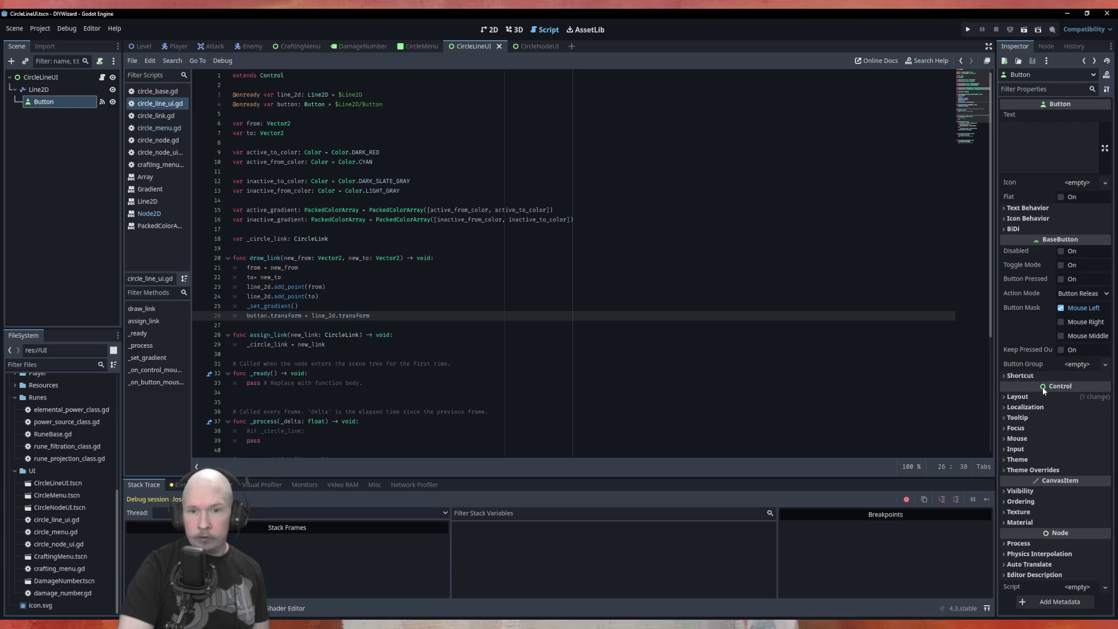
pyautogui.click(1017, 396)
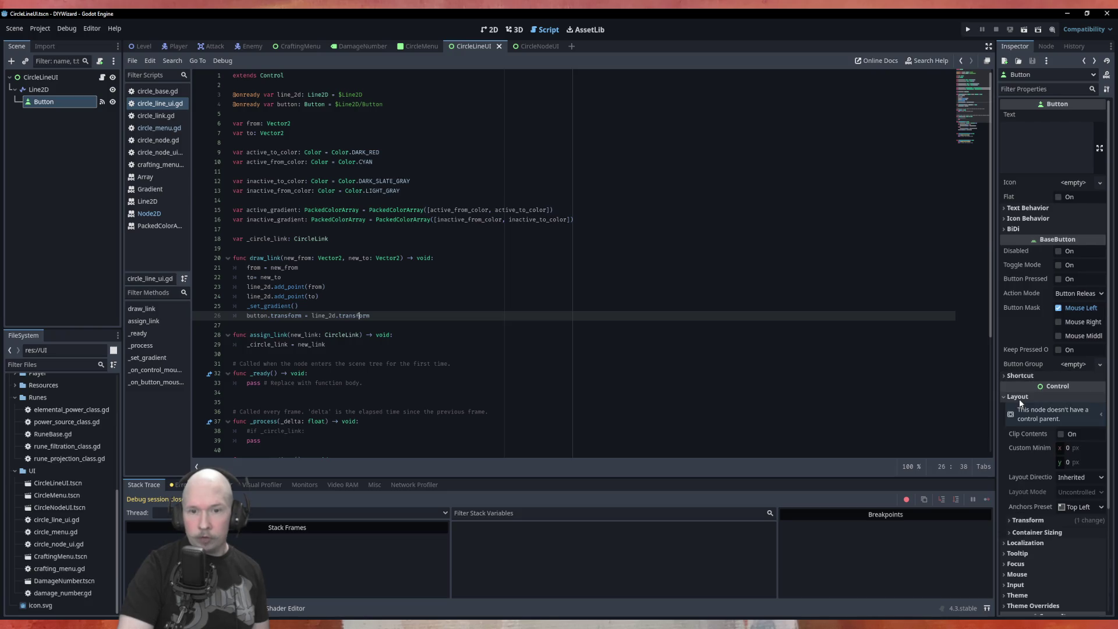
pyautogui.click(1005, 520)
pyautogui.scroll(-4, 1036, 447)
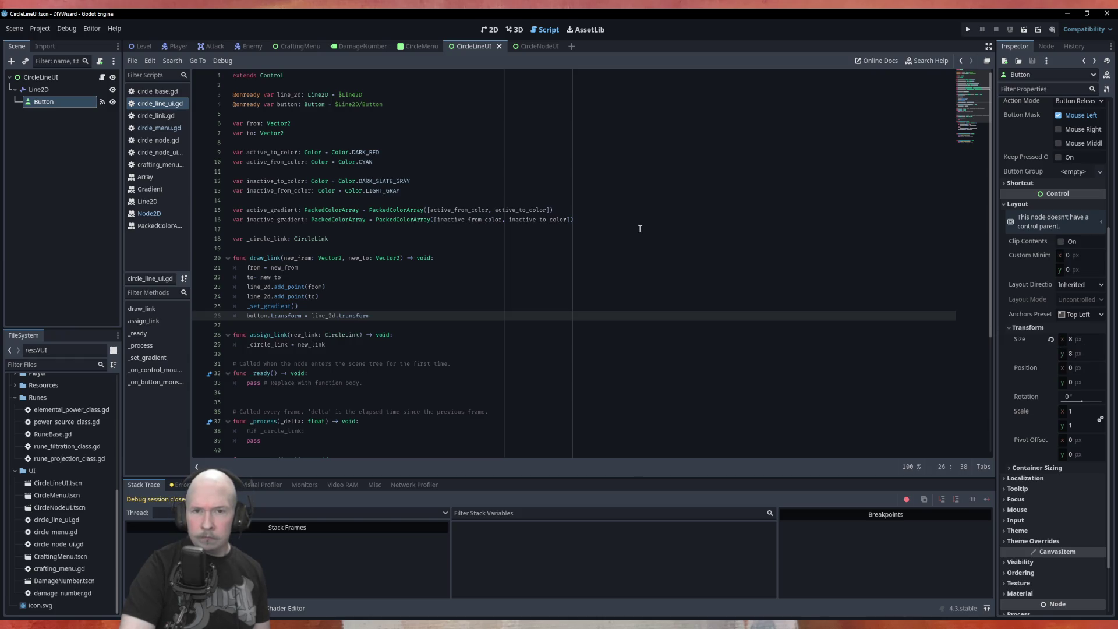
pyautogui.click(1033, 328)
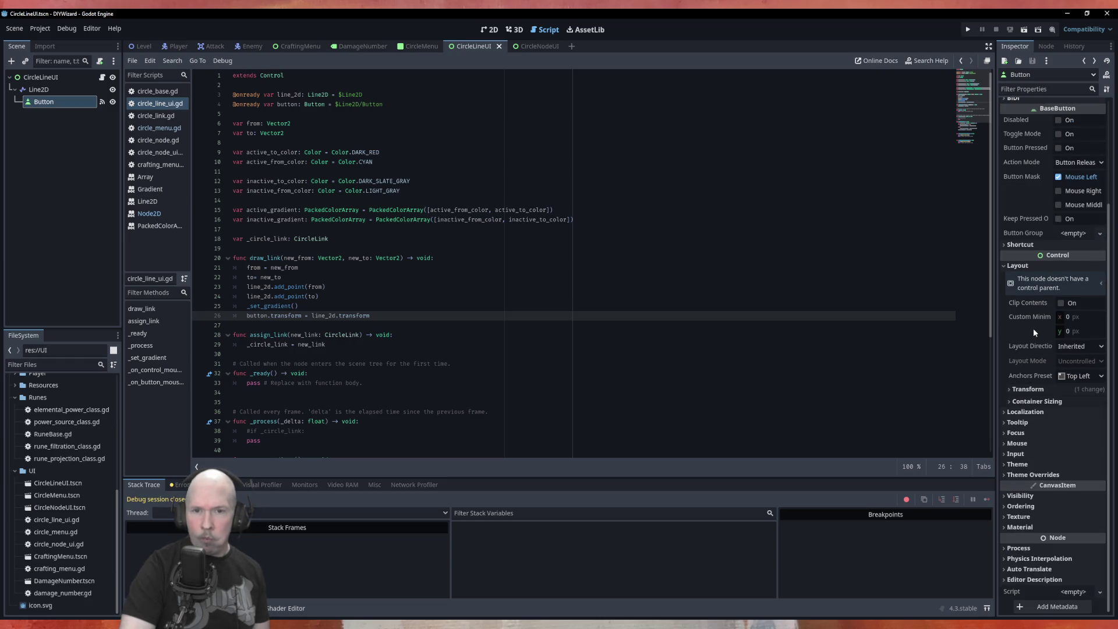
pyautogui.click(1055, 403)
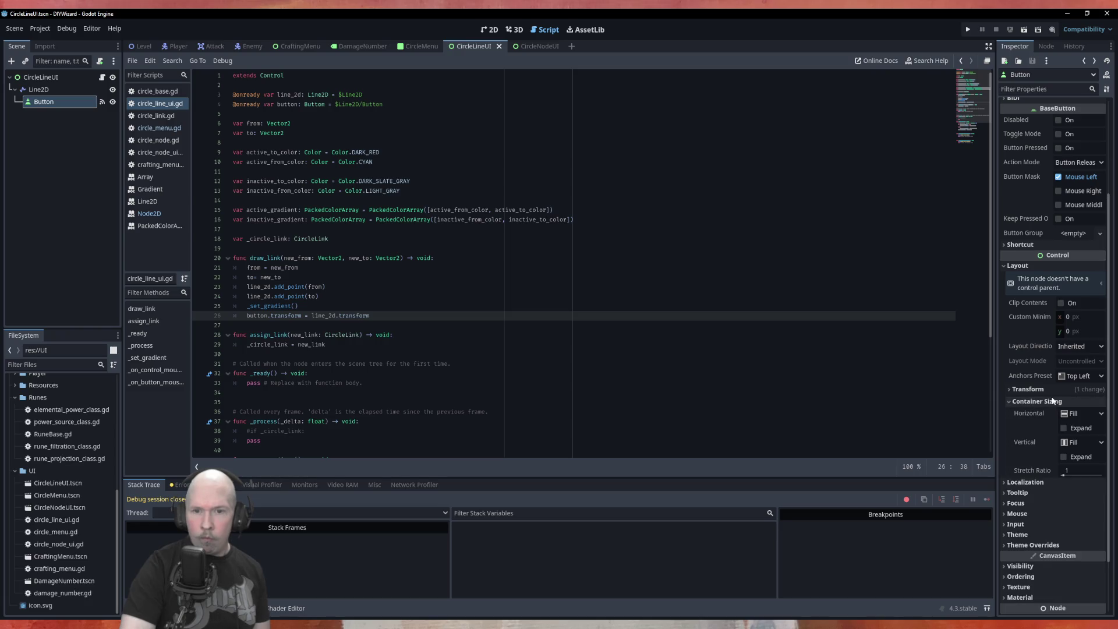
pyautogui.click(1055, 403)
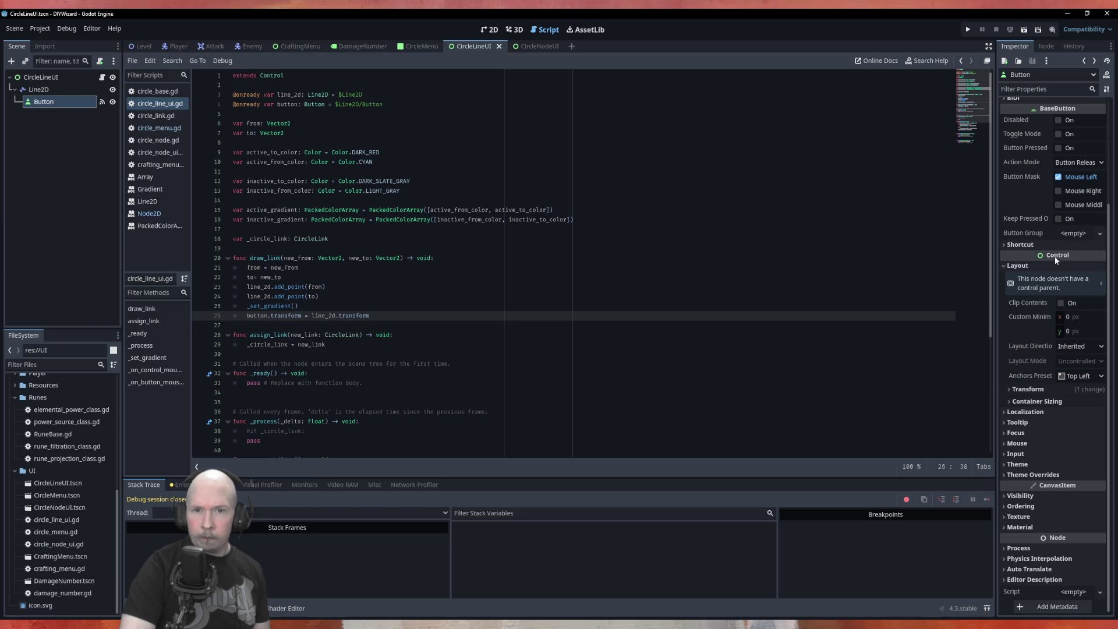
pyautogui.keyDown('ctrl'); pyautogui.click(271, 75); pyautogui.keyUp('ctrl')
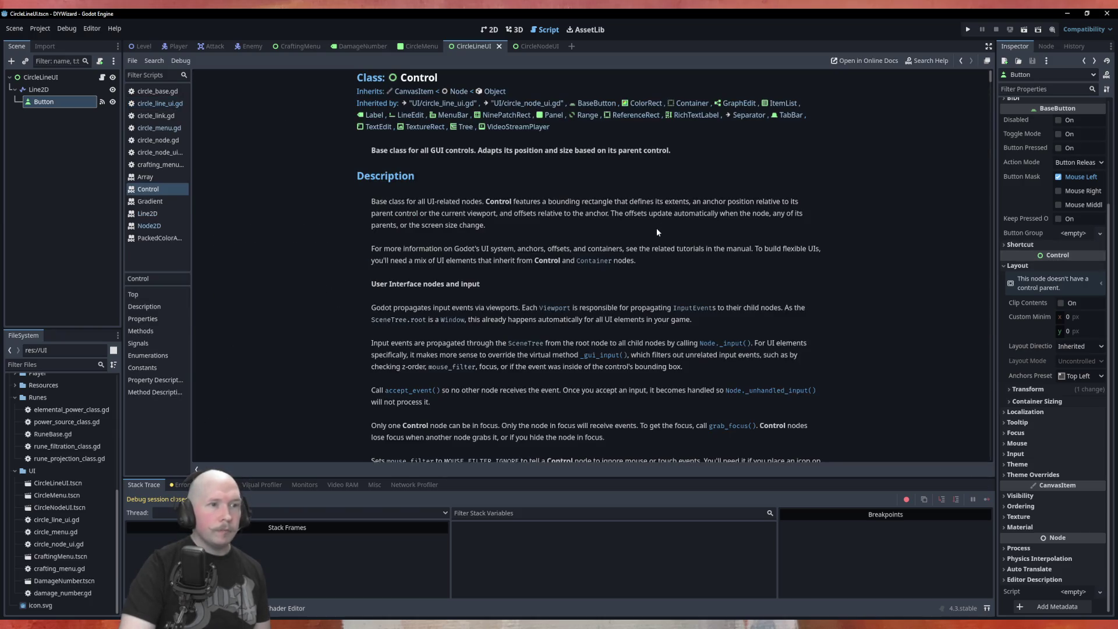
pyautogui.scroll(-5, 359, 290)
pyautogui.scroll(-3, 360, 287)
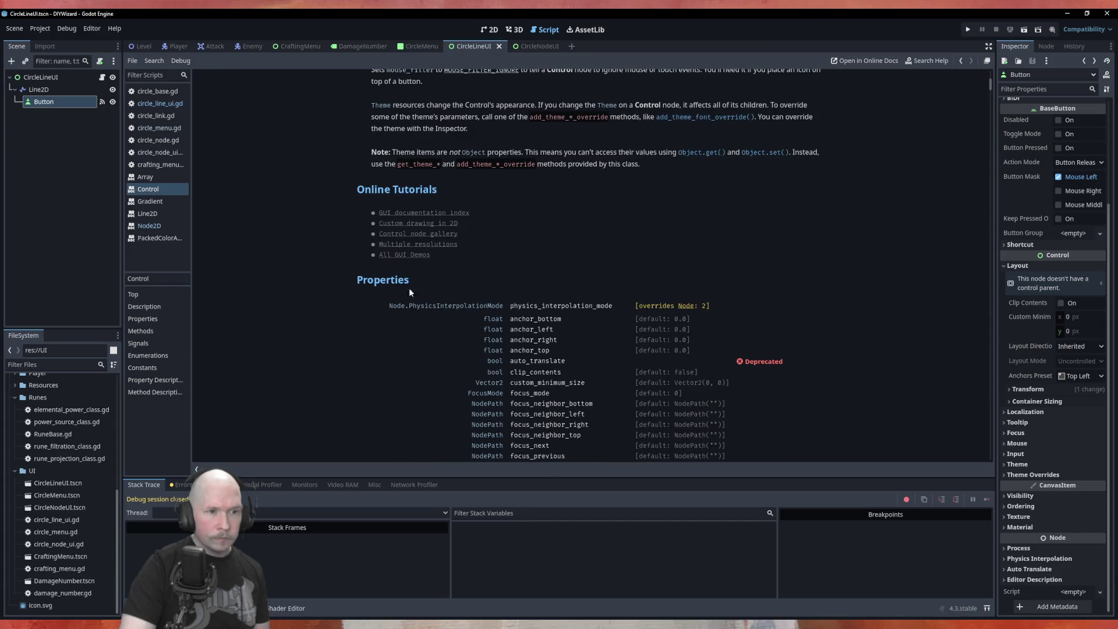
pyautogui.scroll(-2, 543, 286)
pyautogui.scroll(-2, 546, 294)
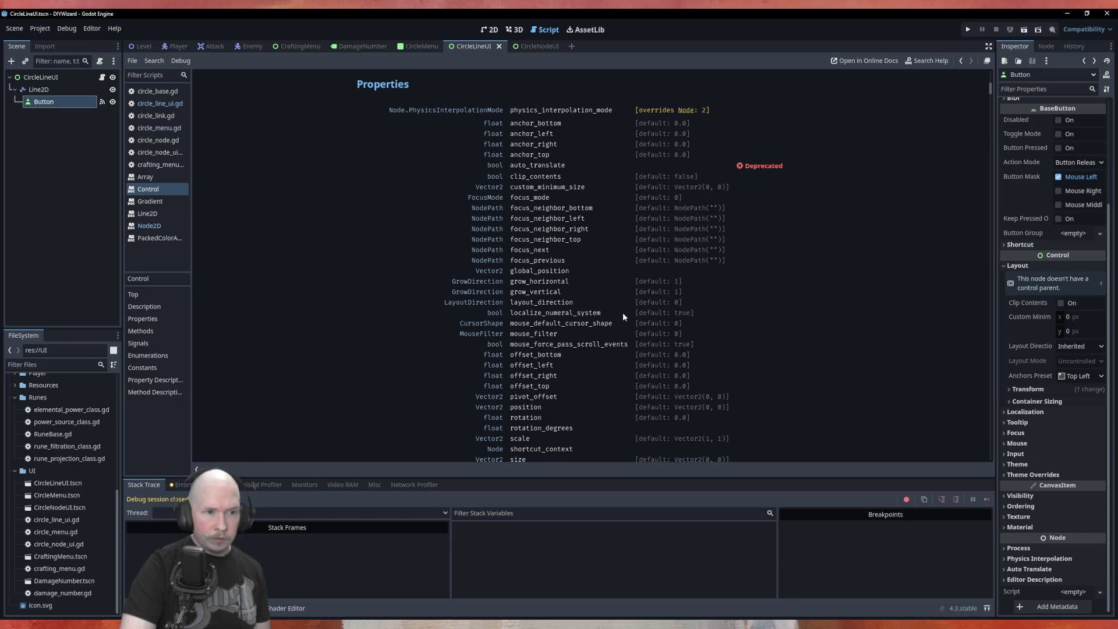
pyautogui.scroll(-1, 588, 344)
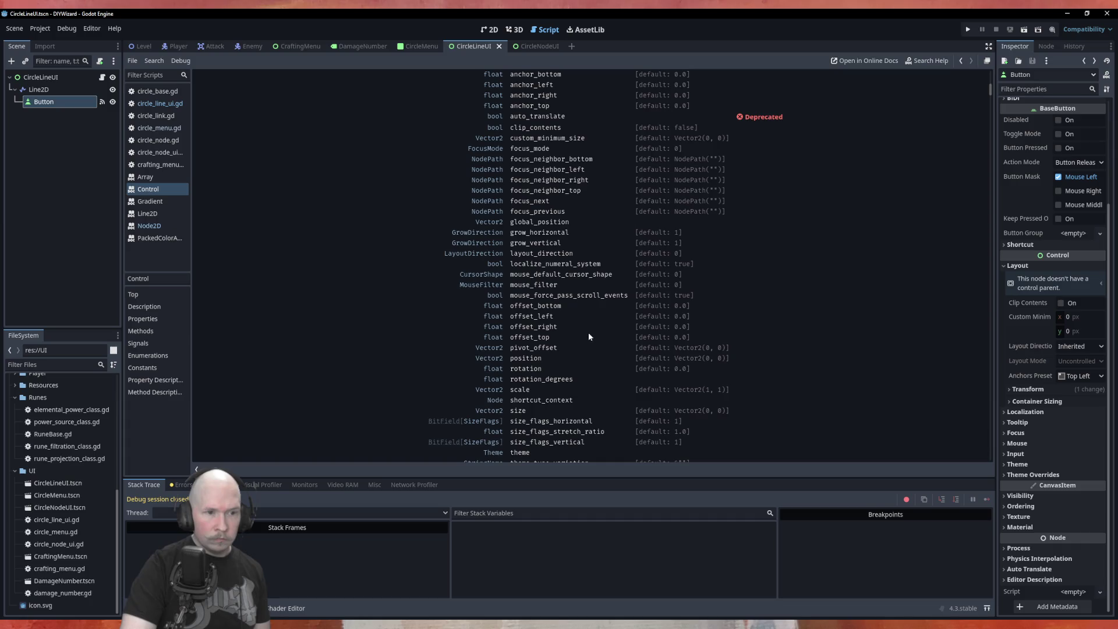
pyautogui.scroll(-1, 600, 354)
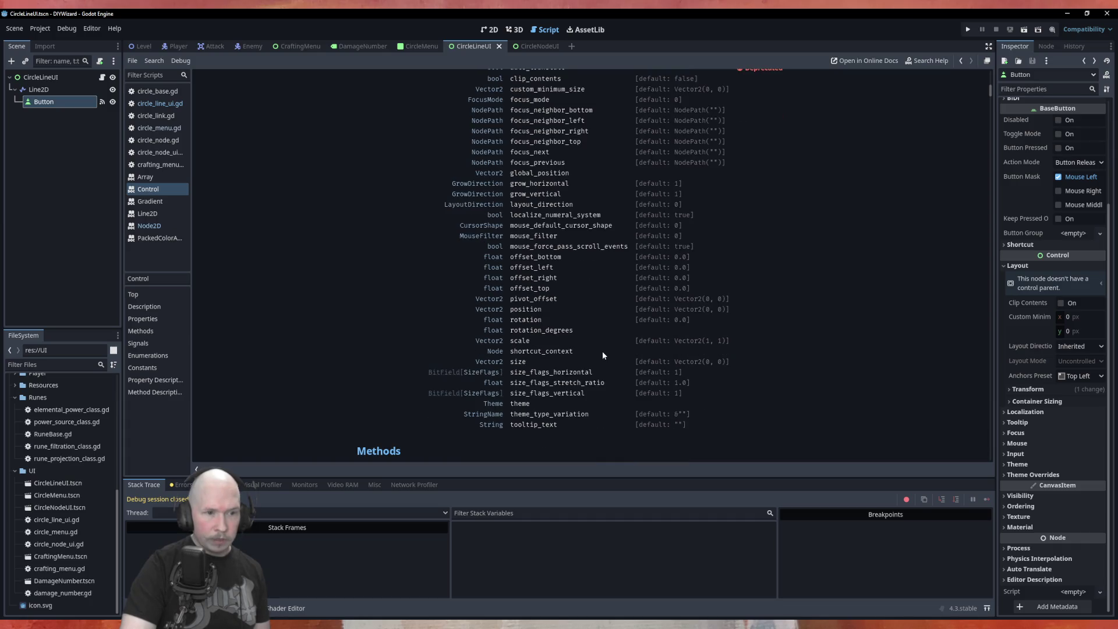
pyautogui.scroll(-4, 602, 351)
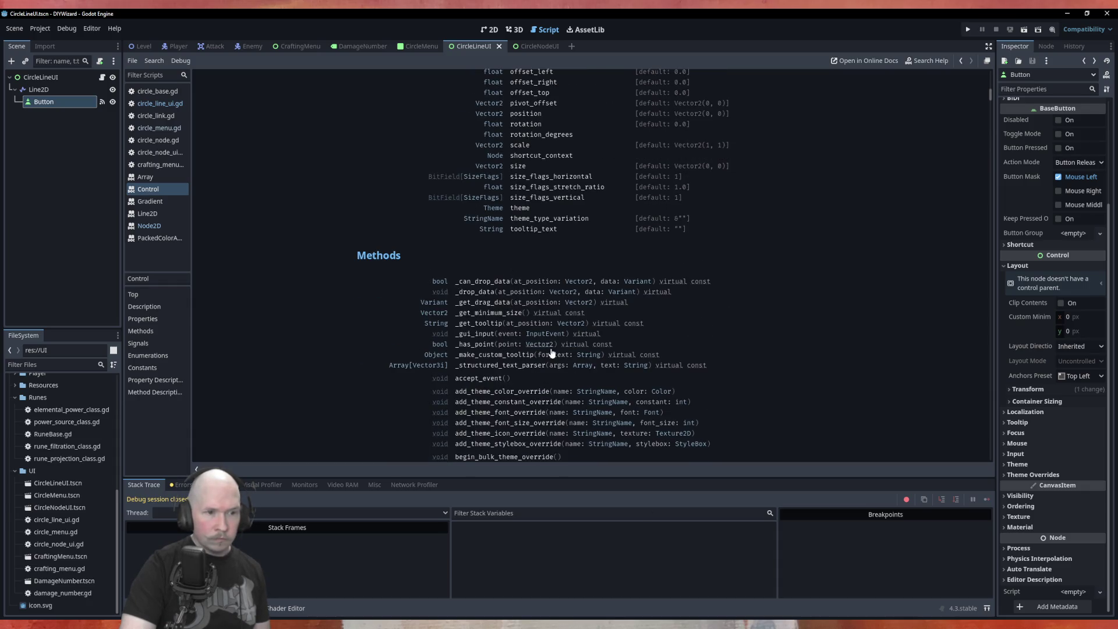
pyautogui.scroll(-2, 389, 387)
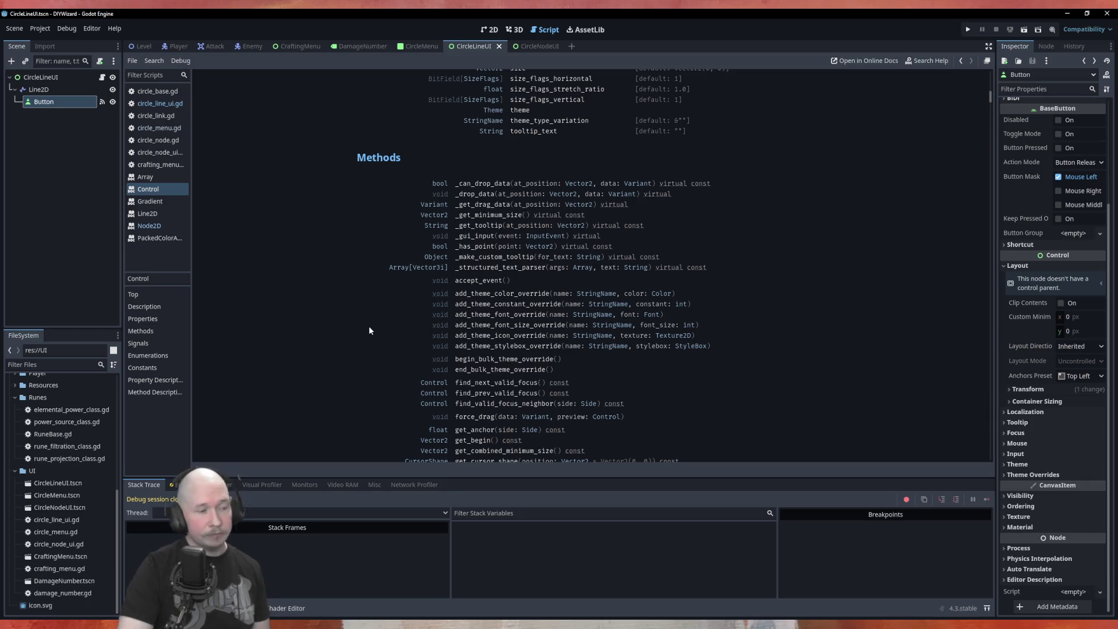
pyautogui.scroll(-2, 372, 305)
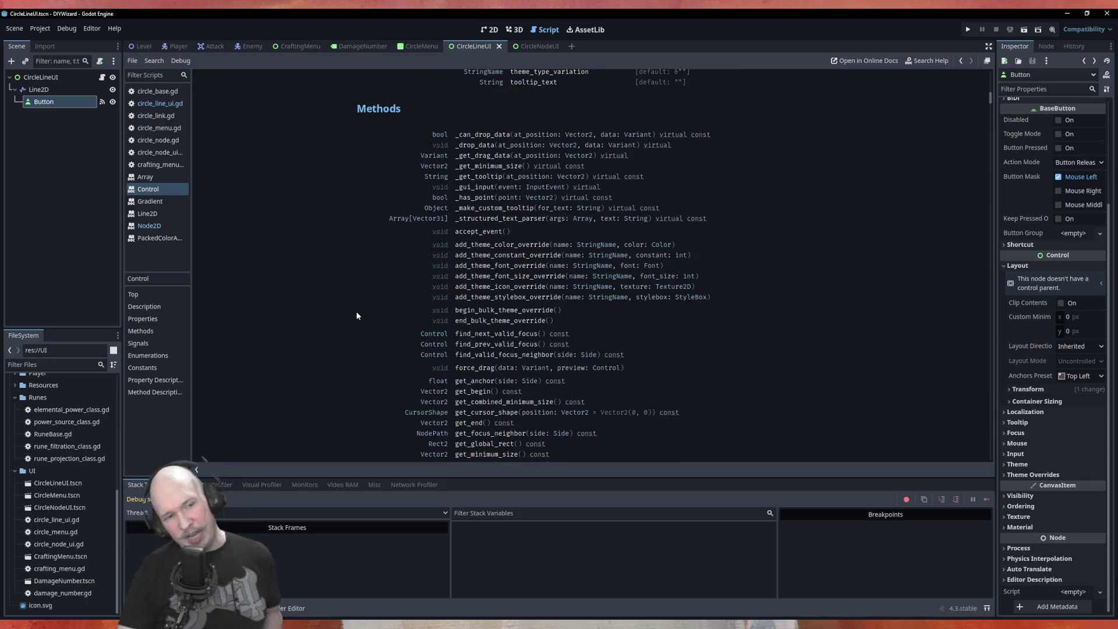
pyautogui.scroll(-2, 361, 313)
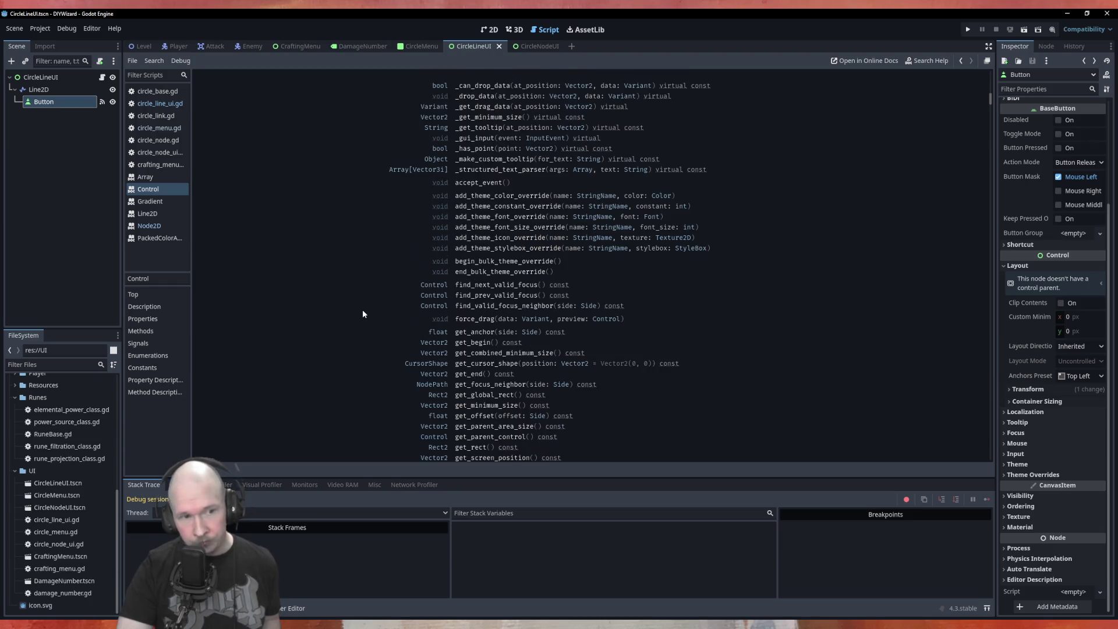
pyautogui.scroll(-2, 362, 310)
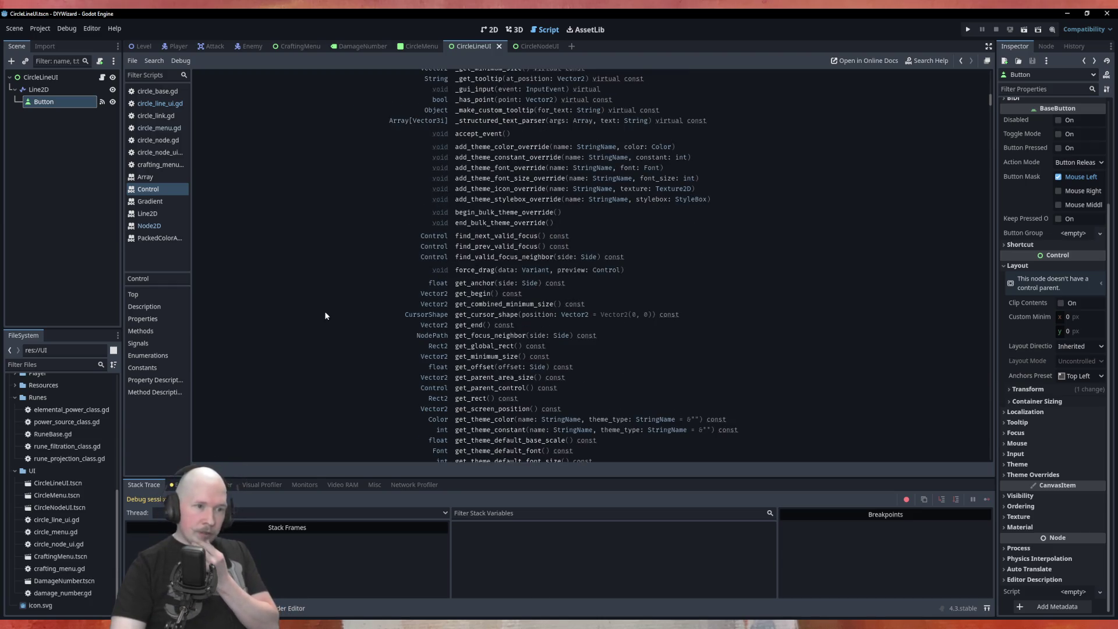
pyautogui.scroll(-2, 326, 314)
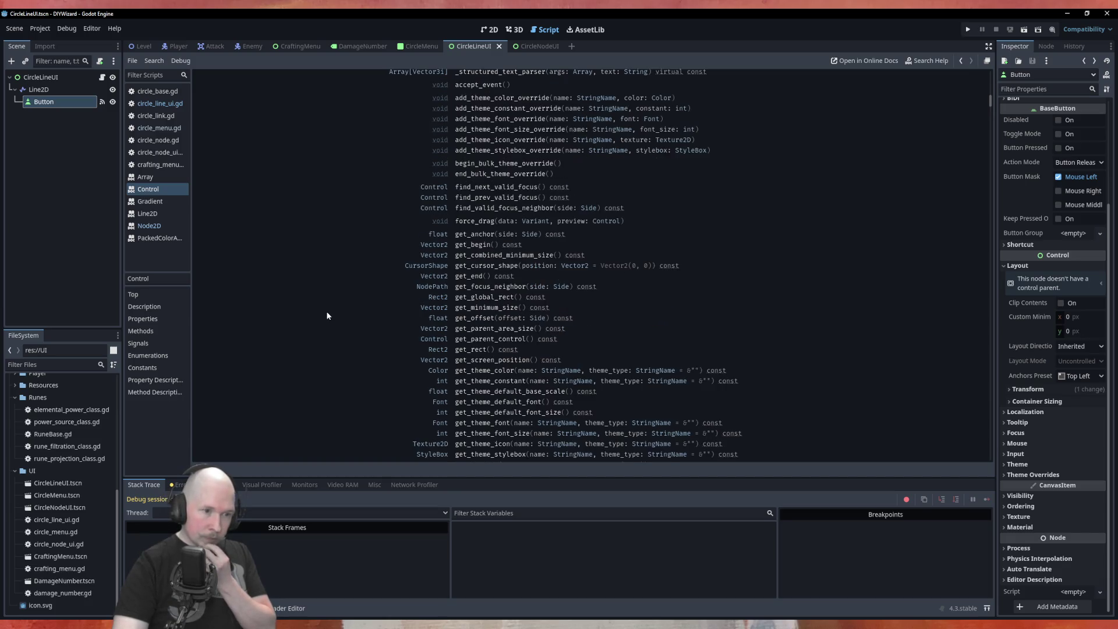
pyautogui.scroll(-2, 330, 314)
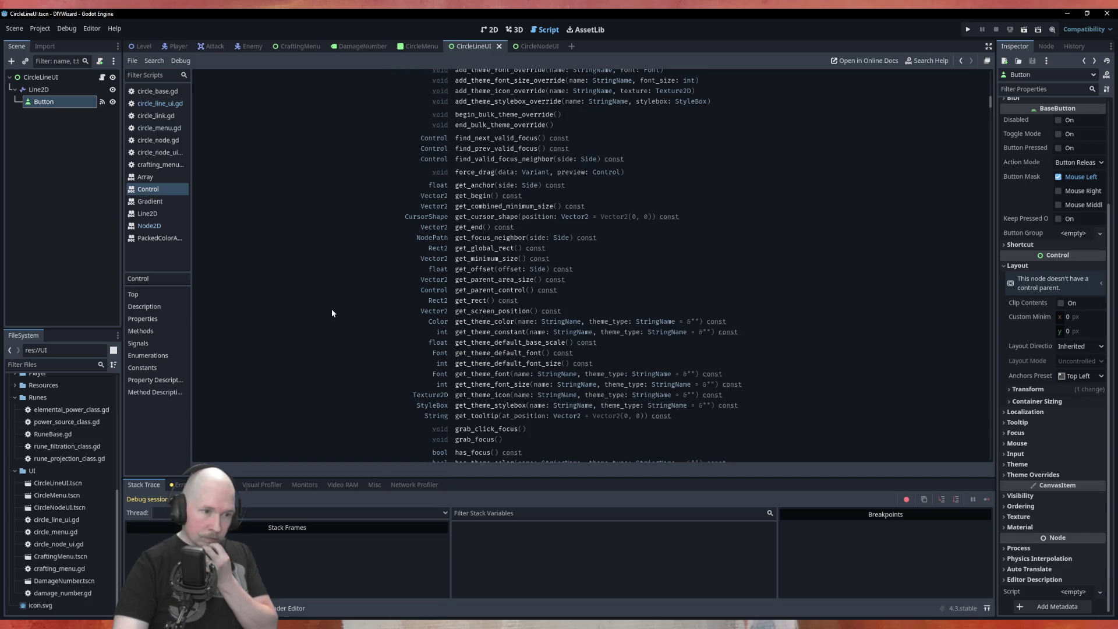
pyautogui.scroll(-2, 332, 312)
pyautogui.scroll(-6, 332, 313)
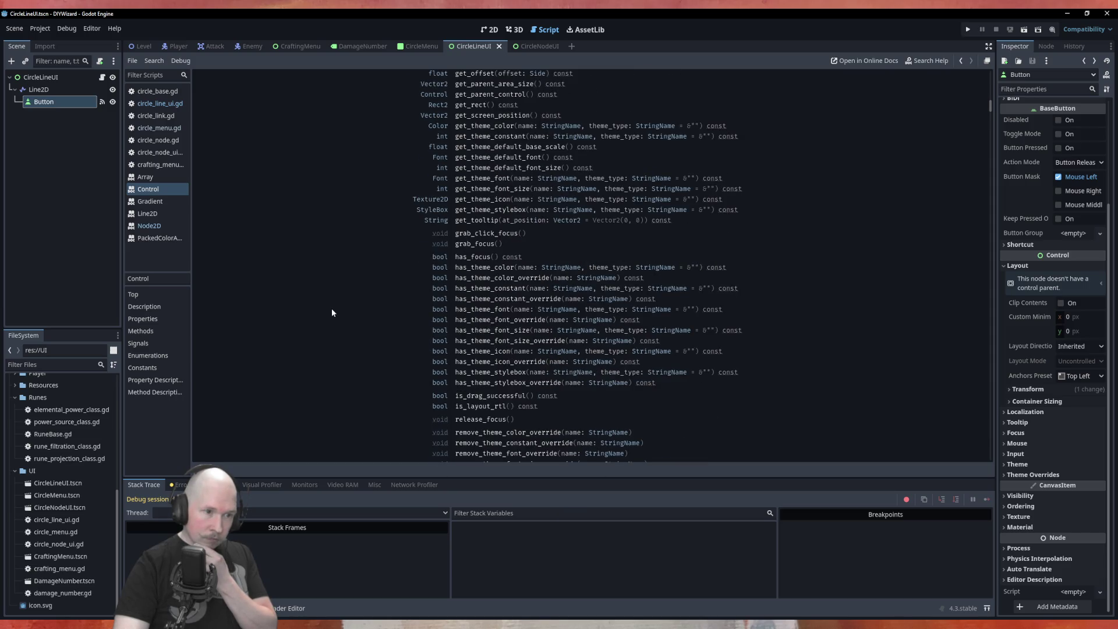
pyautogui.scroll(-4, 332, 312)
pyautogui.scroll(-4, 332, 309)
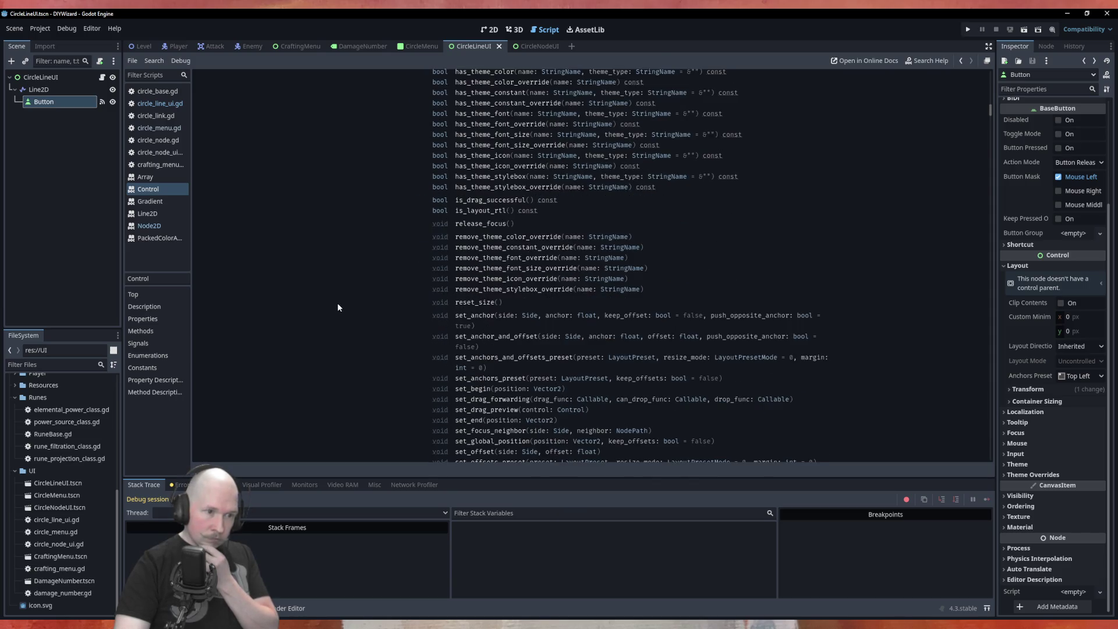
pyautogui.scroll(-4, 338, 304)
pyautogui.scroll(-8, 340, 302)
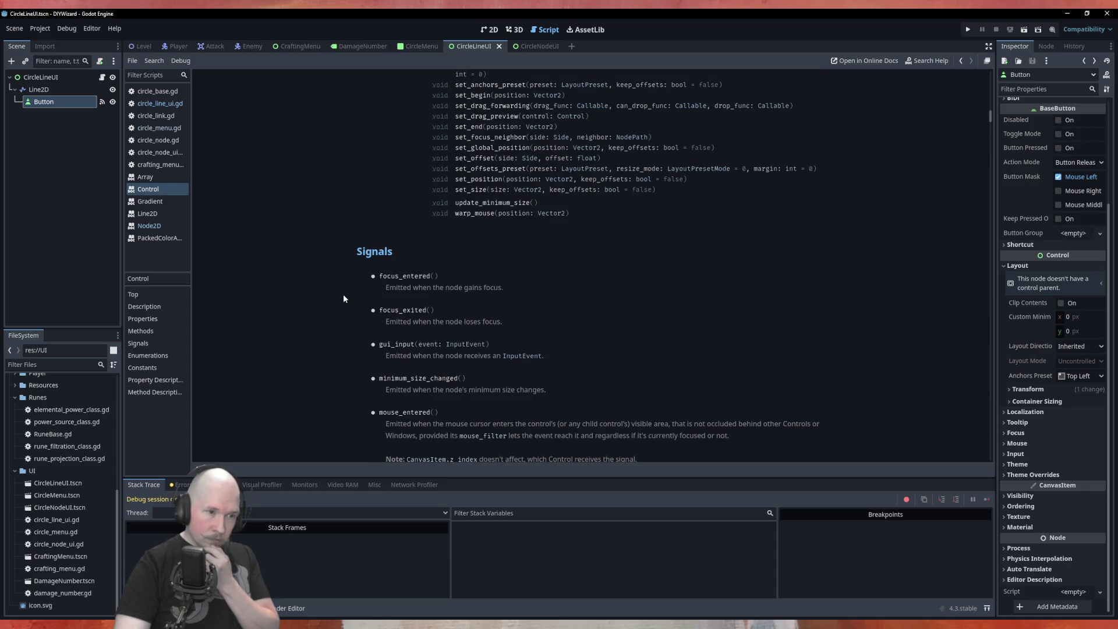
pyautogui.scroll(-6, 343, 295)
pyautogui.scroll(20, 344, 298)
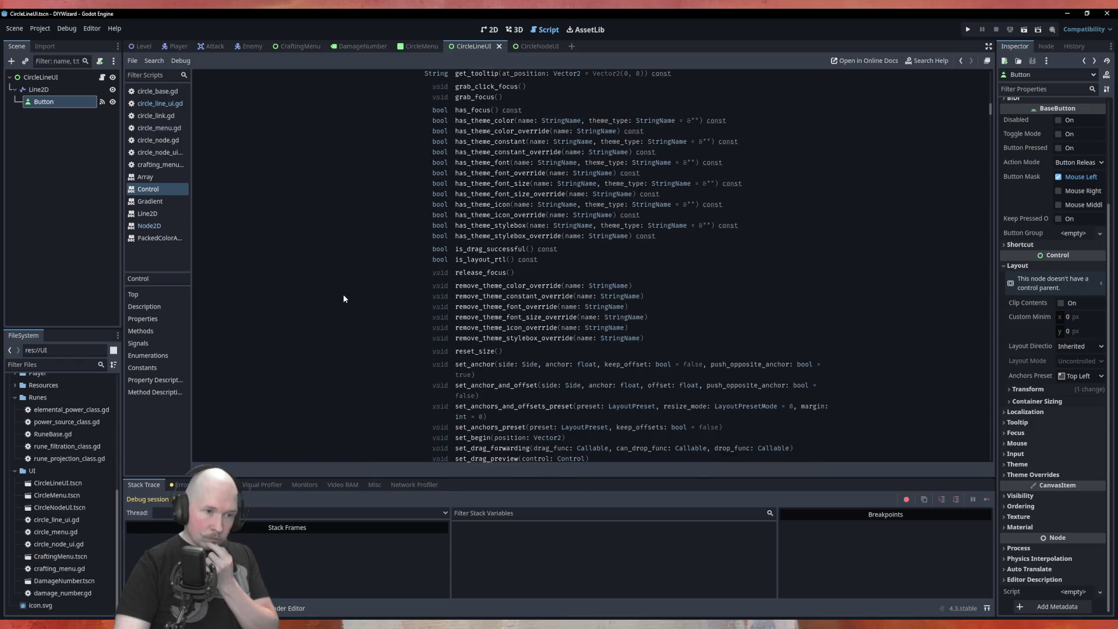
pyautogui.scroll(8, 343, 299)
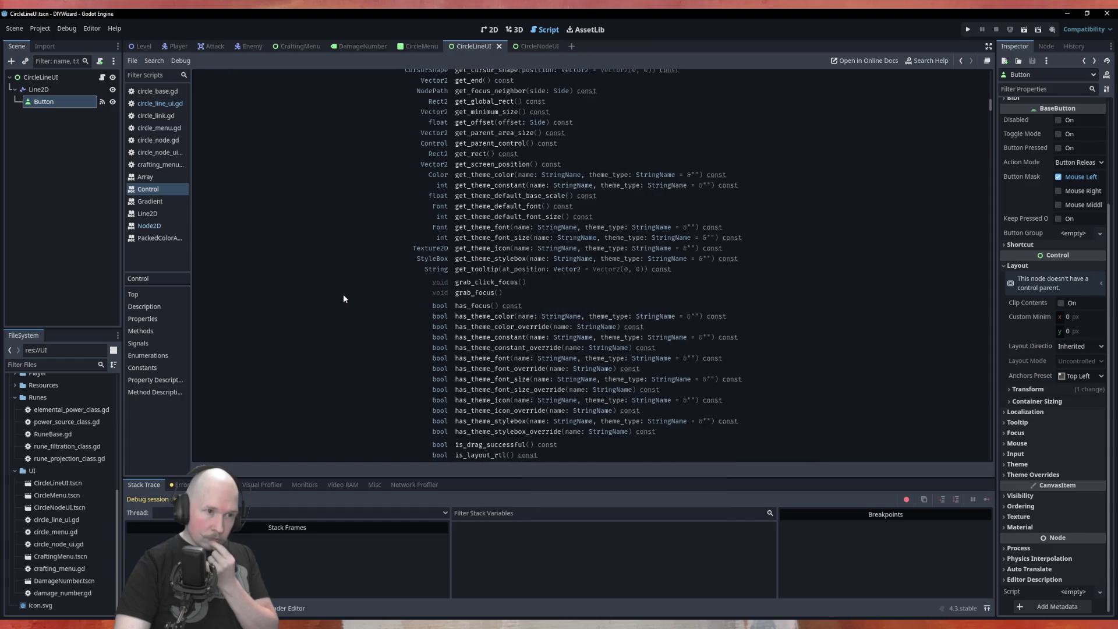
pyautogui.scroll(6, 344, 299)
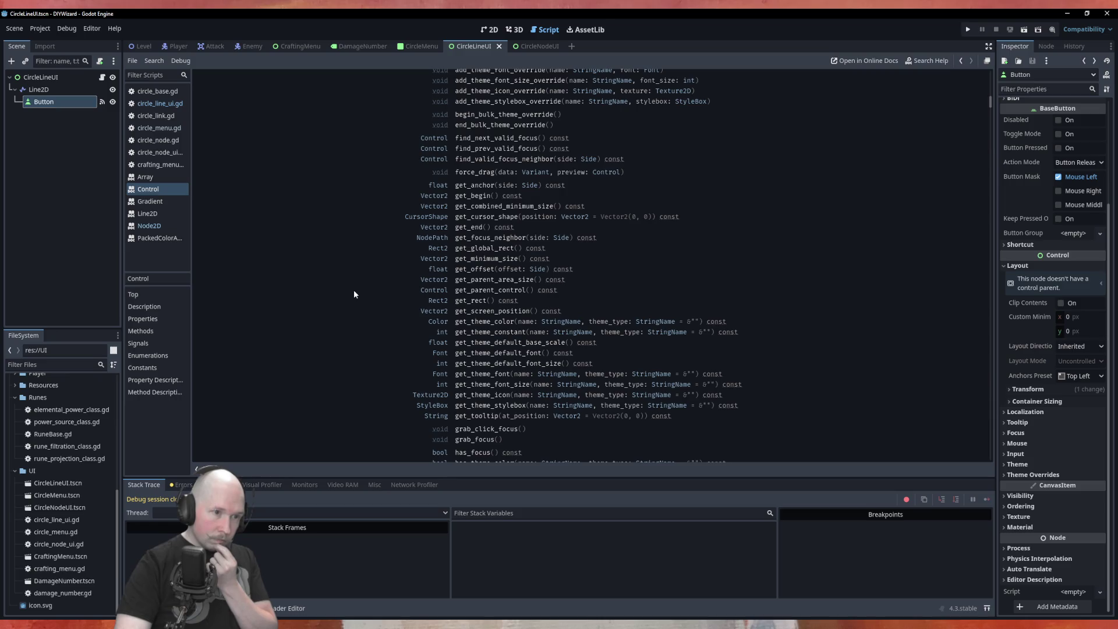
pyautogui.scroll(8, 354, 292)
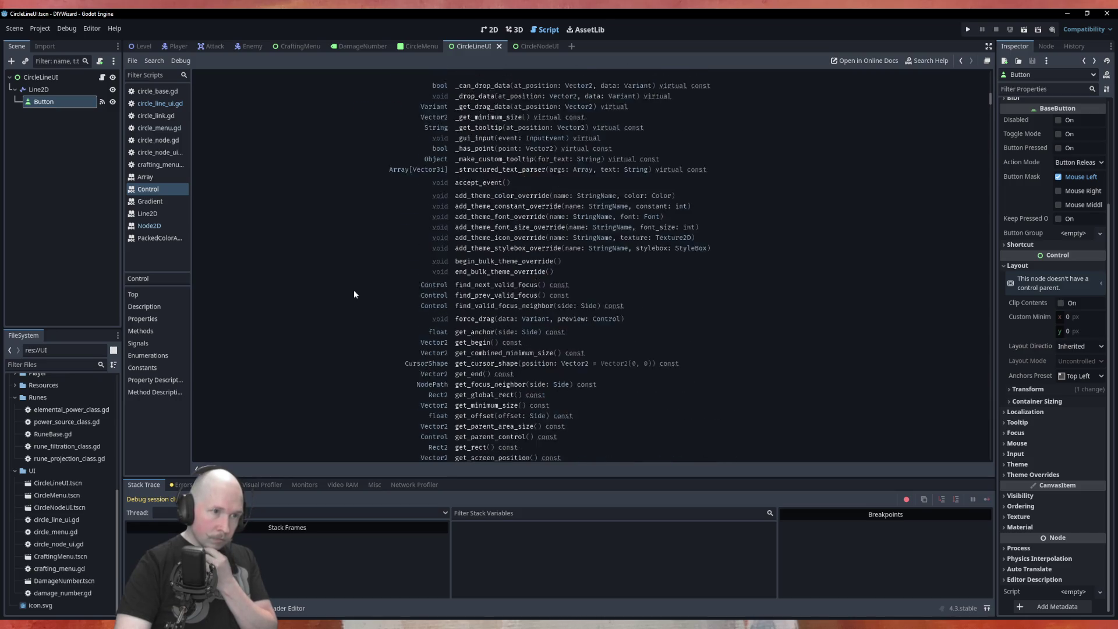
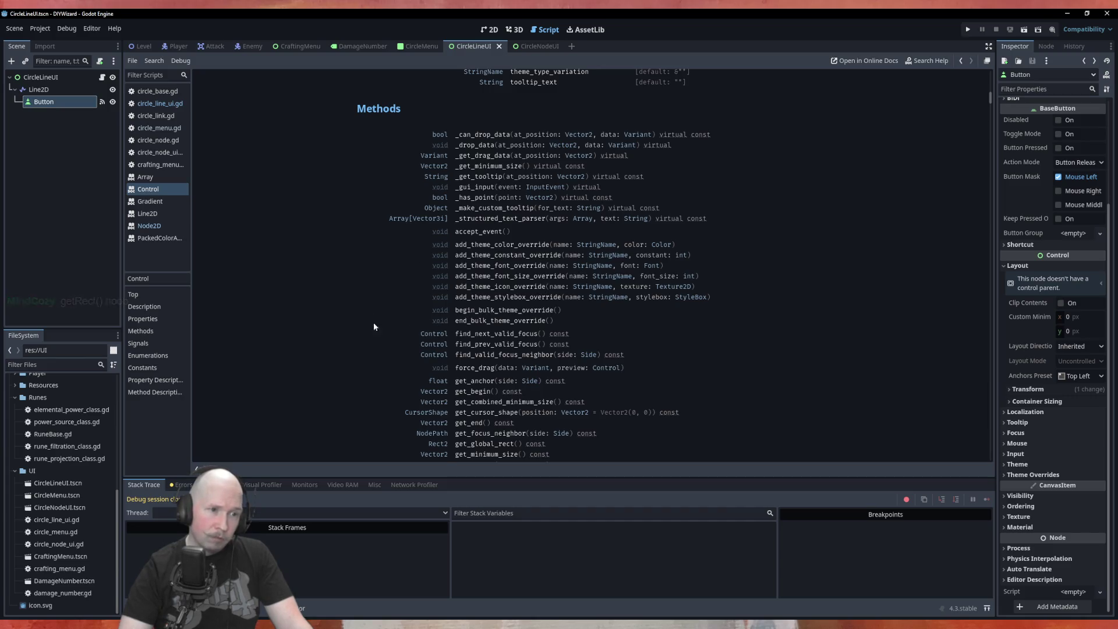
# Finish reading the Control class reference and switch back to circle_line_ui.gd.
pyautogui.scroll(-3, 316, 322)
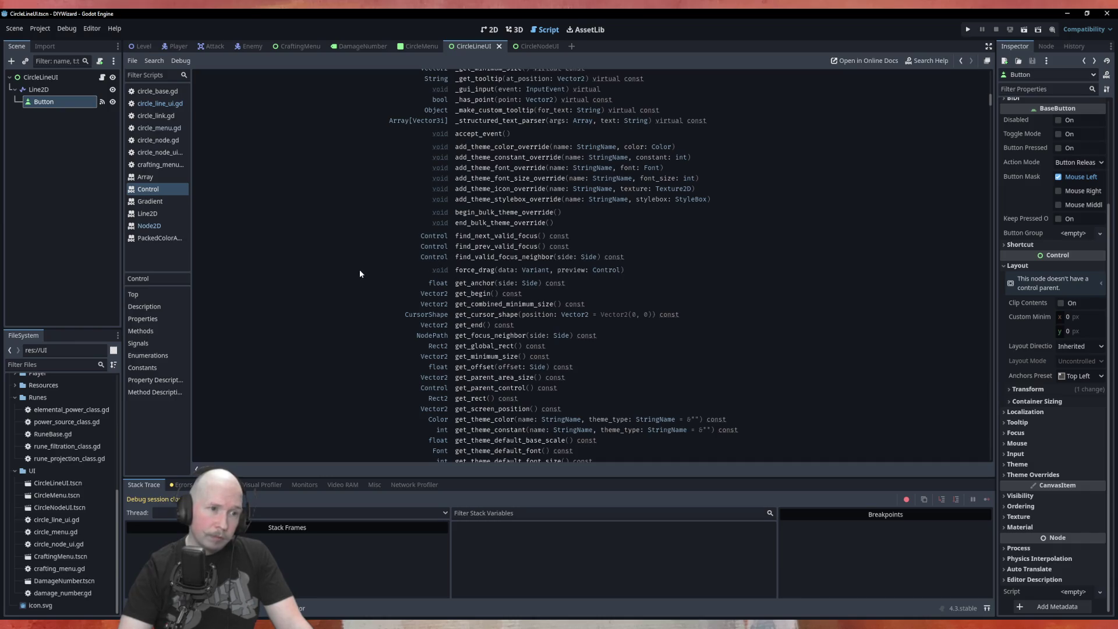
pyautogui.scroll(-1, 359, 272)
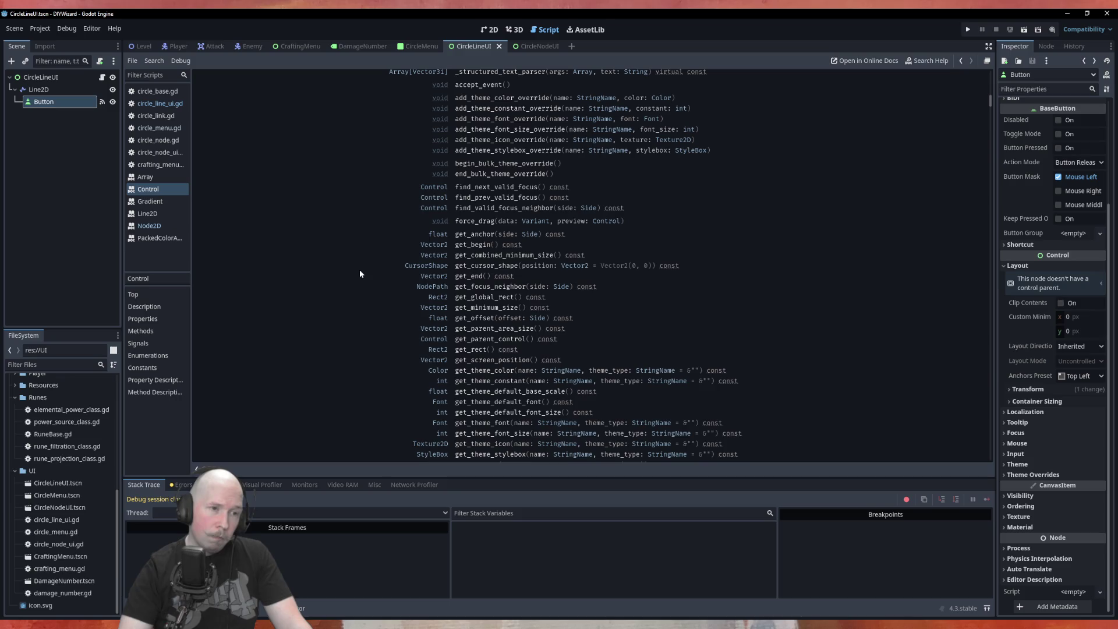
pyautogui.scroll(-2, 360, 274)
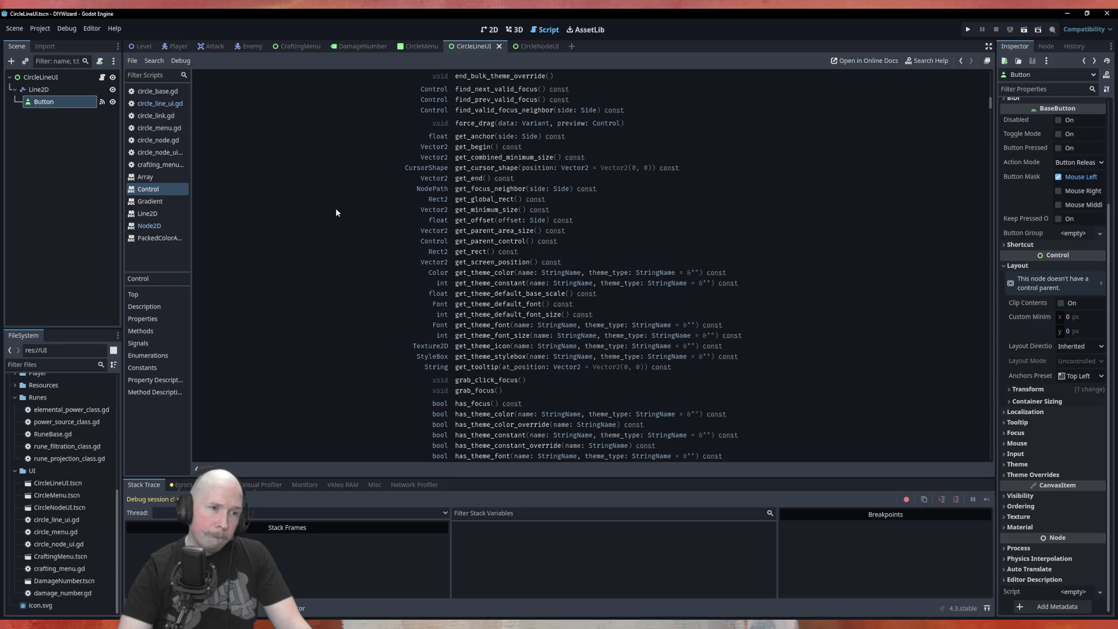
pyautogui.scroll(-5, 335, 207)
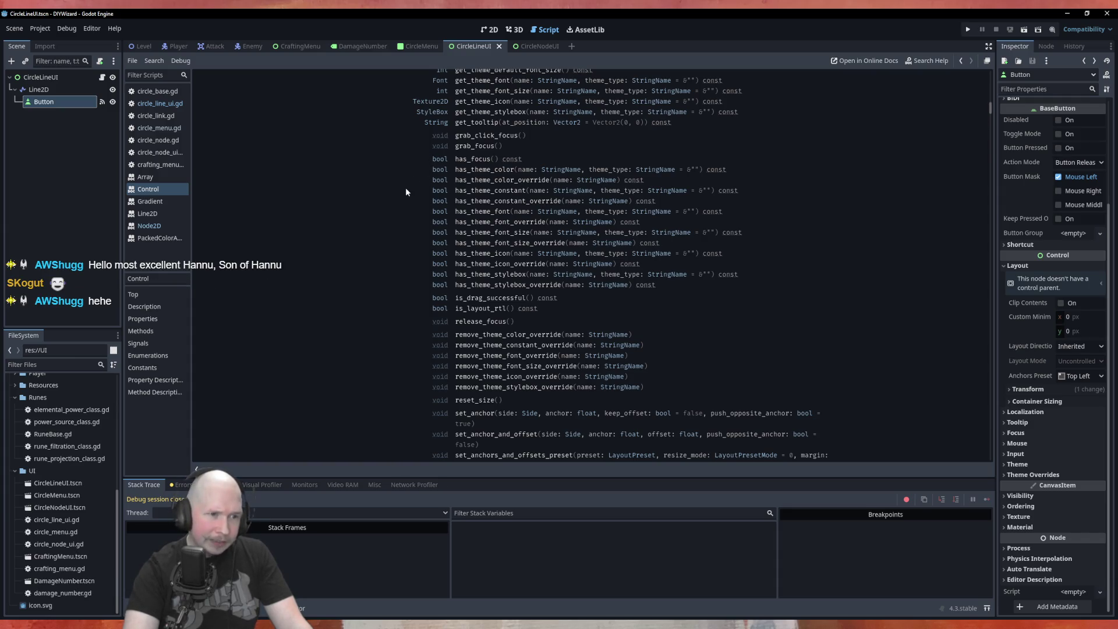
pyautogui.scroll(-3, 408, 192)
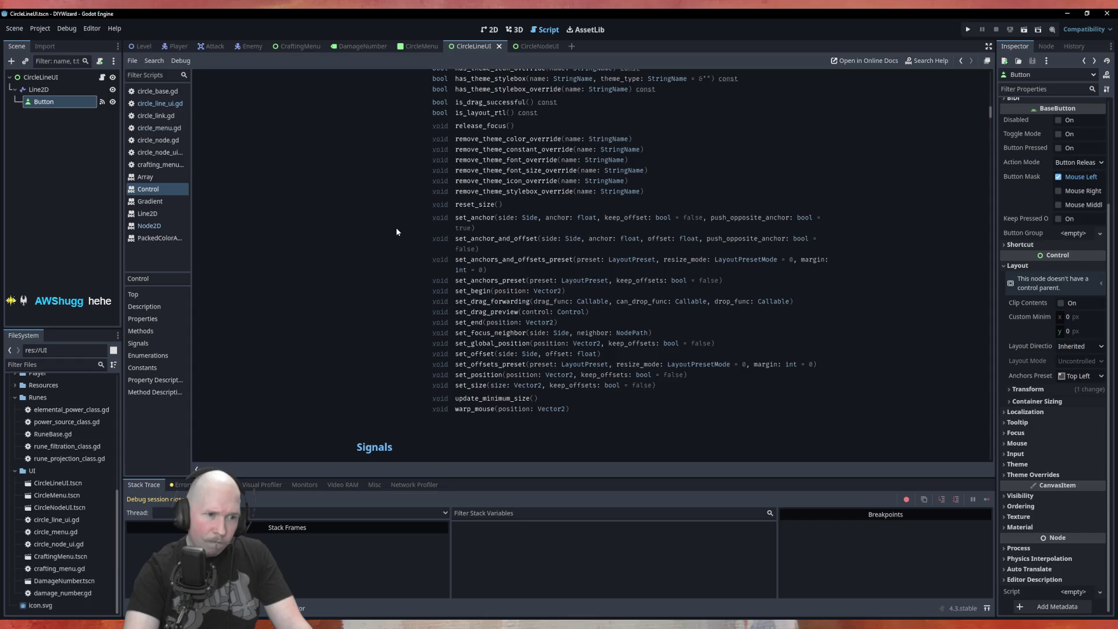
pyautogui.scroll(-3, 397, 231)
pyautogui.scroll(15, 396, 232)
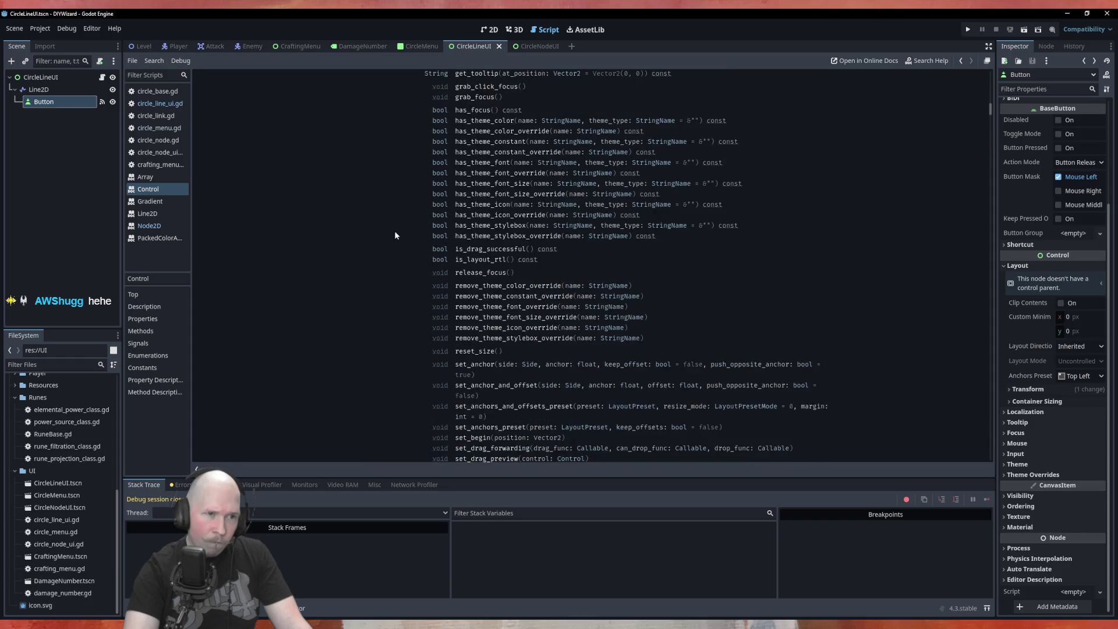
pyautogui.scroll(6, 396, 233)
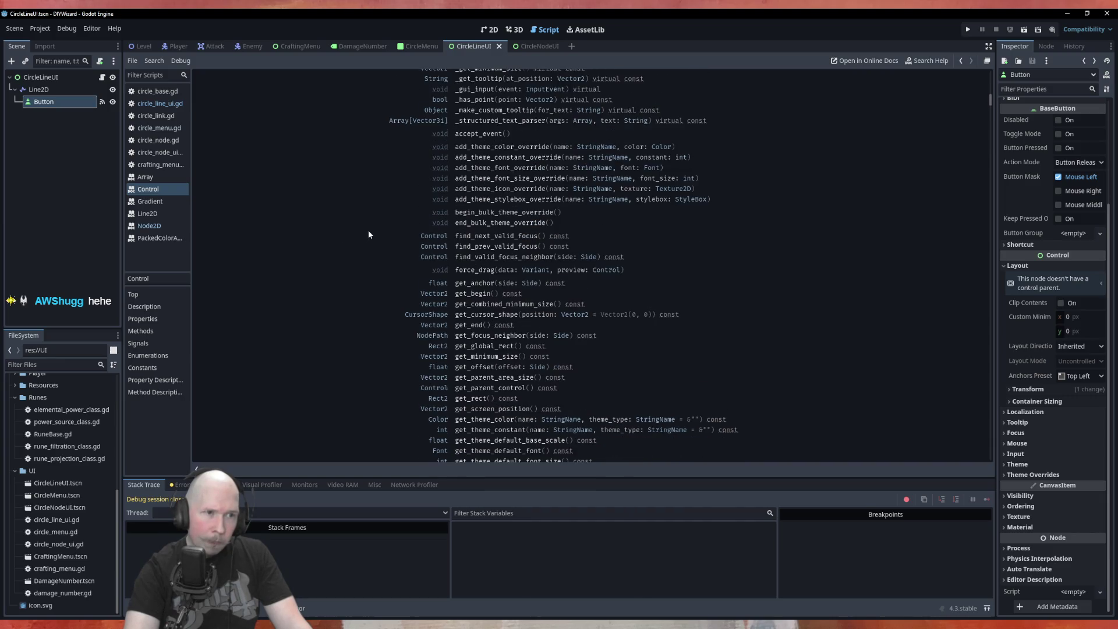
pyautogui.scroll(9, 368, 234)
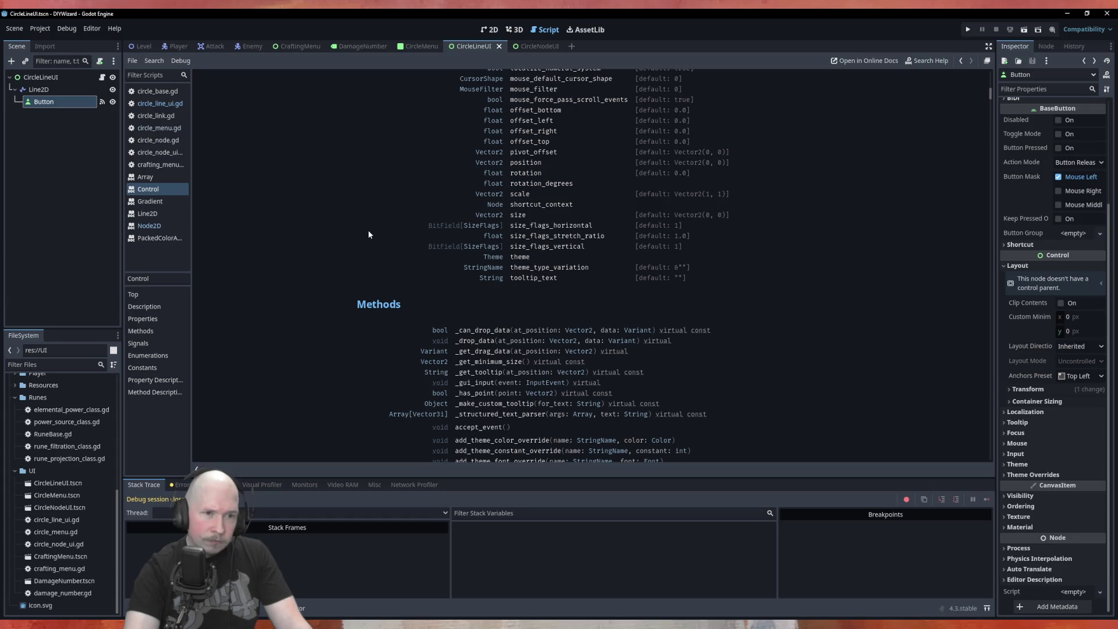
pyautogui.scroll(2, 368, 234)
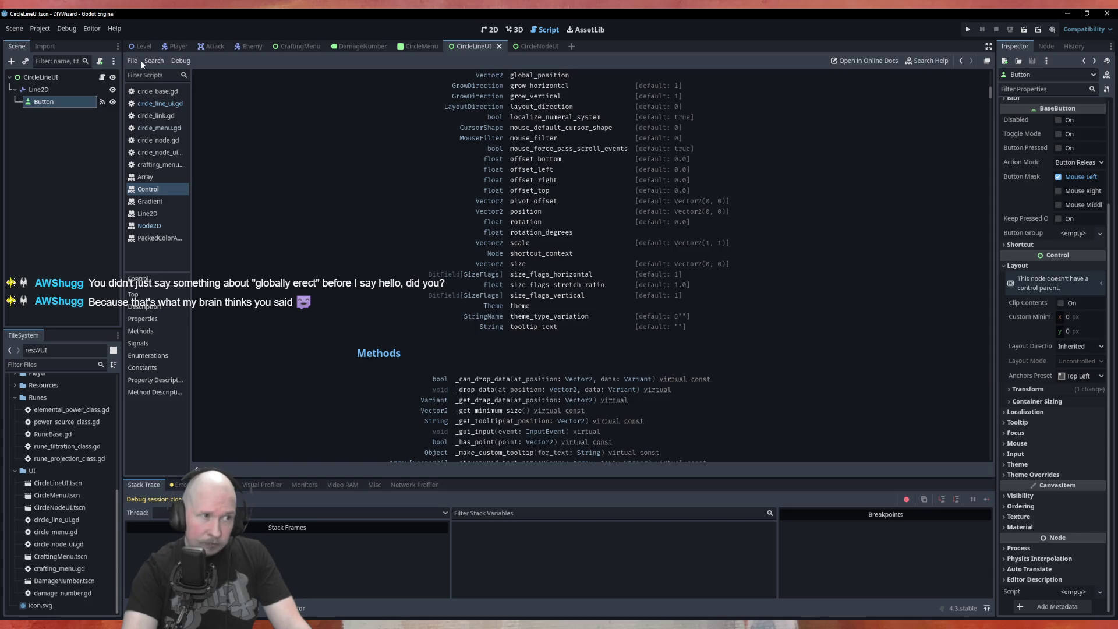
pyautogui.click(160, 103)
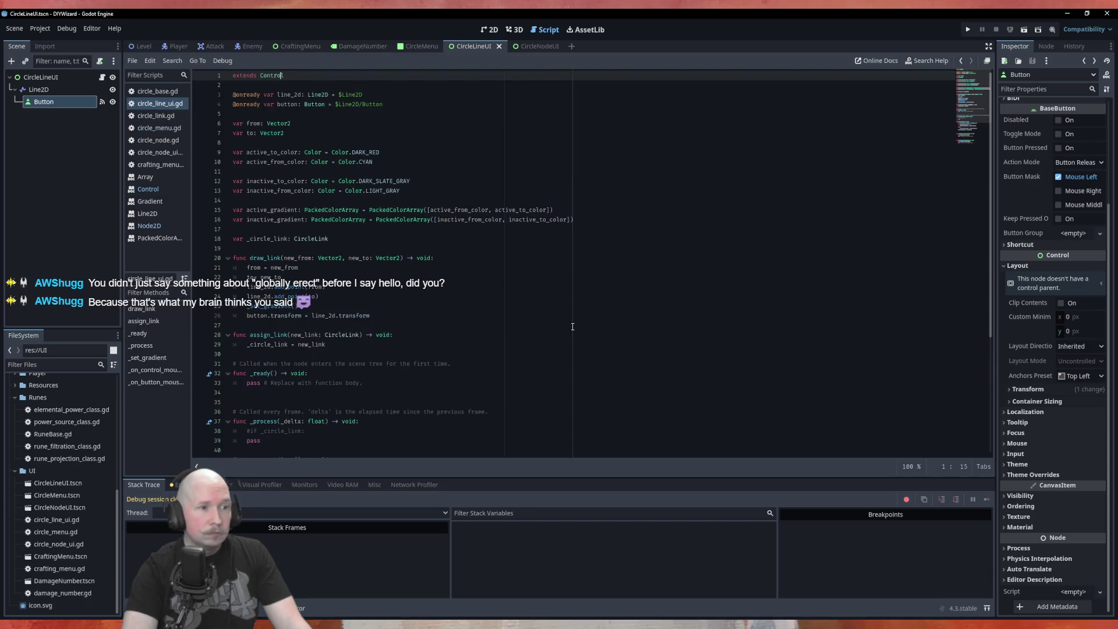
# Add 'self.position = line_2d.position' and 'self.size = line_2d.size' lines to draw_link.
pyautogui.click(389, 315)
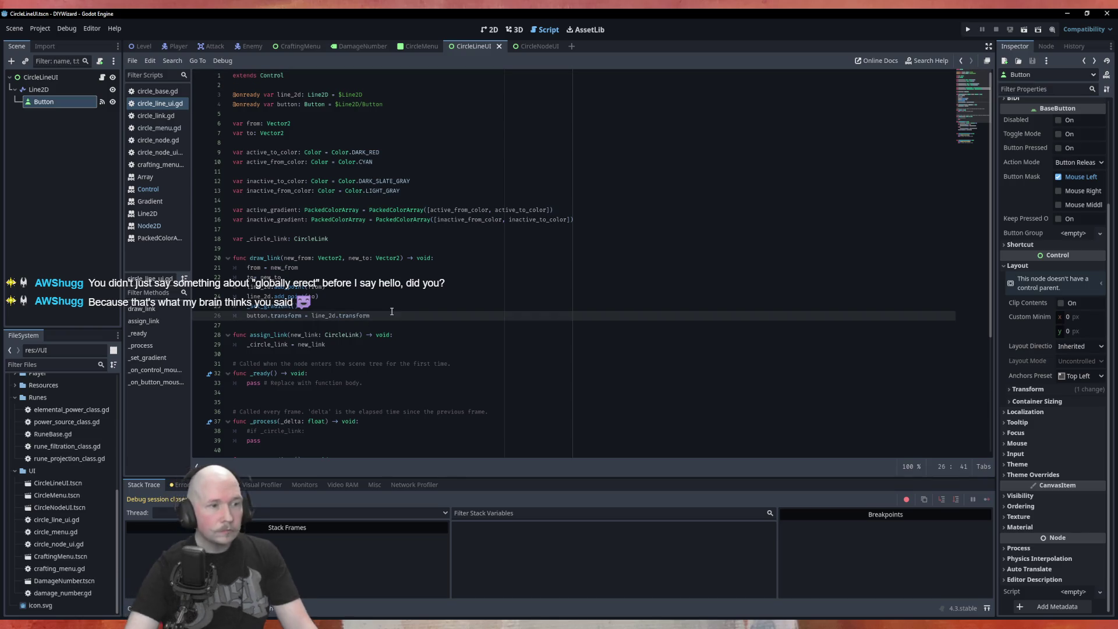
pyautogui.press('Return')
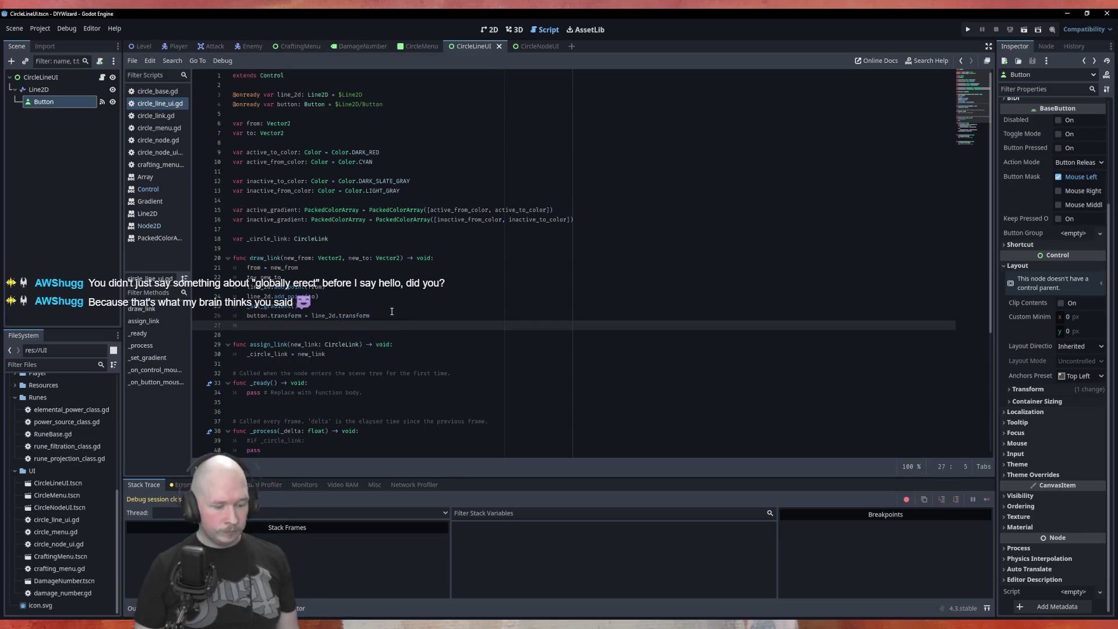
pyautogui.write('self.')
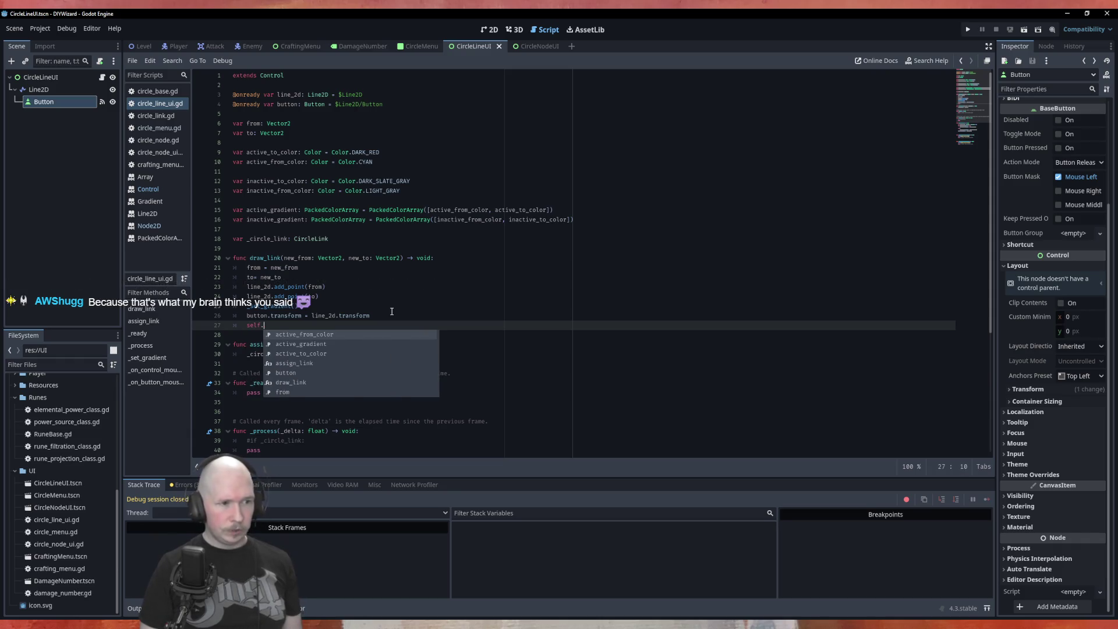
pyautogui.write('pos')
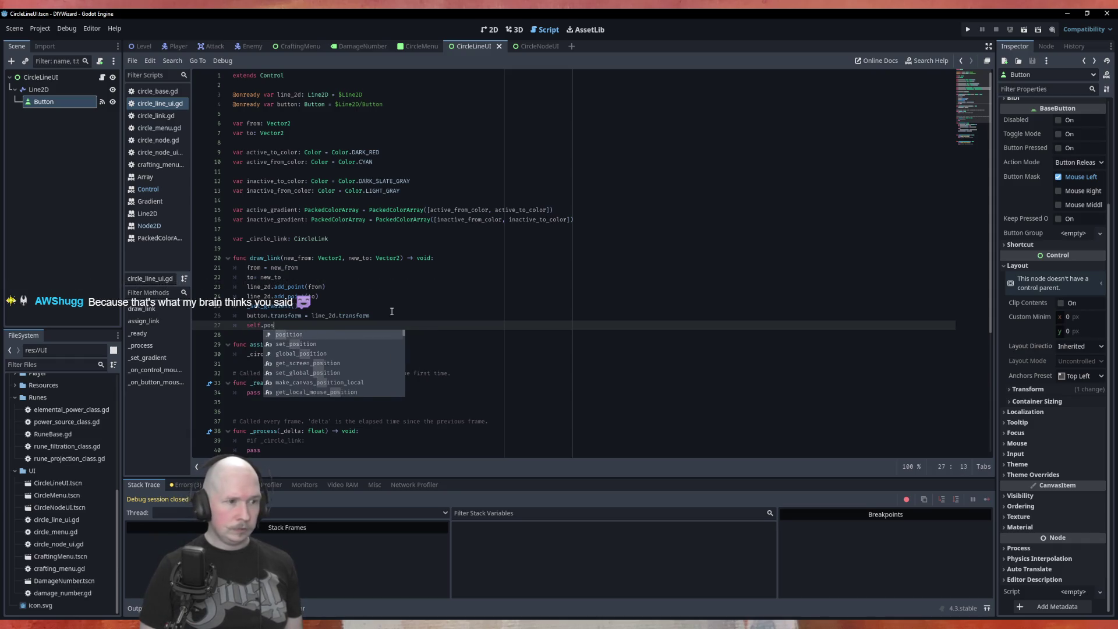
pyautogui.write('ition = ')
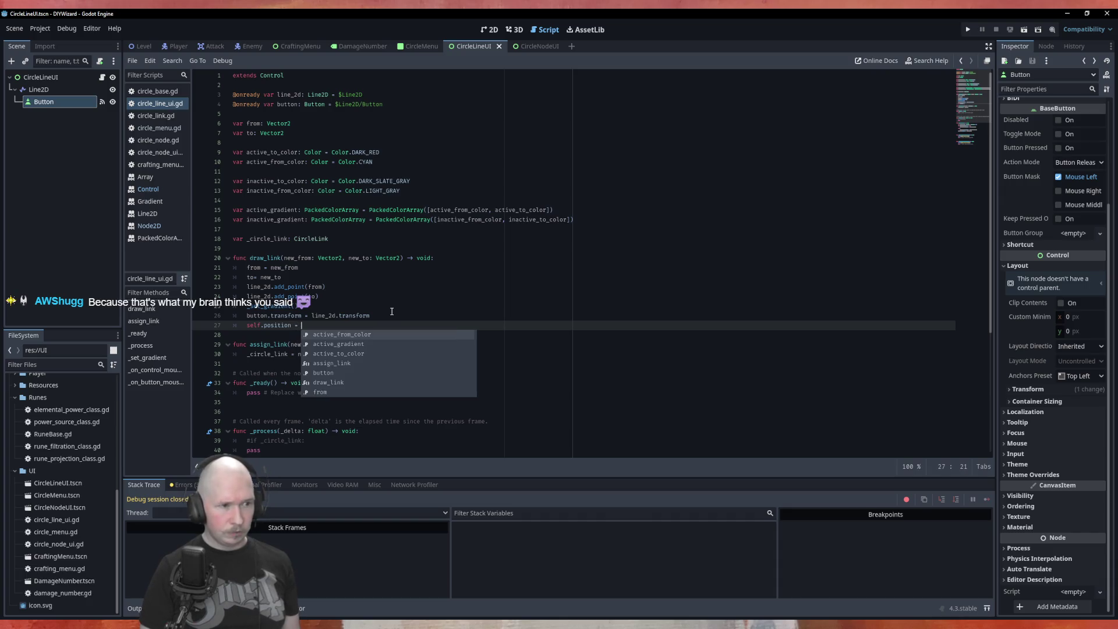
pyautogui.write('line_2d')
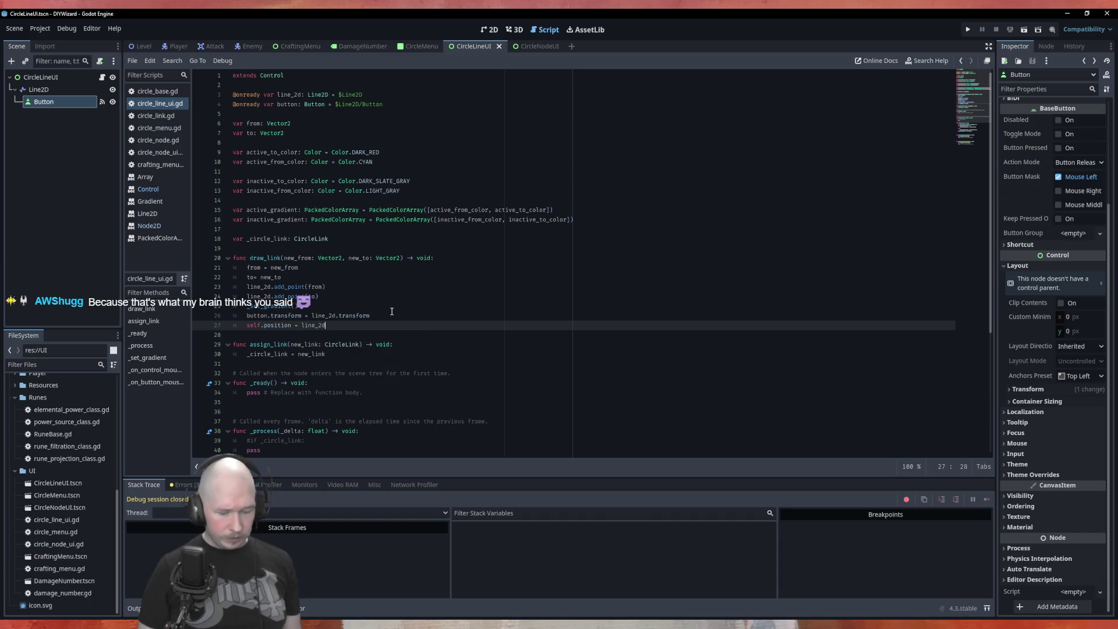
pyautogui.write('.p')
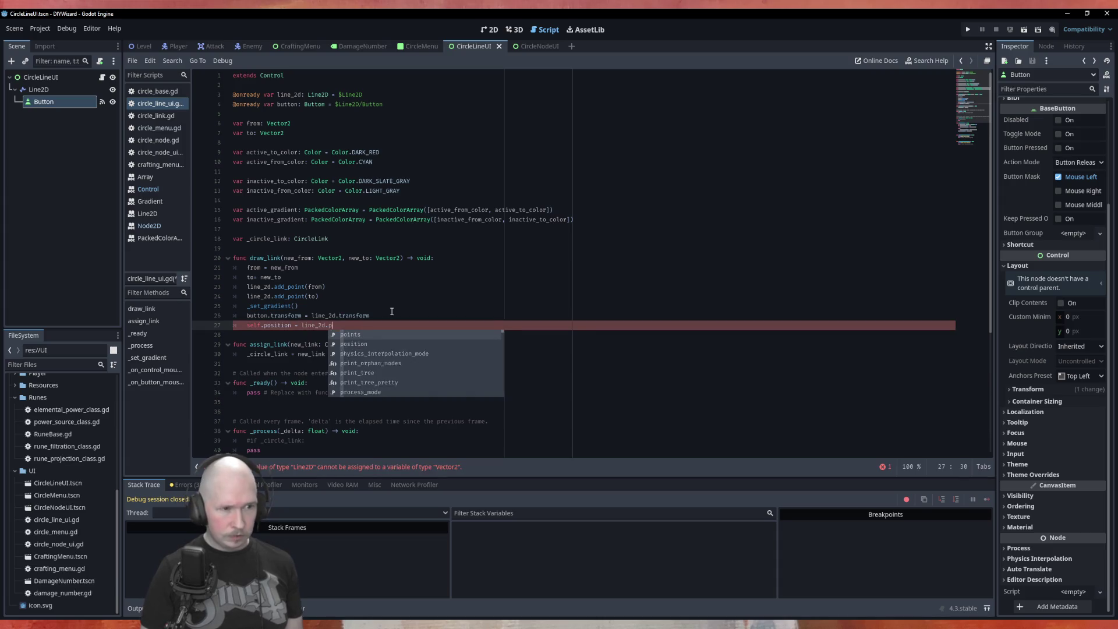
pyautogui.write('o')
pyautogui.press('Down')
pyautogui.press('Return')
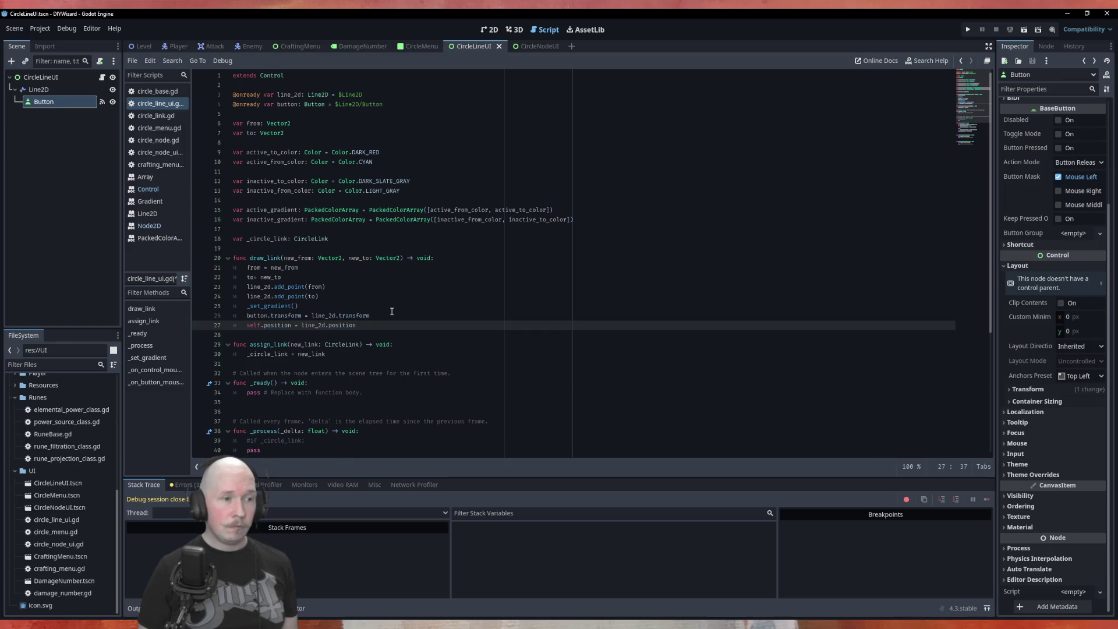
pyautogui.press('Return')
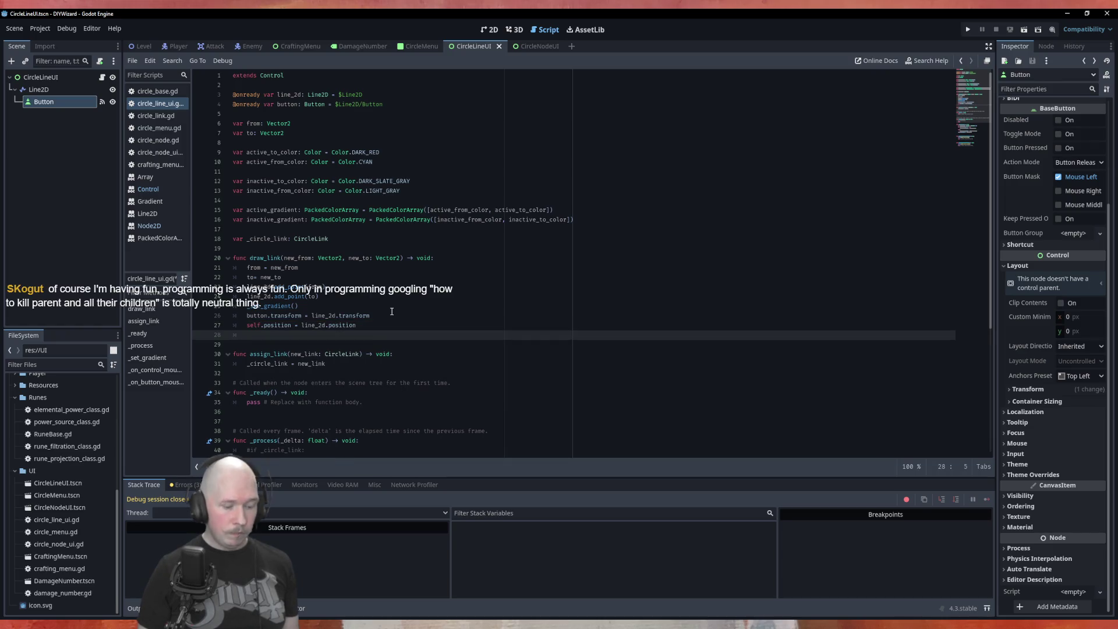
pyautogui.write('self')
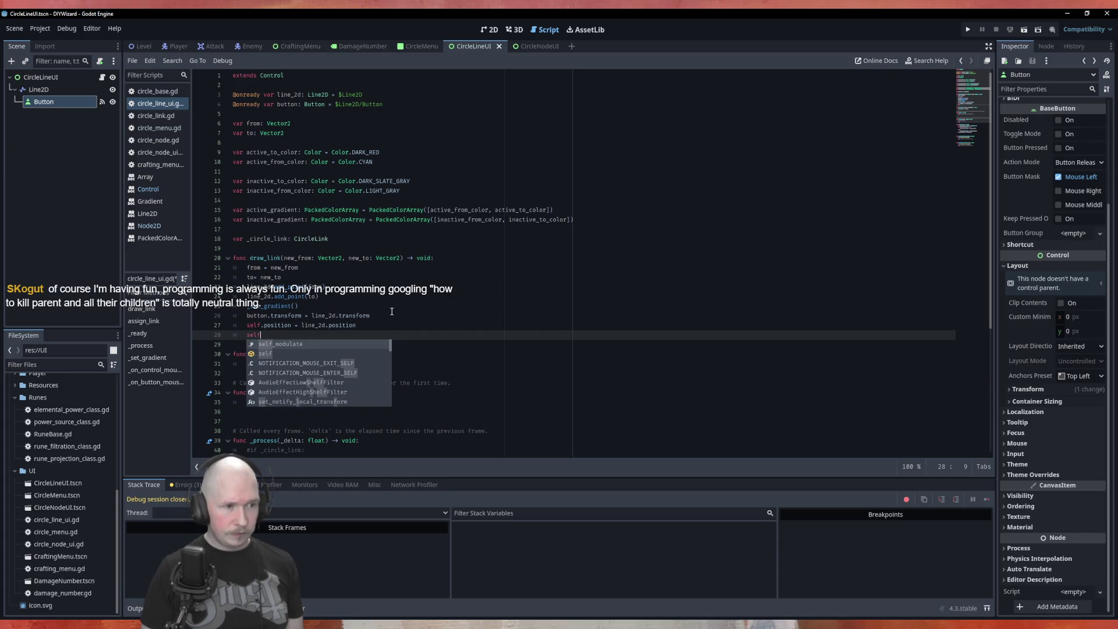
pyautogui.write('.siz')
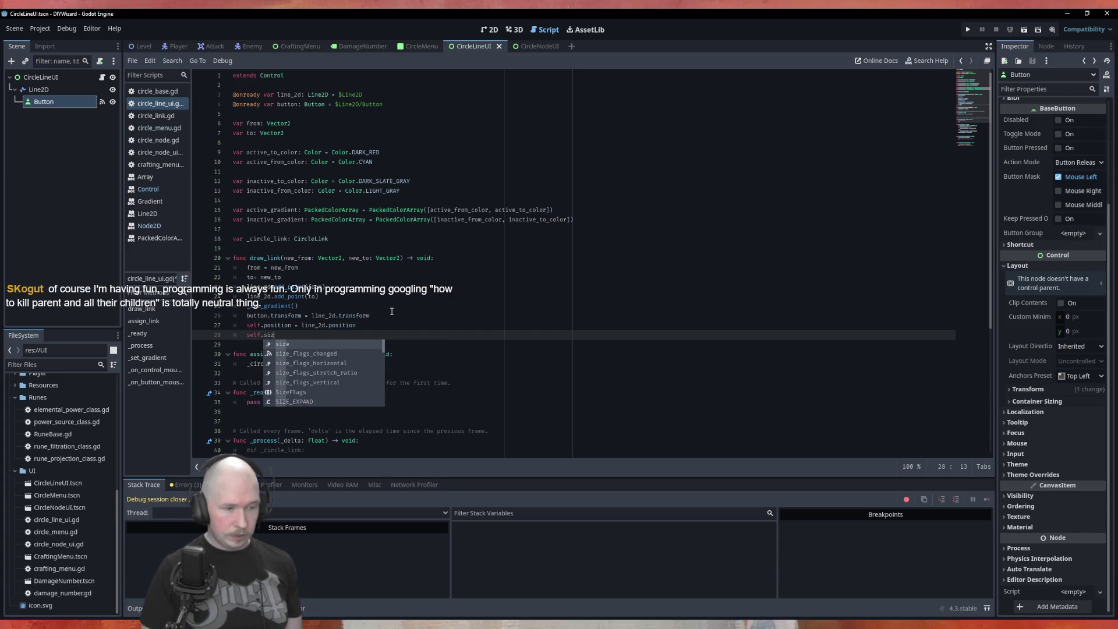
pyautogui.write('e =')
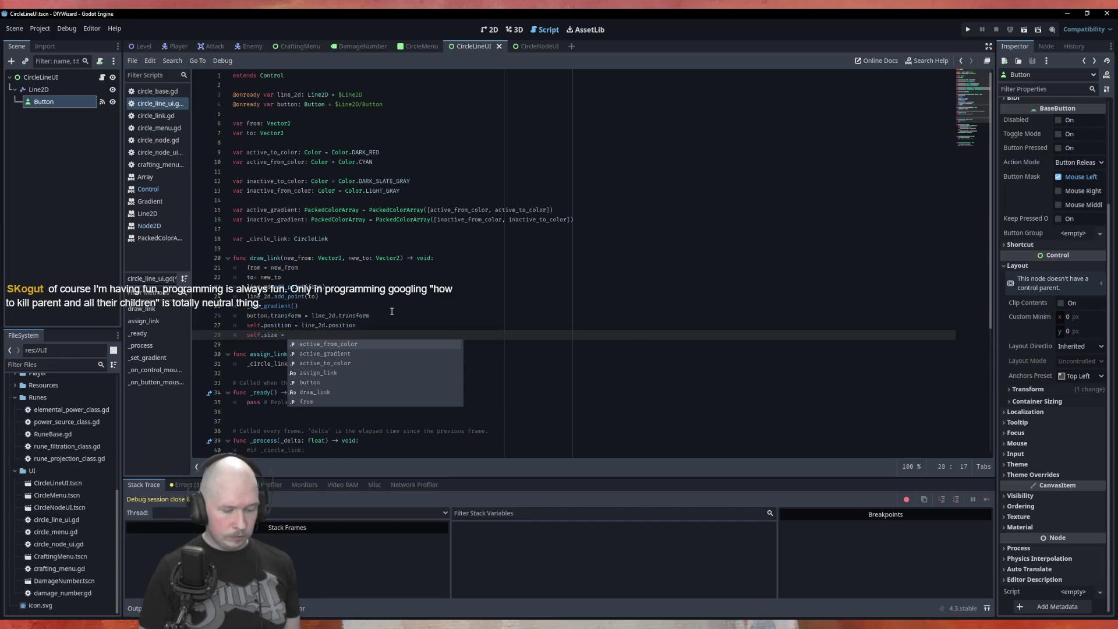
pyautogui.write(' lin')
pyautogui.press('Return')
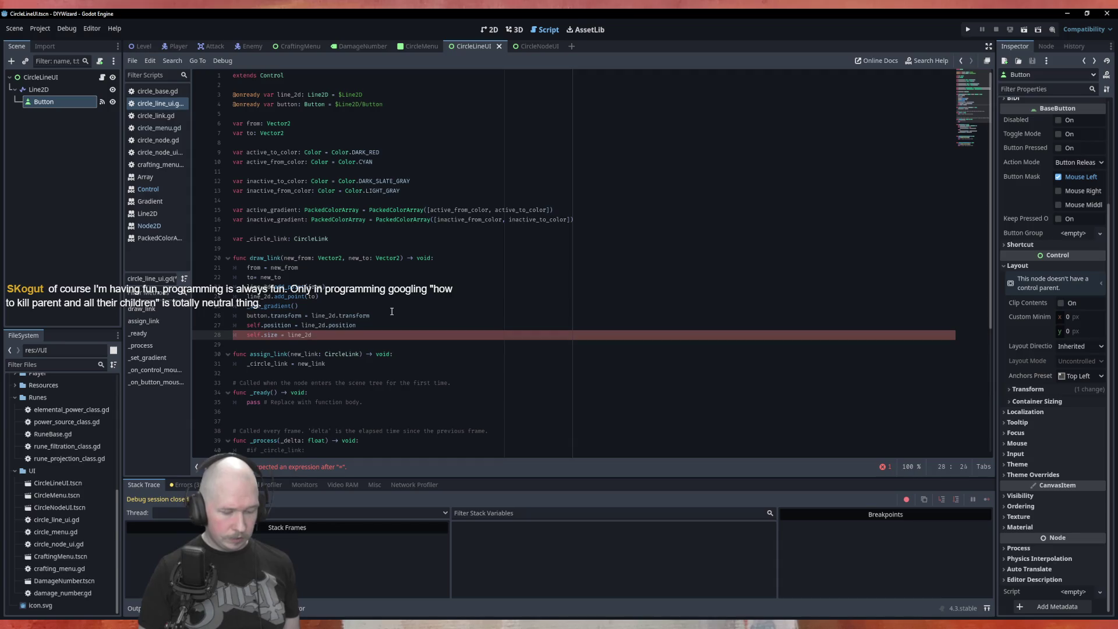
pyautogui.write('.size')
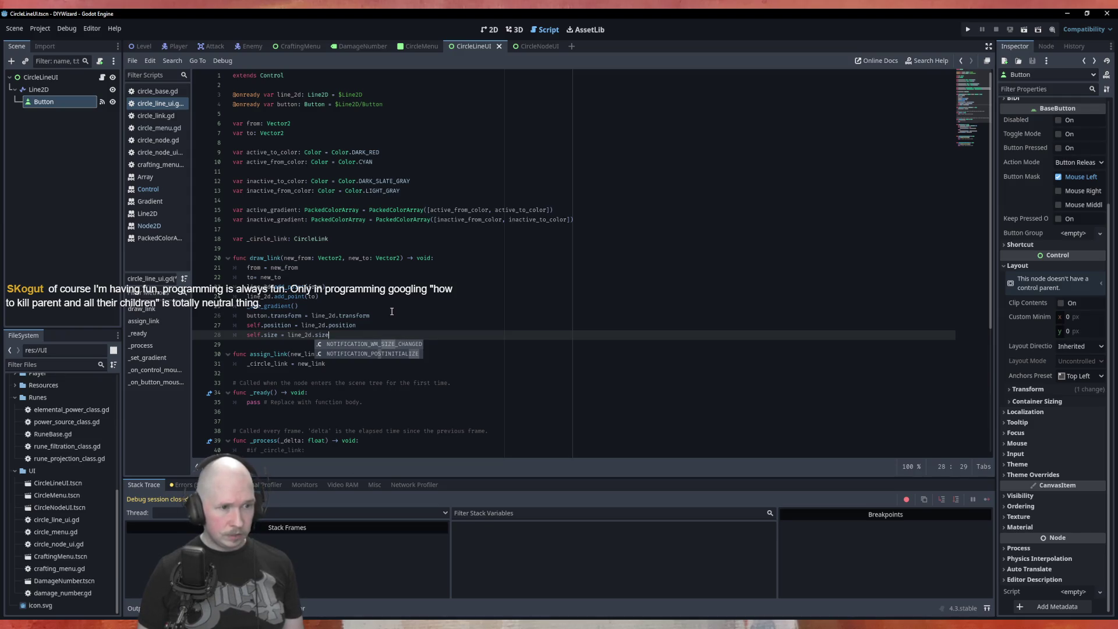
pyautogui.press('Escape')
# Comment out the button.transform line and hide the Button node in the scene.
pyautogui.press('Up')
pyautogui.press('Up')
pyautogui.write('#')
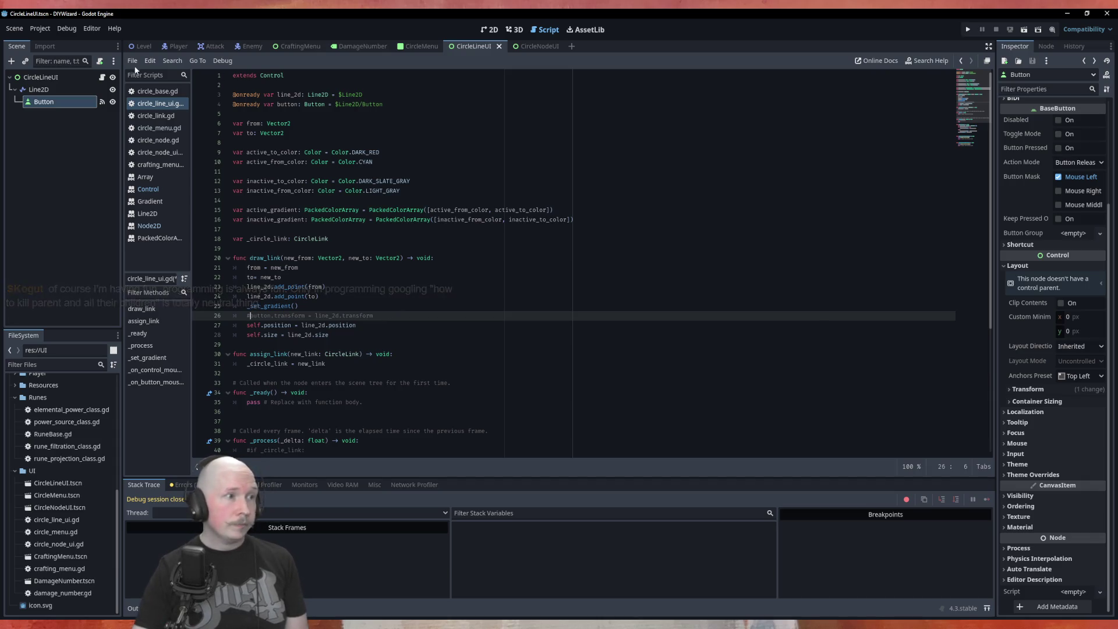
pyautogui.click(113, 102)
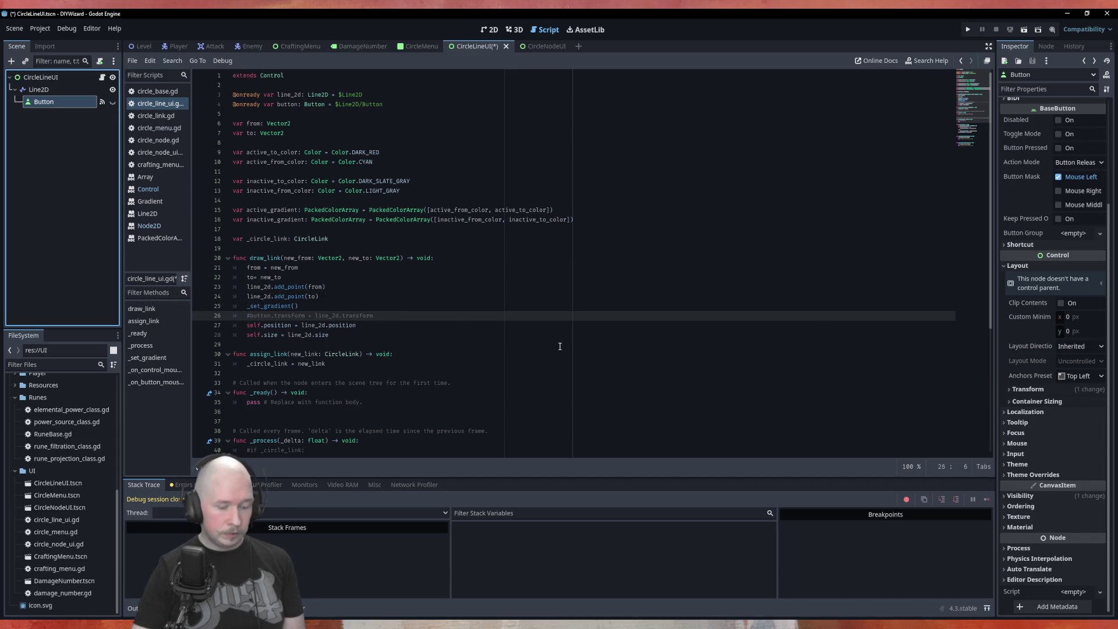
# Connect the CircleLineUI root's mouse_entered() signal to _on_mouse_entered, then select the MOUSE ON THE LINE print.
pyautogui.scroll(-4, 559, 346)
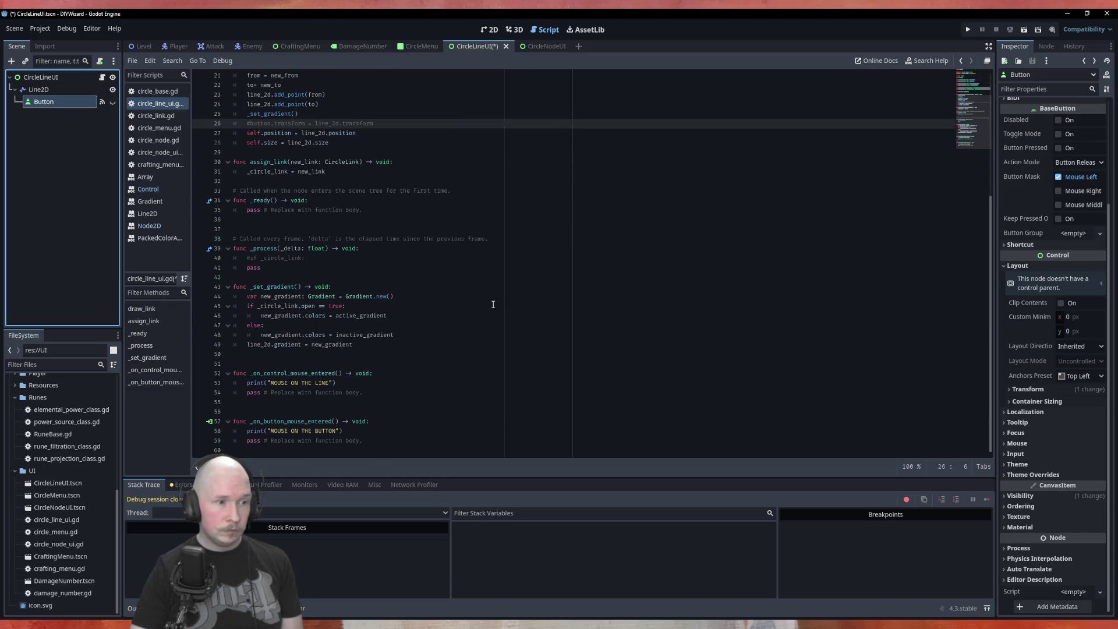
pyautogui.click(65, 78)
pyautogui.click(1048, 47)
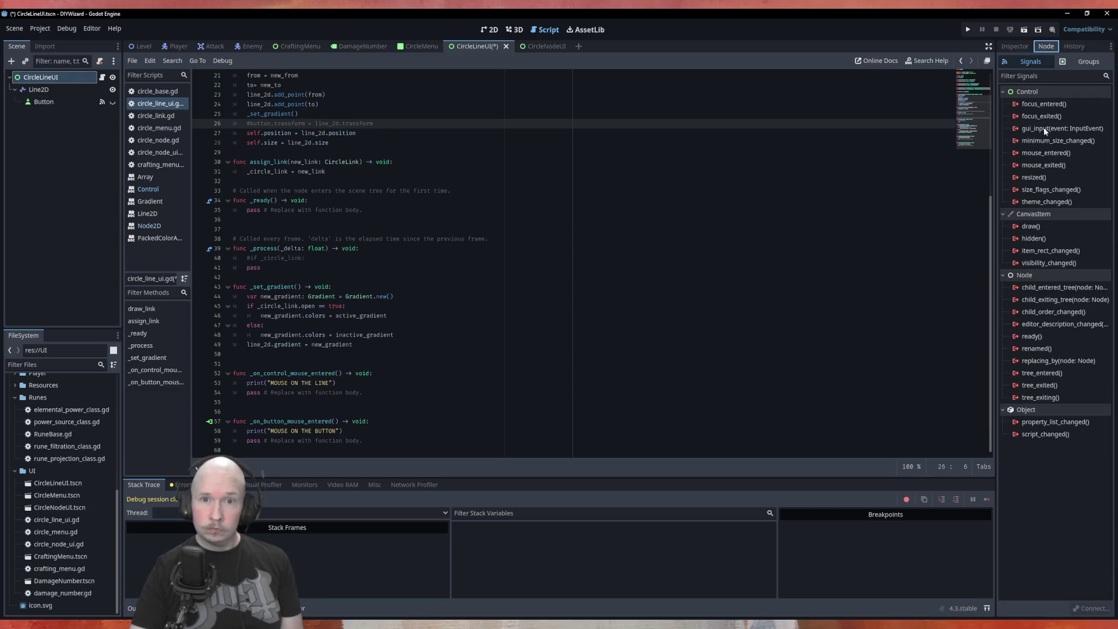
pyautogui.doubleClick(1043, 153)
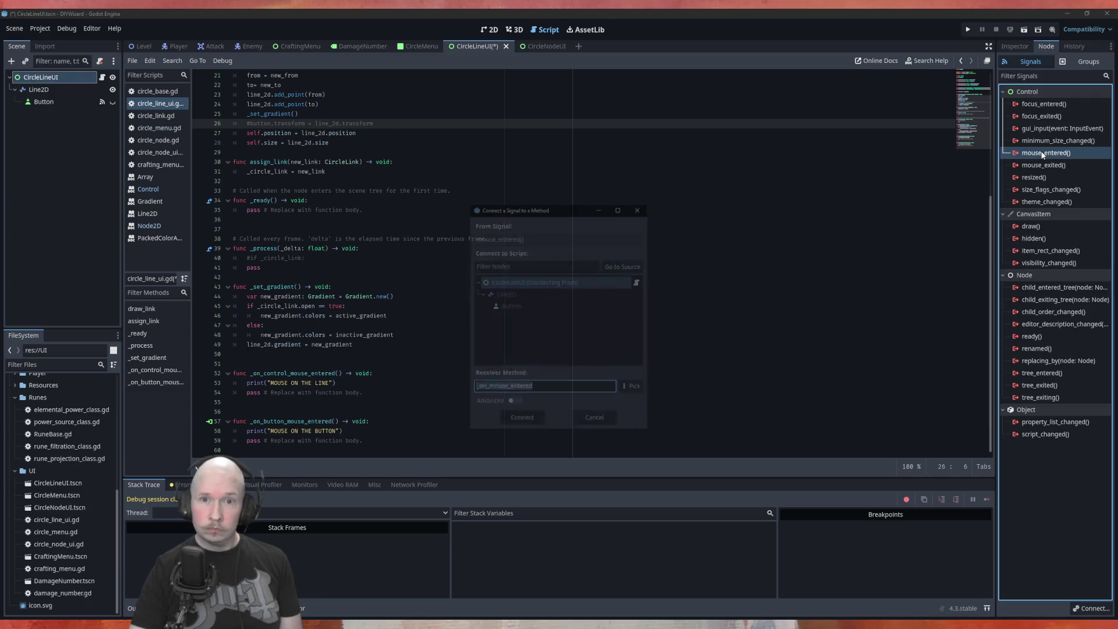
pyautogui.click(529, 423)
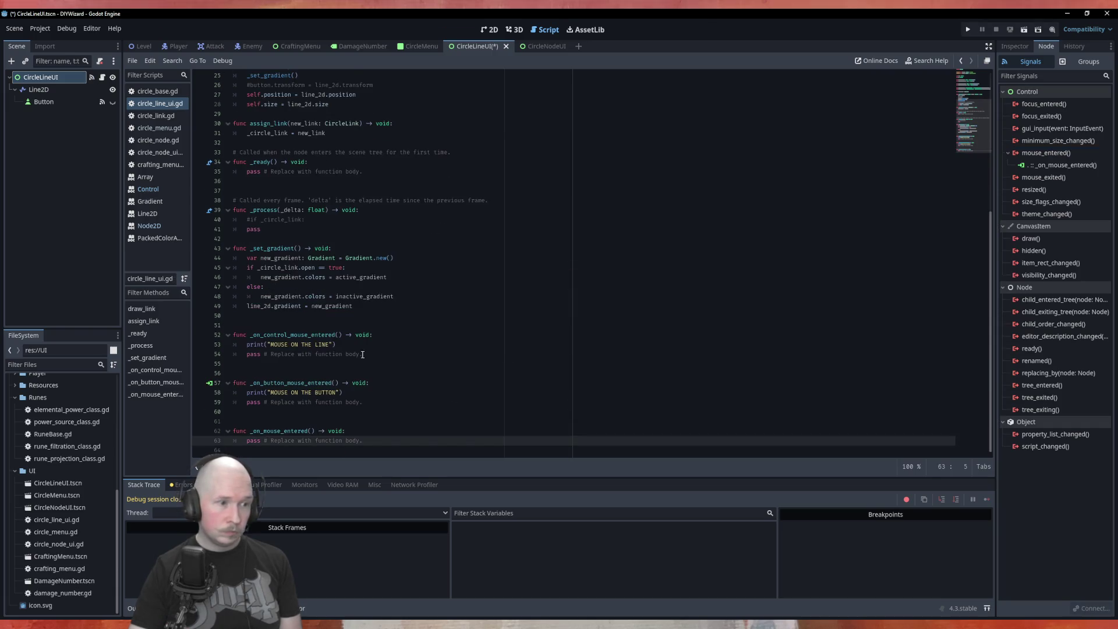
pyautogui.click(426, 347)
# Move the MOUSE ON THE LINE print into _on_mouse_entered, delete _on_control_mouse_entered, save, and run CircleMenu.
pyautogui.hotkey('alt', 'Down')
pyautogui.hotkey('alt', 'Down')
pyautogui.hotkey('alt', 'Down')
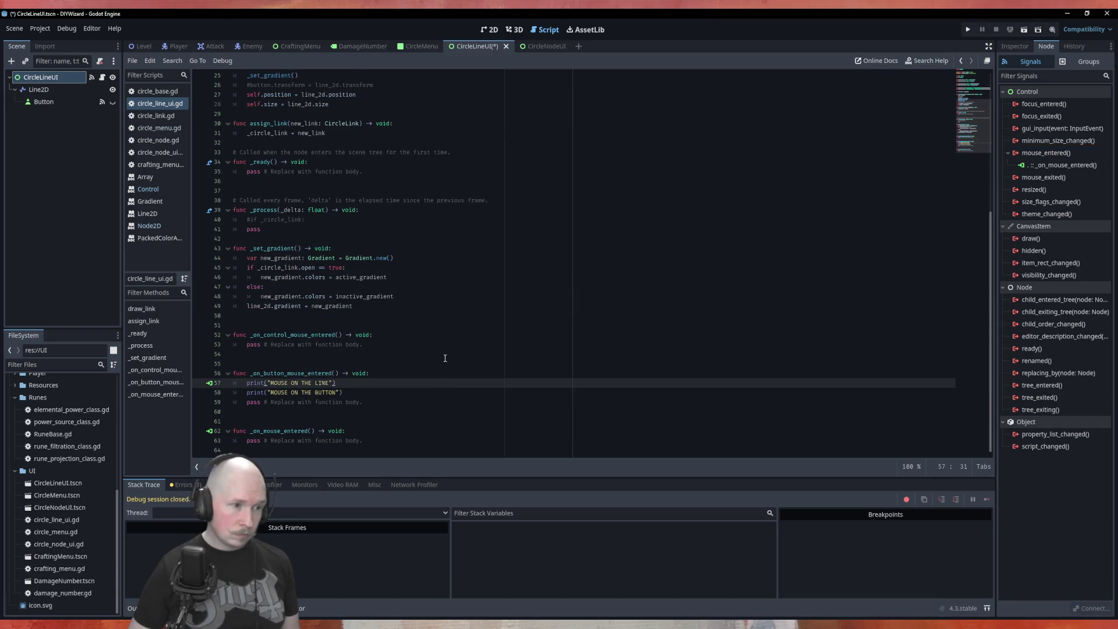
pyautogui.hotkey('alt', 'Down')
pyautogui.hotkey('alt', 'Down')
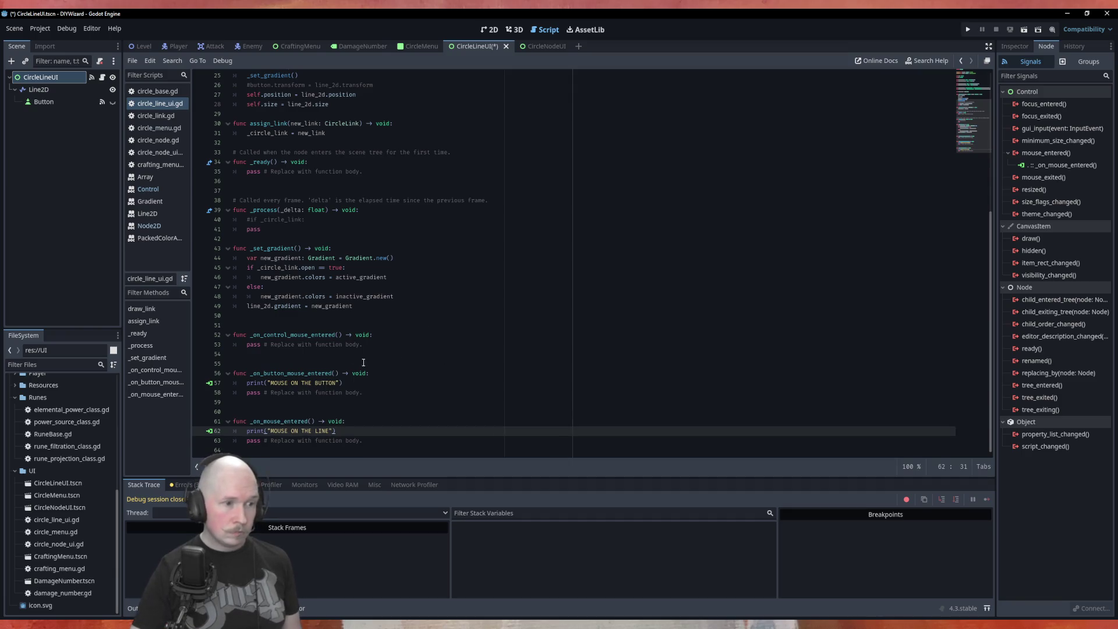
pyautogui.moveTo(233, 354); pyautogui.dragTo(233, 335)
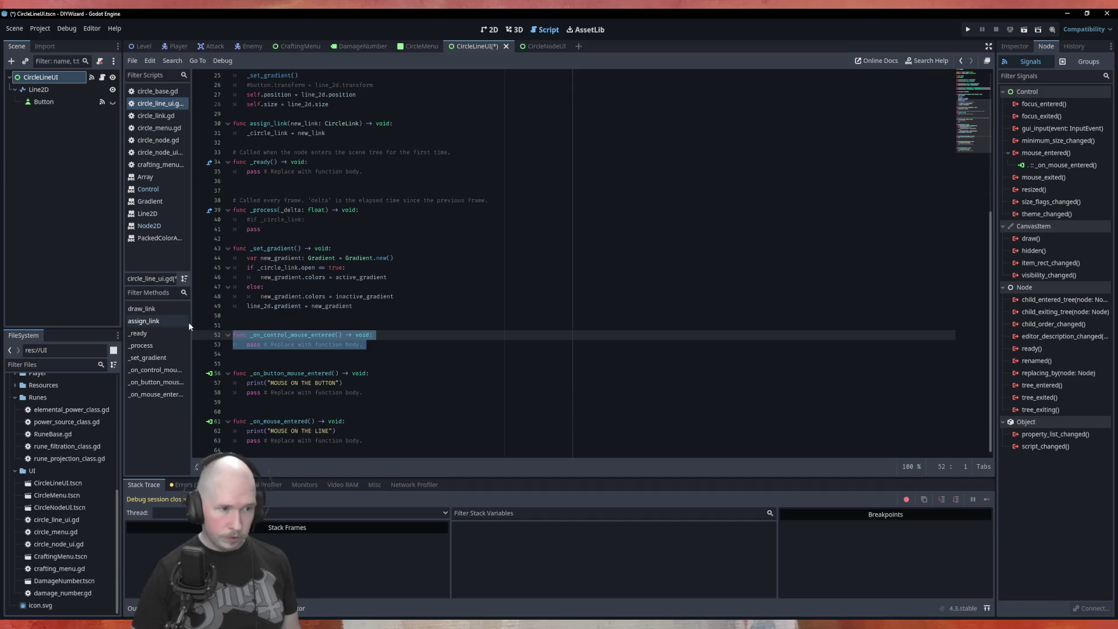
pyautogui.press('BackSpace')
pyautogui.press('BackSpace')
pyautogui.hotkey('ctrl', 's')
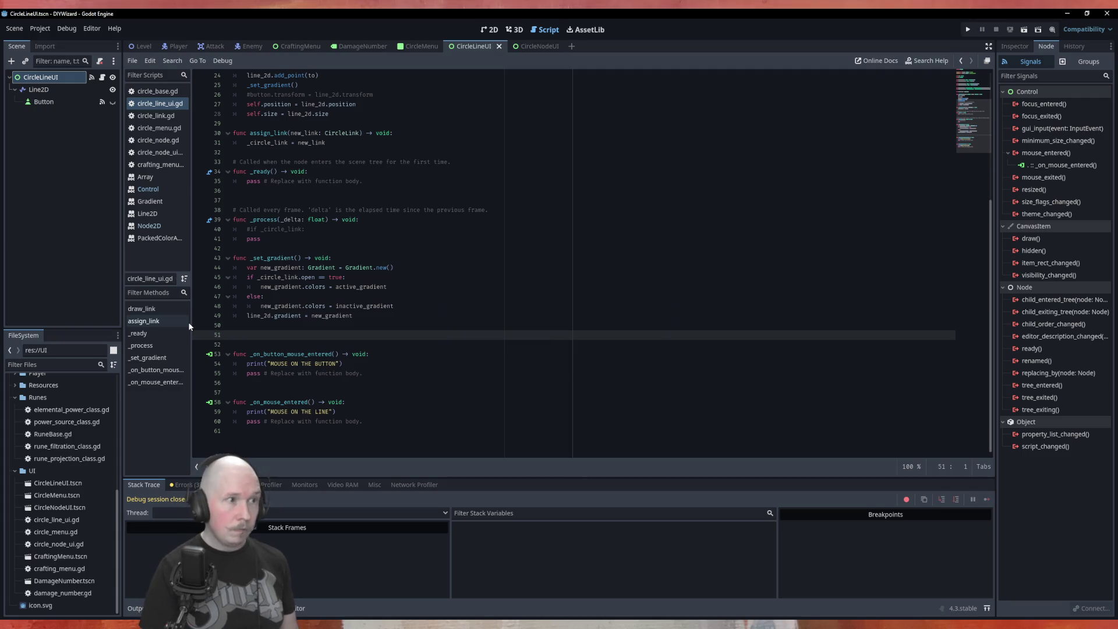
pyautogui.click(422, 47)
pyautogui.press('F6')
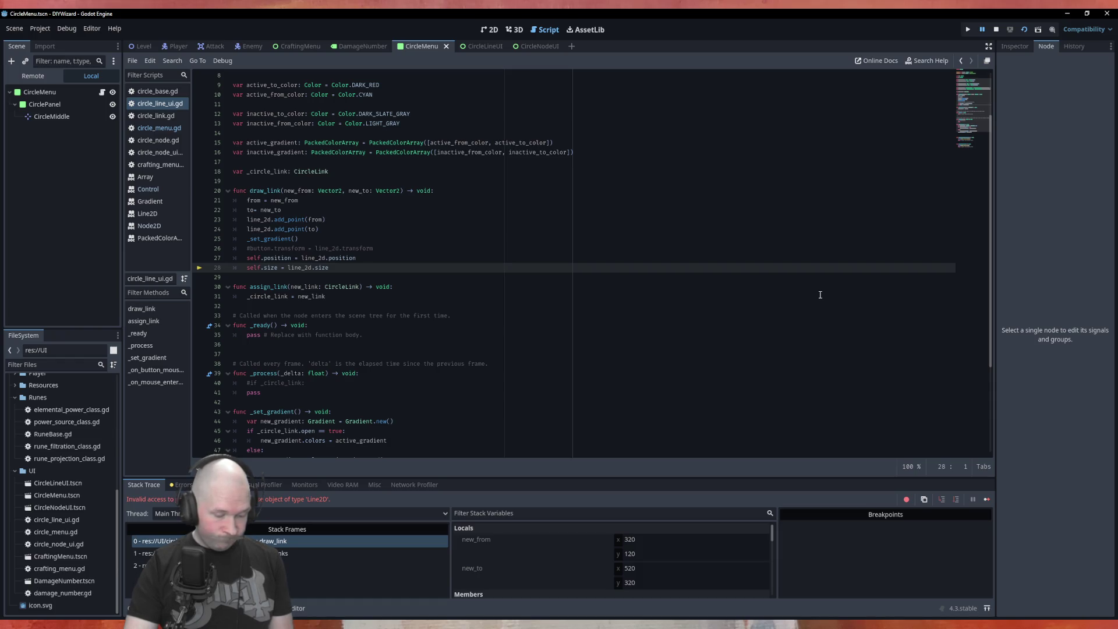
# Stop the running game with F8 and go to the line_2d declaration on line 3.
pyautogui.press('F8')
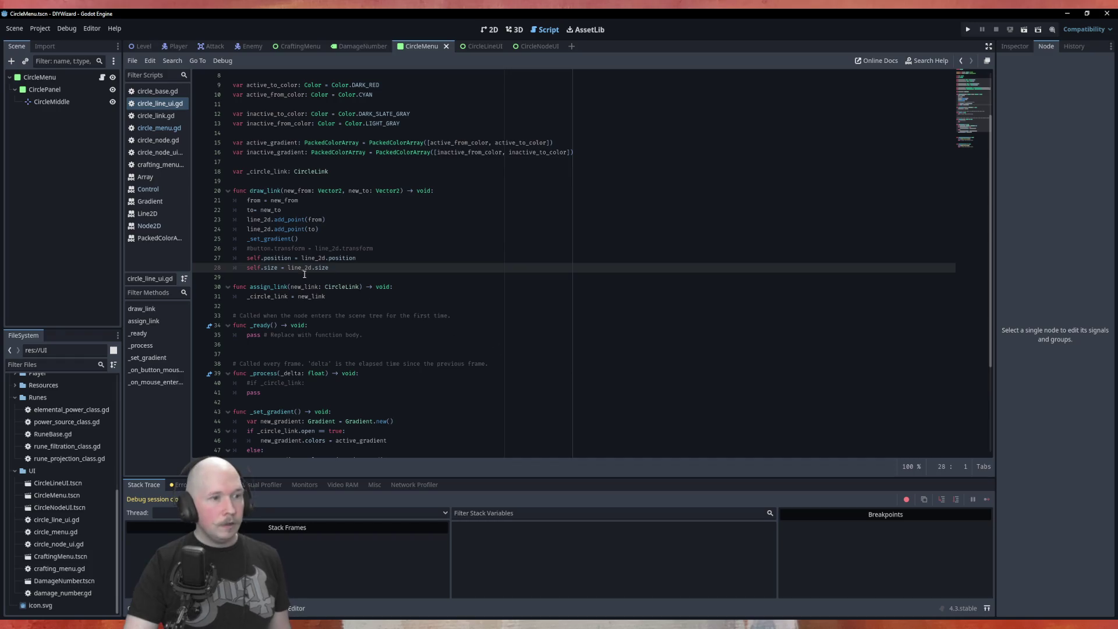
pyautogui.scroll(3, 282, 265)
pyautogui.click(304, 95)
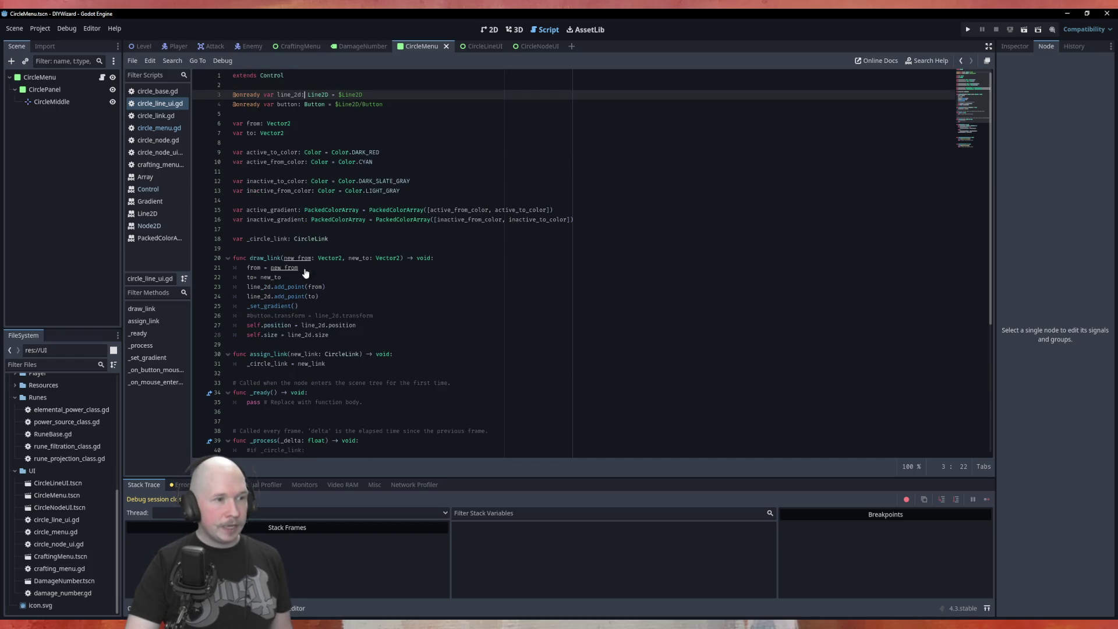
# Open the Line2D help page and scroll through its Properties, Methods and Enumerations.
pyautogui.keyDown('ctrl'); pyautogui.click(321, 95); pyautogui.keyUp('ctrl')
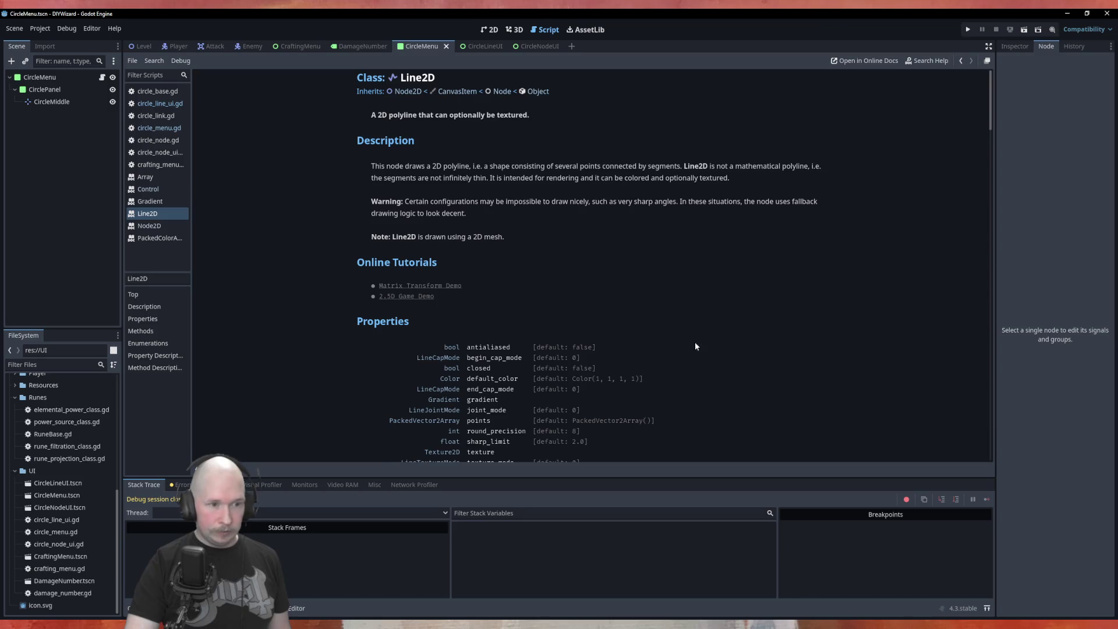
pyautogui.scroll(-5, 627, 277)
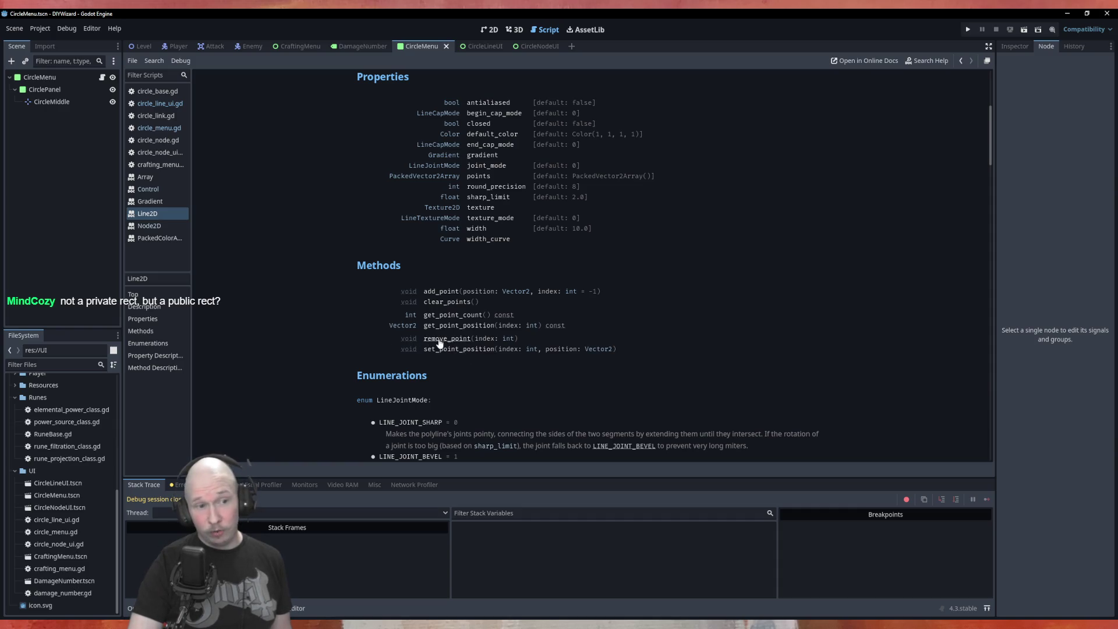
pyautogui.scroll(-5, 341, 348)
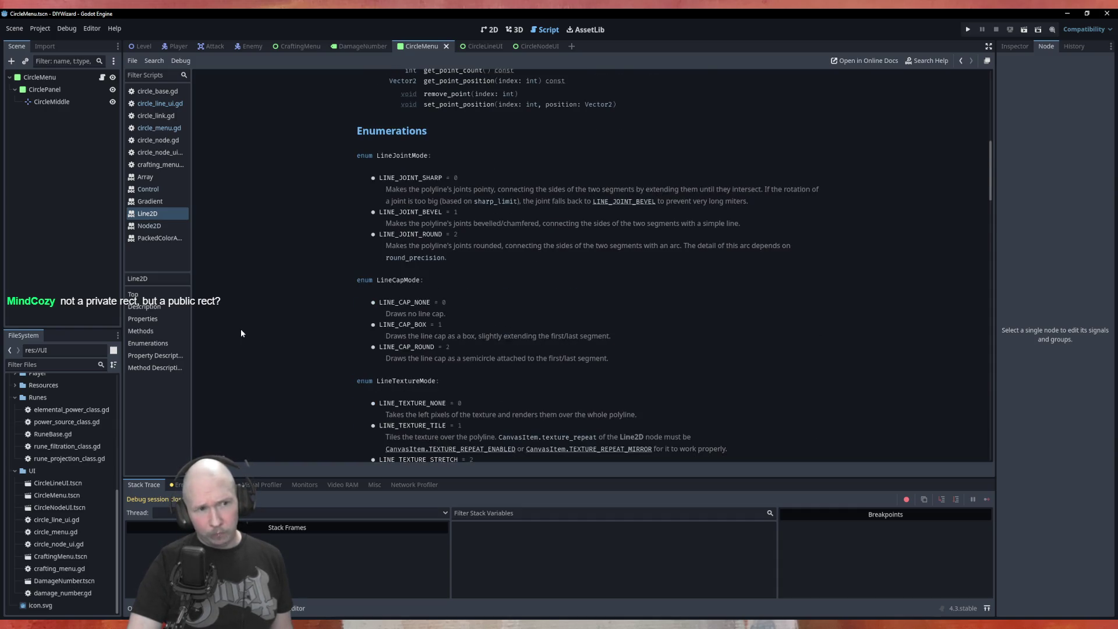
pyautogui.scroll(-10, 240, 328)
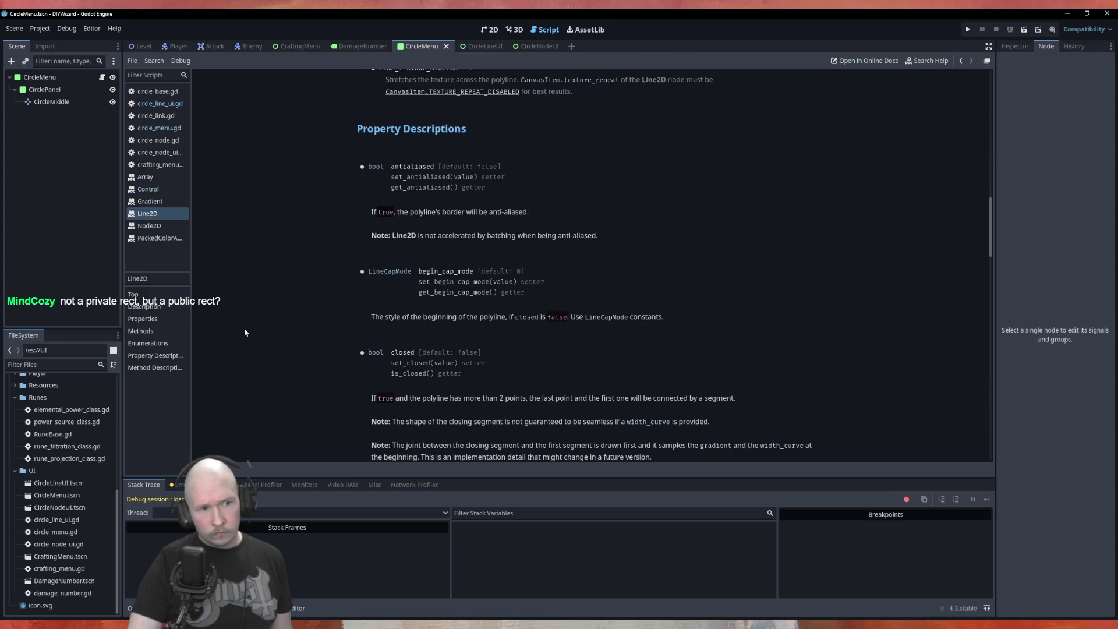
pyautogui.scroll(15, 243, 332)
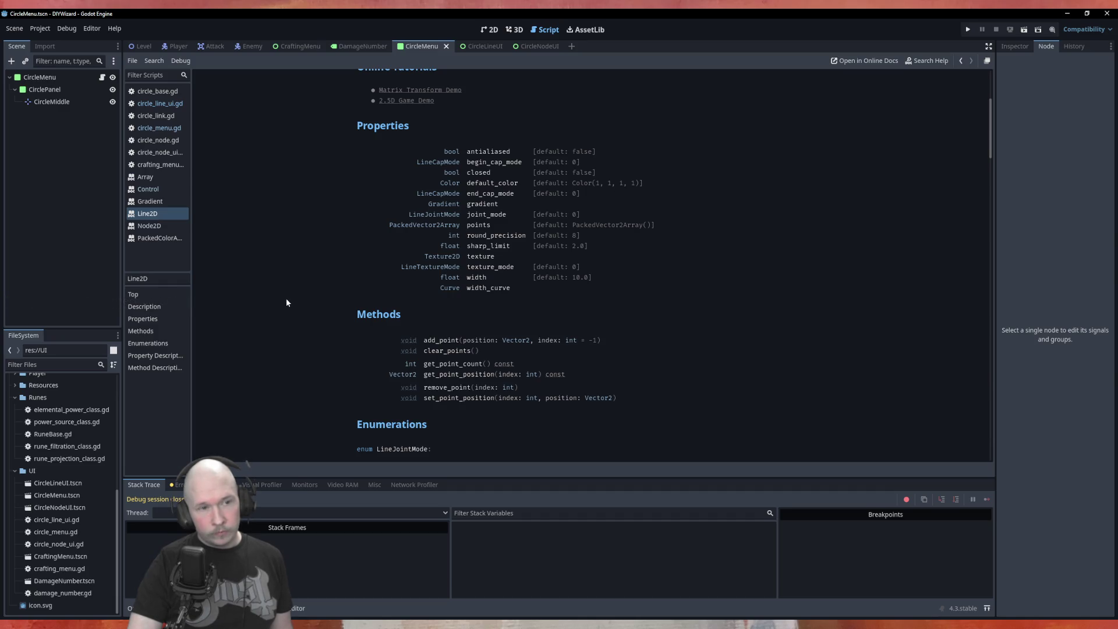
pyautogui.scroll(-3, 285, 300)
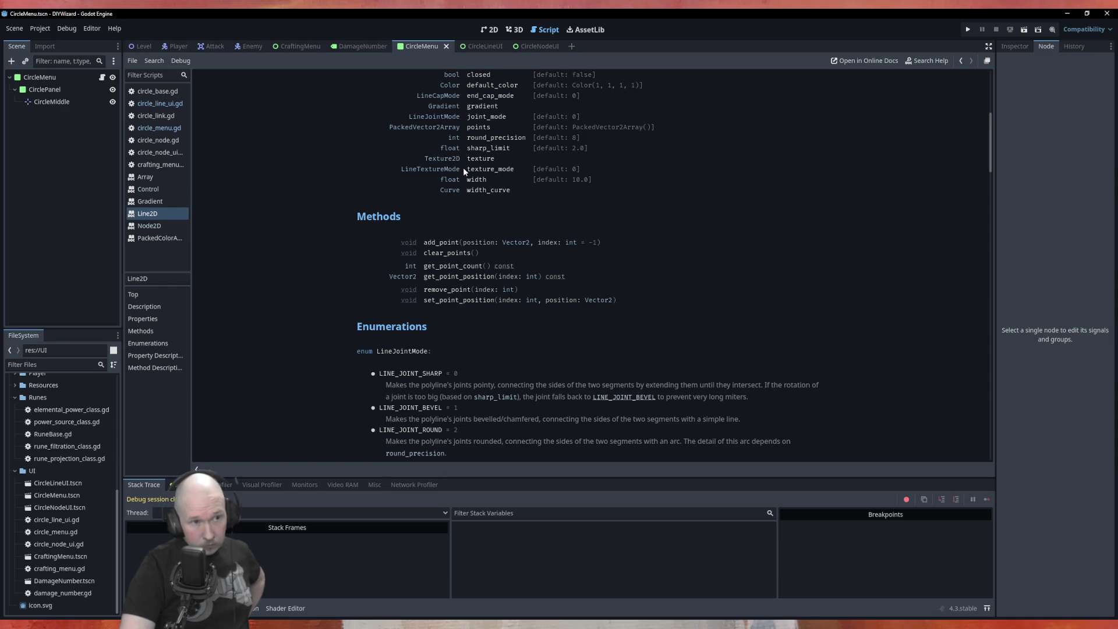
pyautogui.scroll(4, 464, 170)
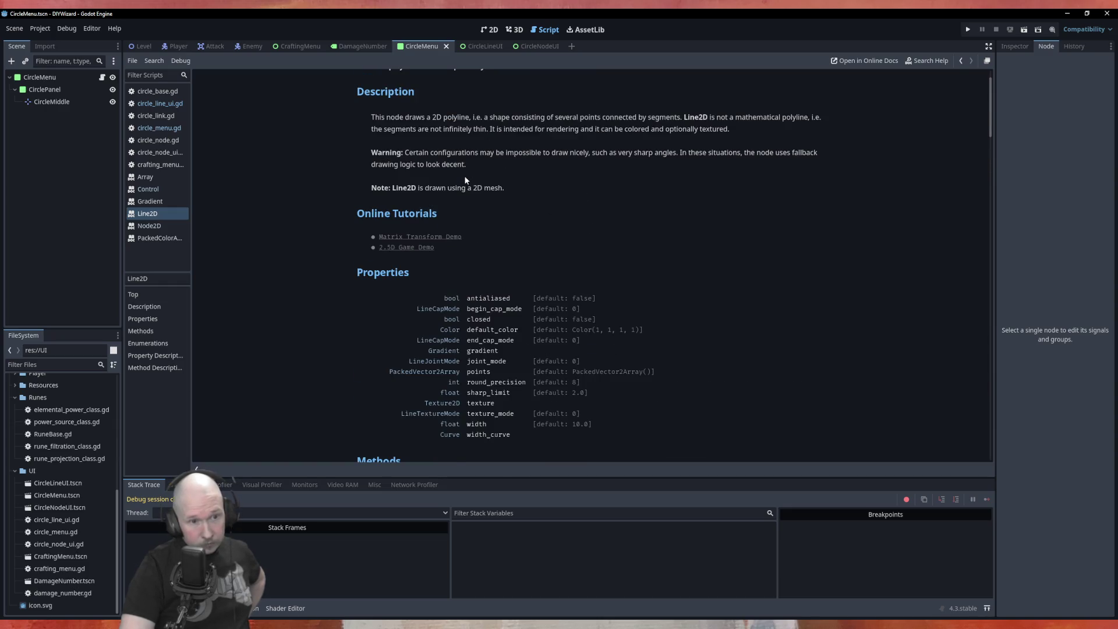
pyautogui.scroll(-8, 464, 177)
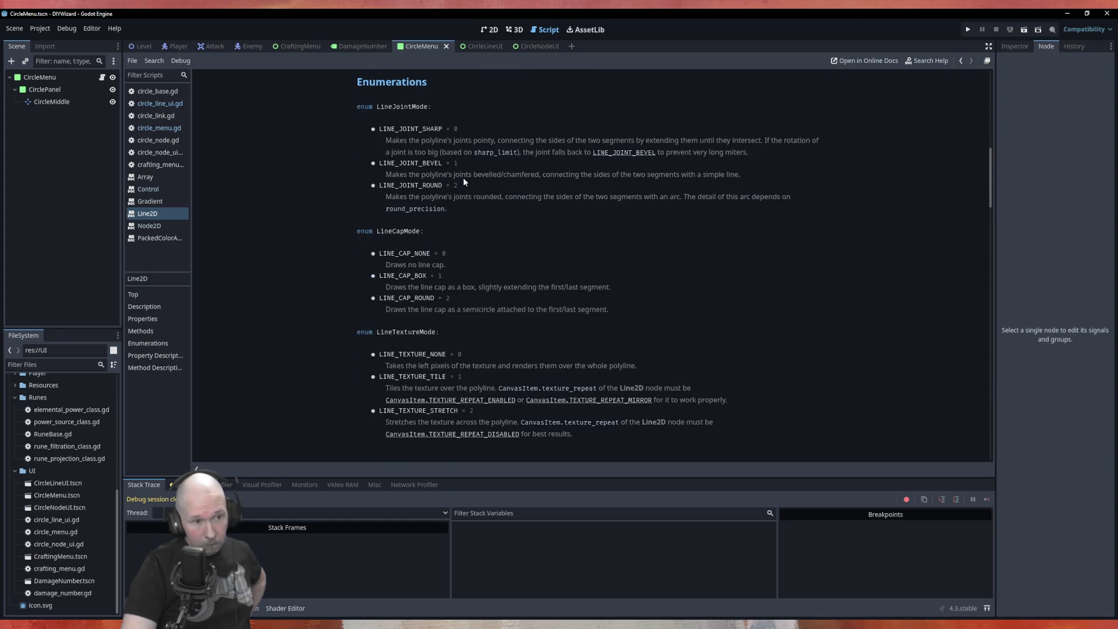
pyautogui.scroll(-3, 463, 177)
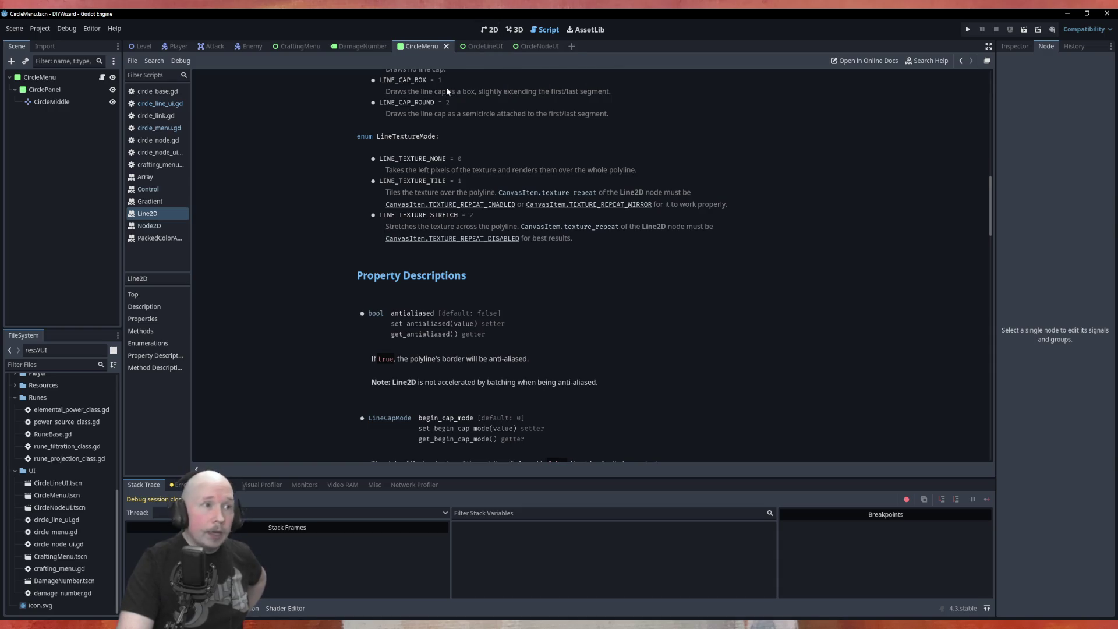
pyautogui.scroll(6, 474, 295)
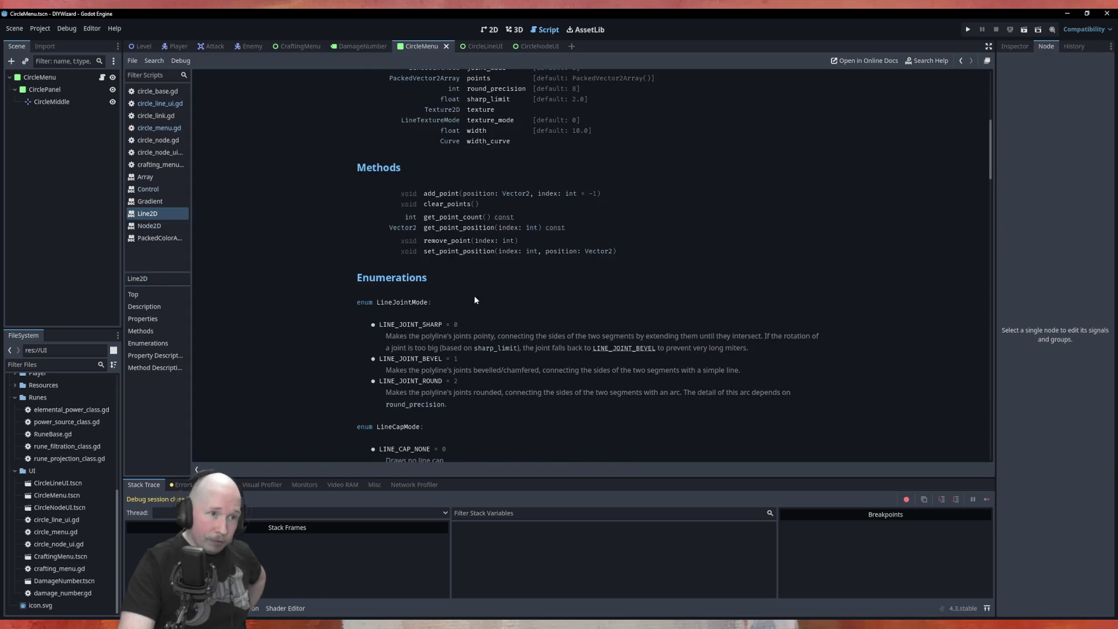
pyautogui.scroll(2, 475, 297)
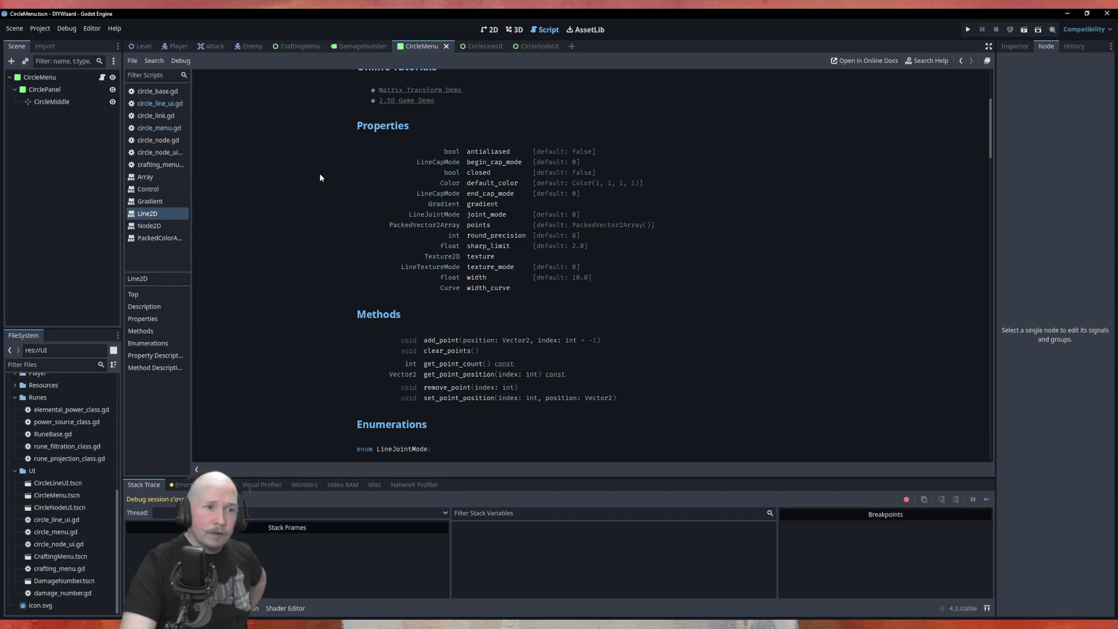
pyautogui.scroll(2, 316, 124)
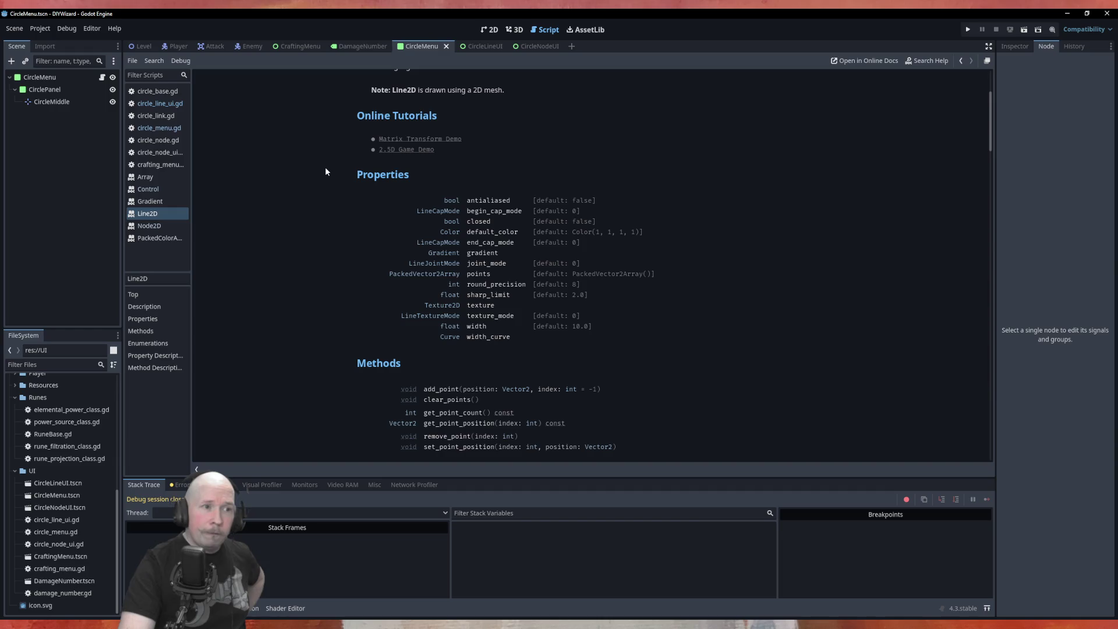
pyautogui.scroll(-15, 325, 171)
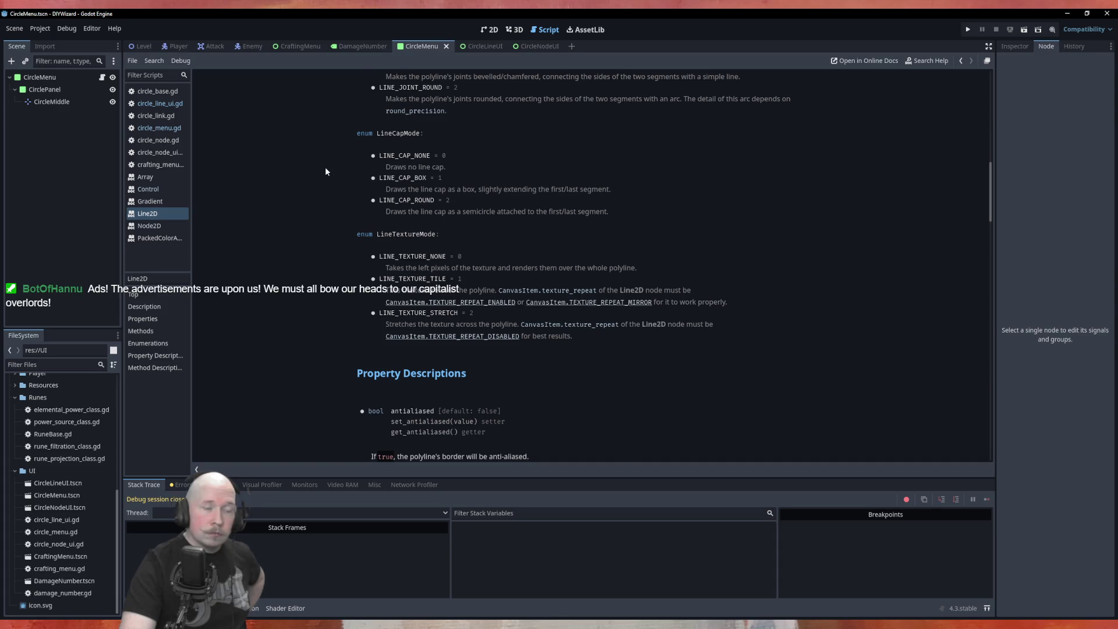
pyautogui.scroll(18, 325, 169)
pyautogui.scroll(2, 325, 170)
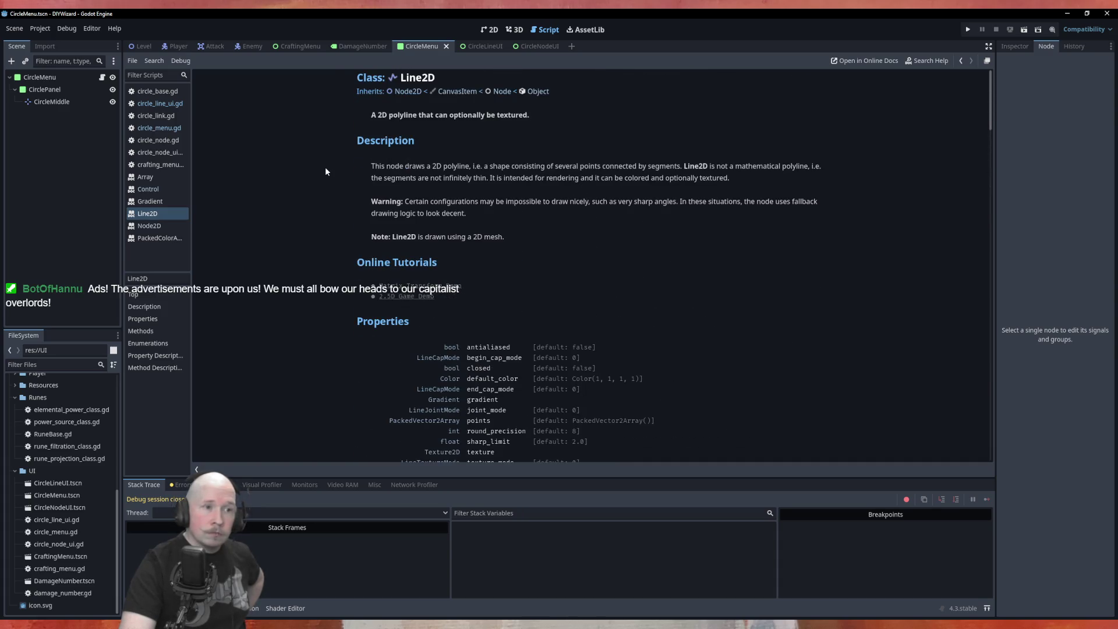
# In the CircleLineUI scene, drag Button out from under Line2D onto the CircleLineUI root.
pyautogui.click(475, 46)
pyautogui.hotkey('ctrl', 'a')
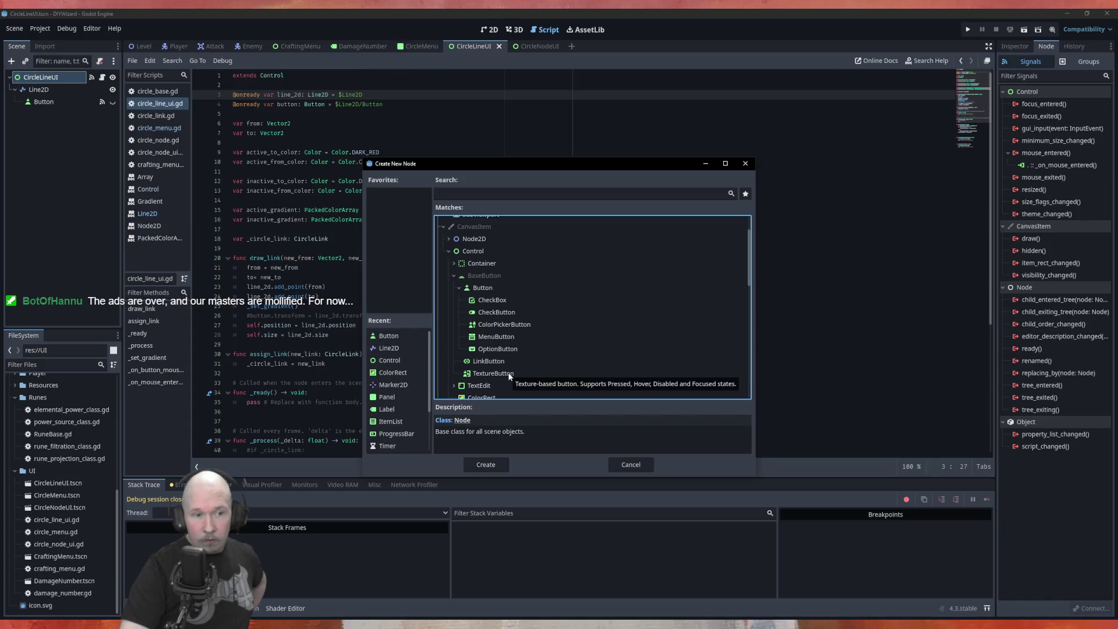
pyautogui.click(745, 163)
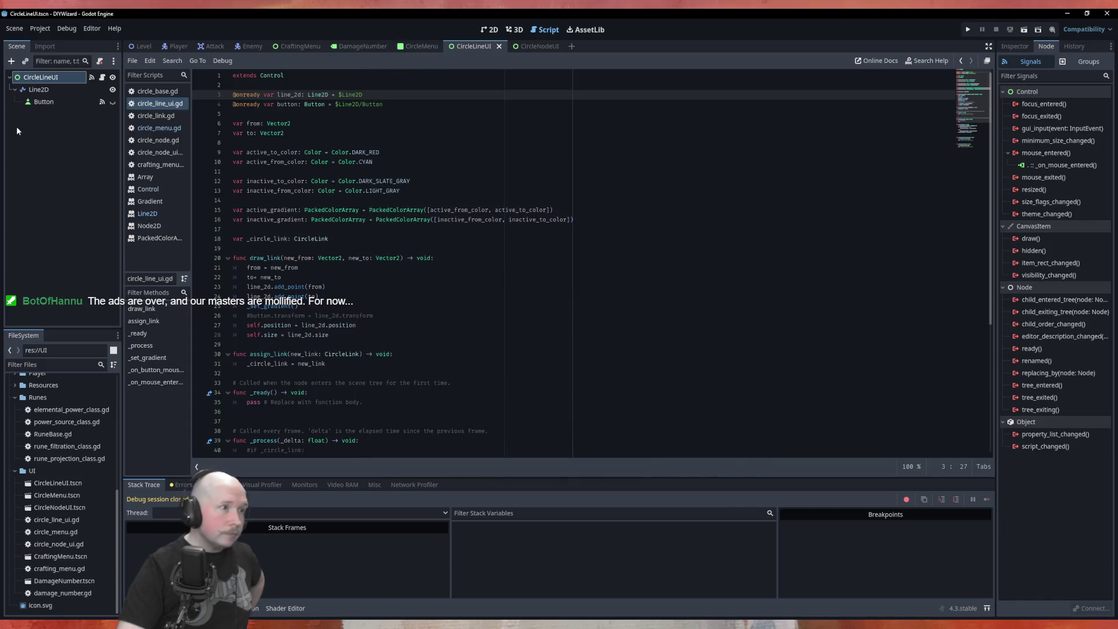
pyautogui.moveTo(48, 102); pyautogui.dragTo(40, 78)
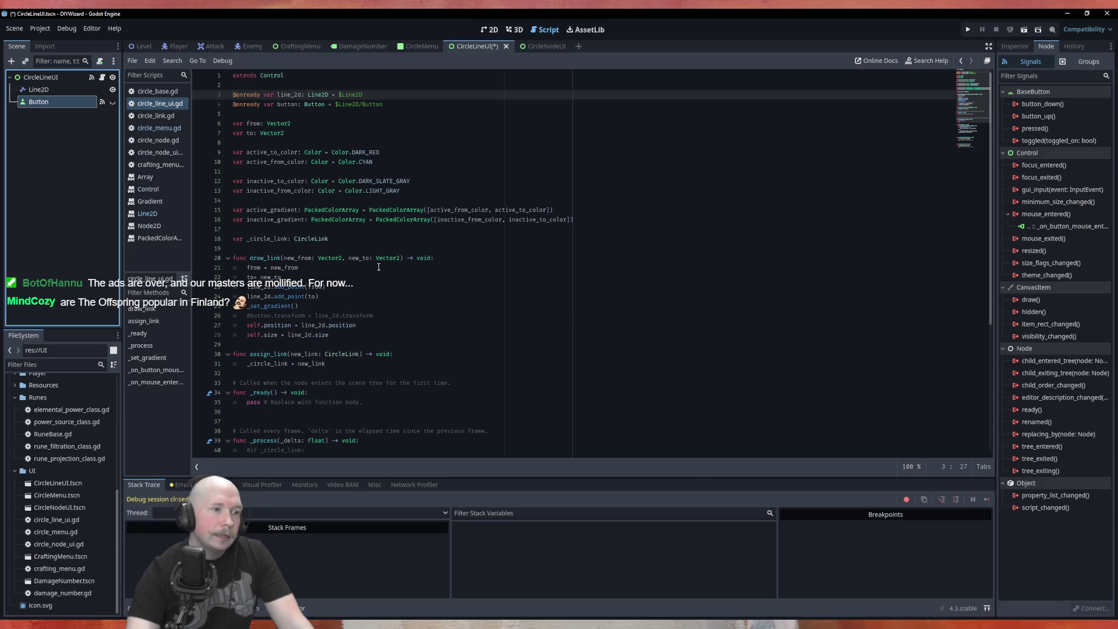
# Put the caret at the end of line 25 and show the Button's properties in the Inspector.
pyautogui.click(361, 305)
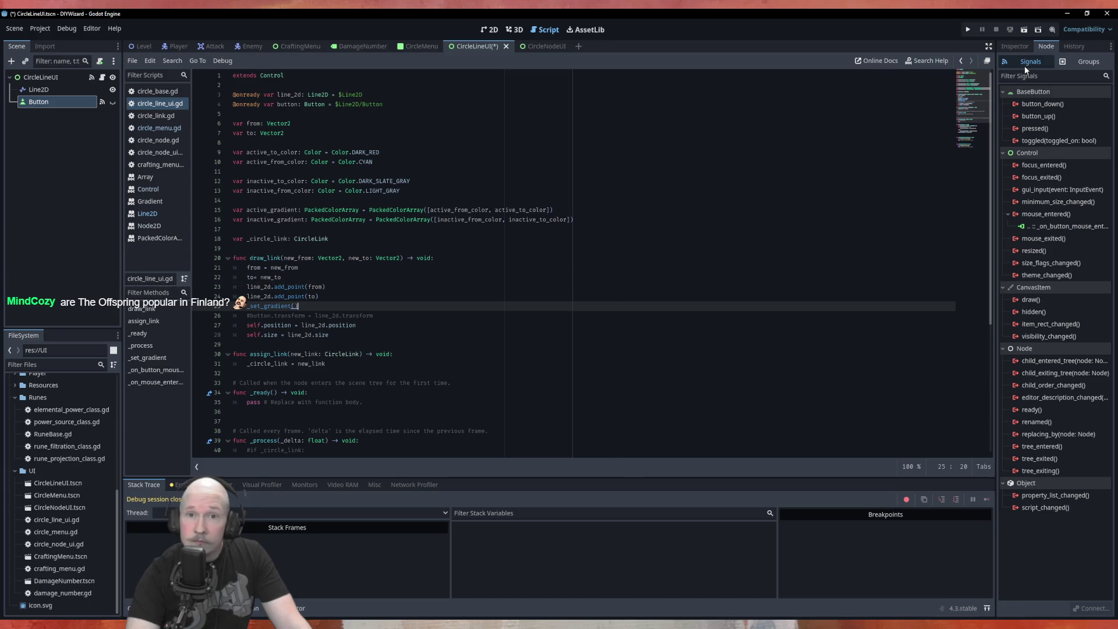
pyautogui.click(1020, 48)
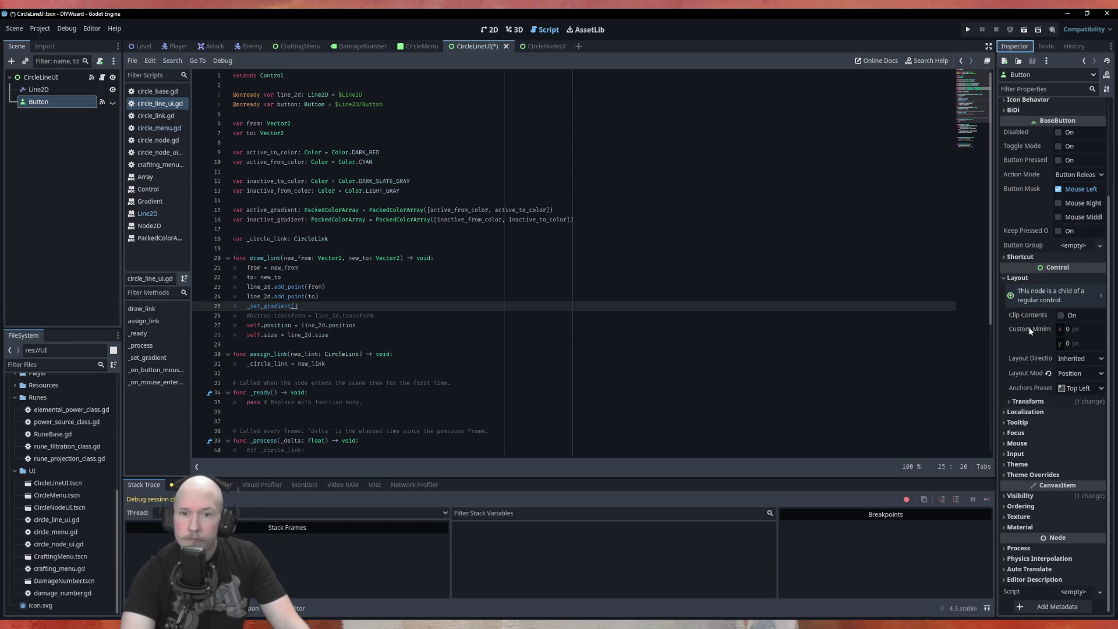
# Expand the Button's Control > Transform section and check its Size description.
pyautogui.click(1058, 403)
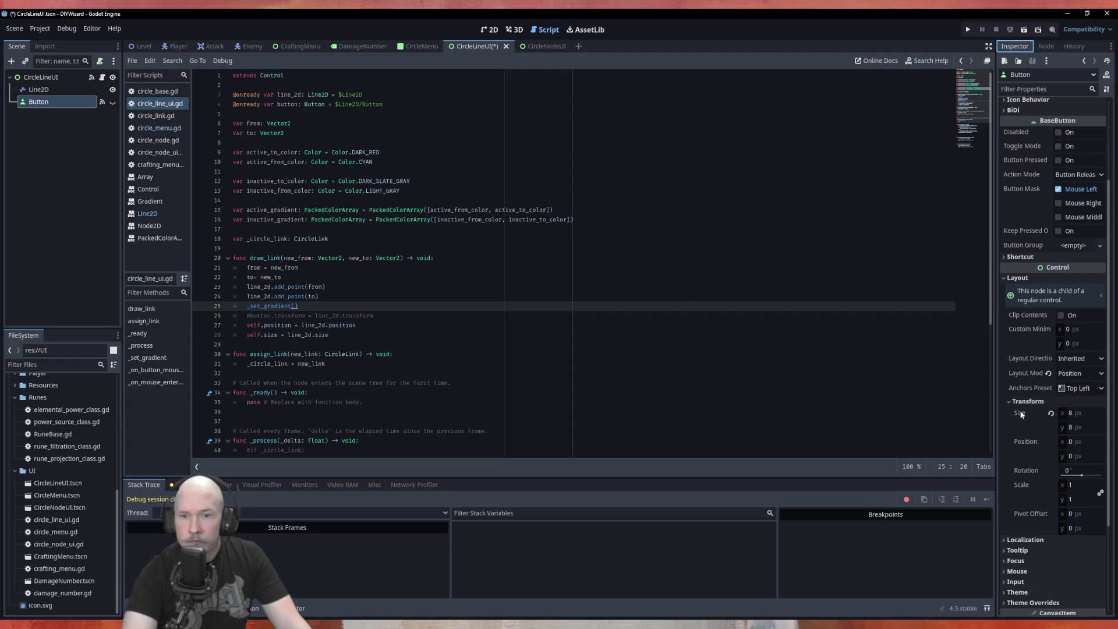
pyautogui.moveTo(1020, 414)
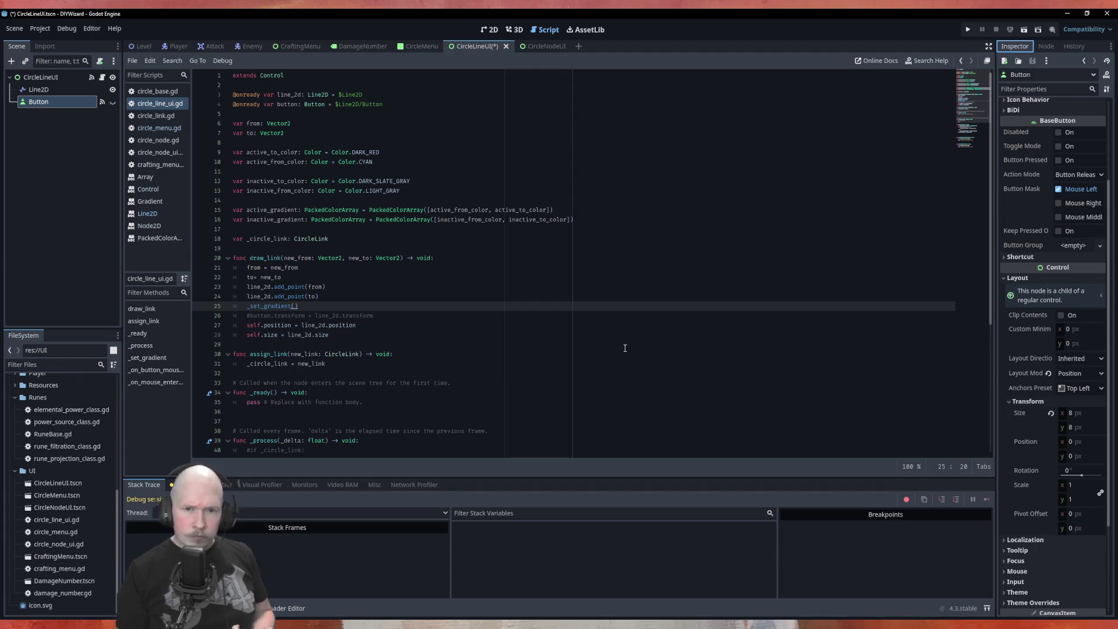
# Change line 27 to 'self.position = from'.
pyautogui.click(341, 337)
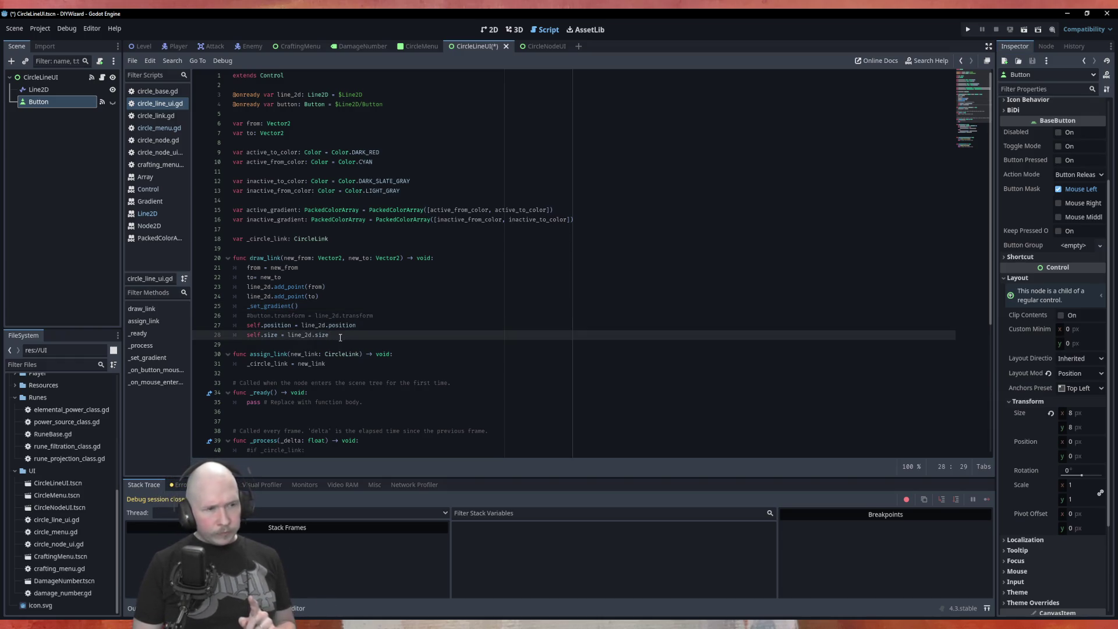
pyautogui.press('Up')
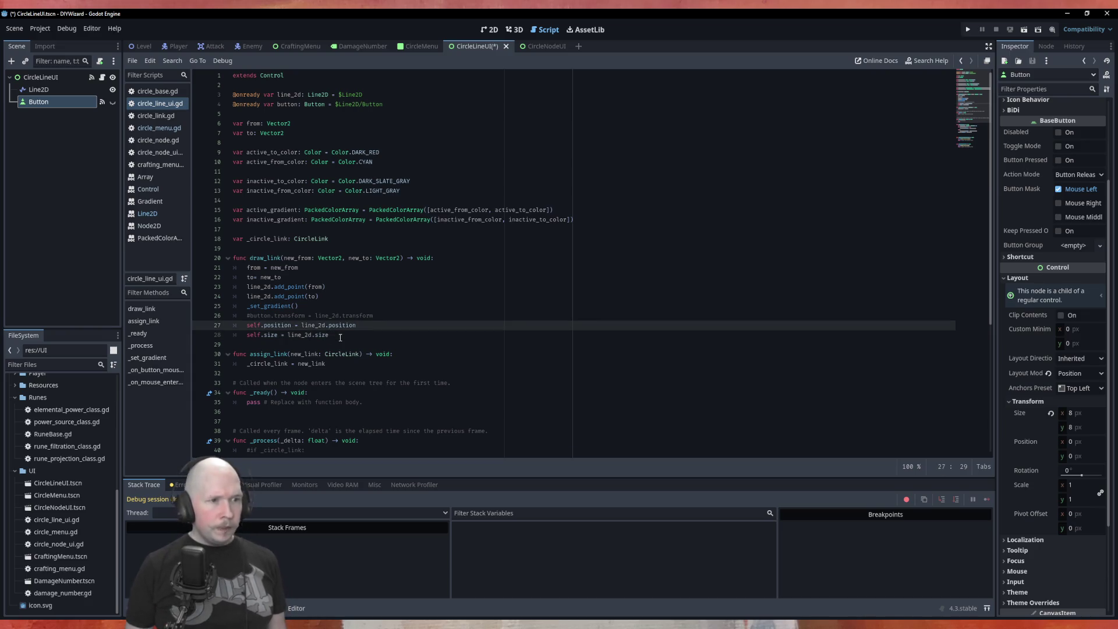
pyautogui.press('BackSpace')
pyautogui.press('BackSpace')
pyautogui.press('BackSpace')
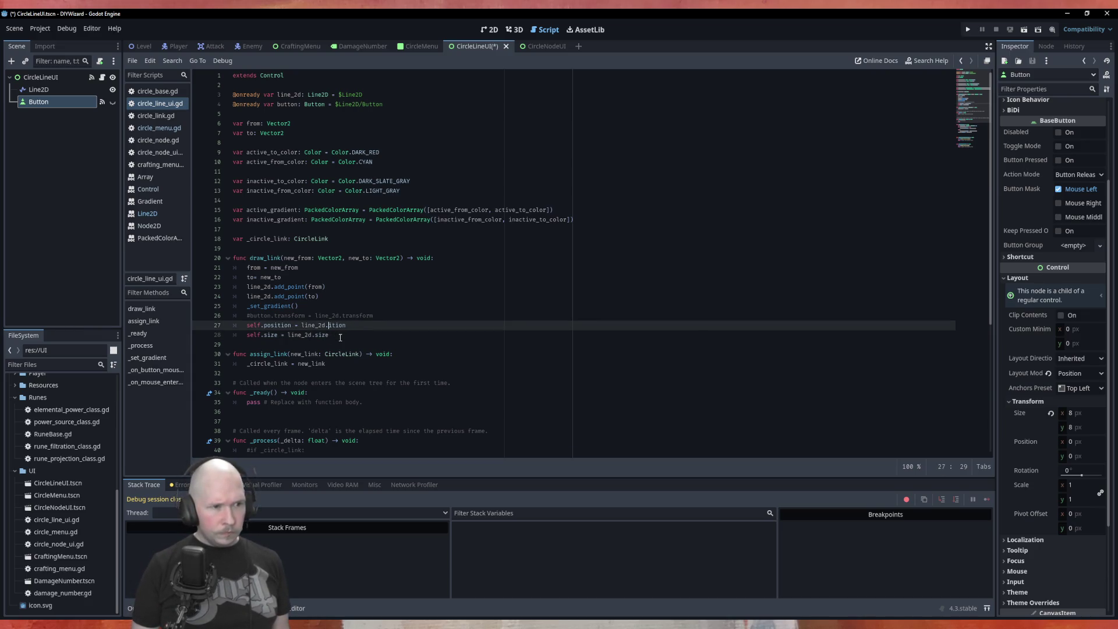
pyautogui.press('Delete')
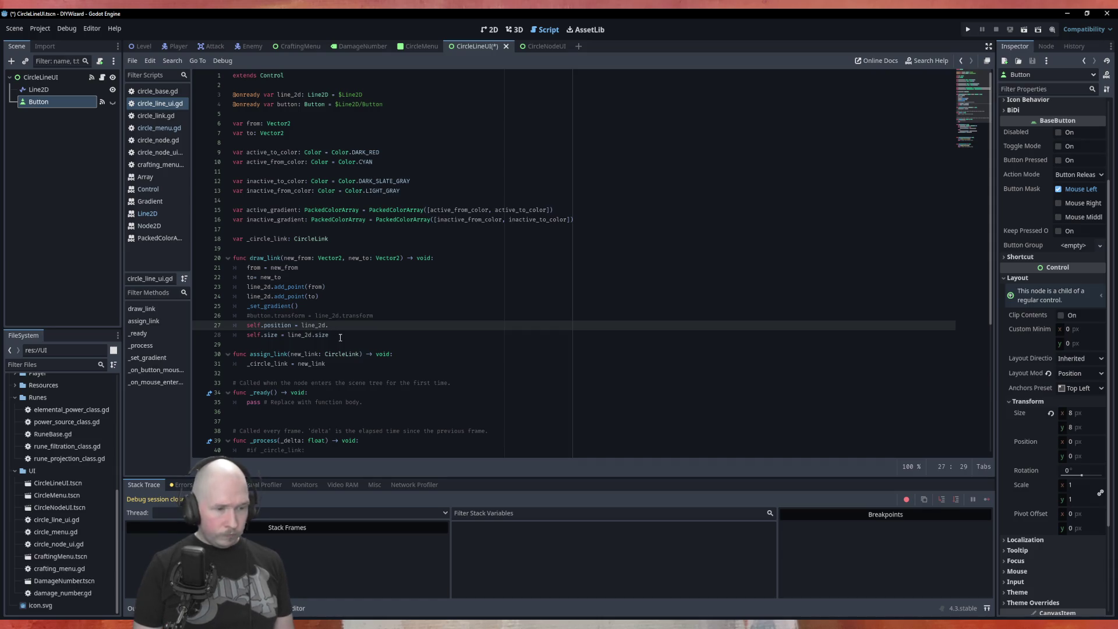
pyautogui.press('BackSpace')
pyautogui.press('BackSpace')
pyautogui.press('BackSpace')
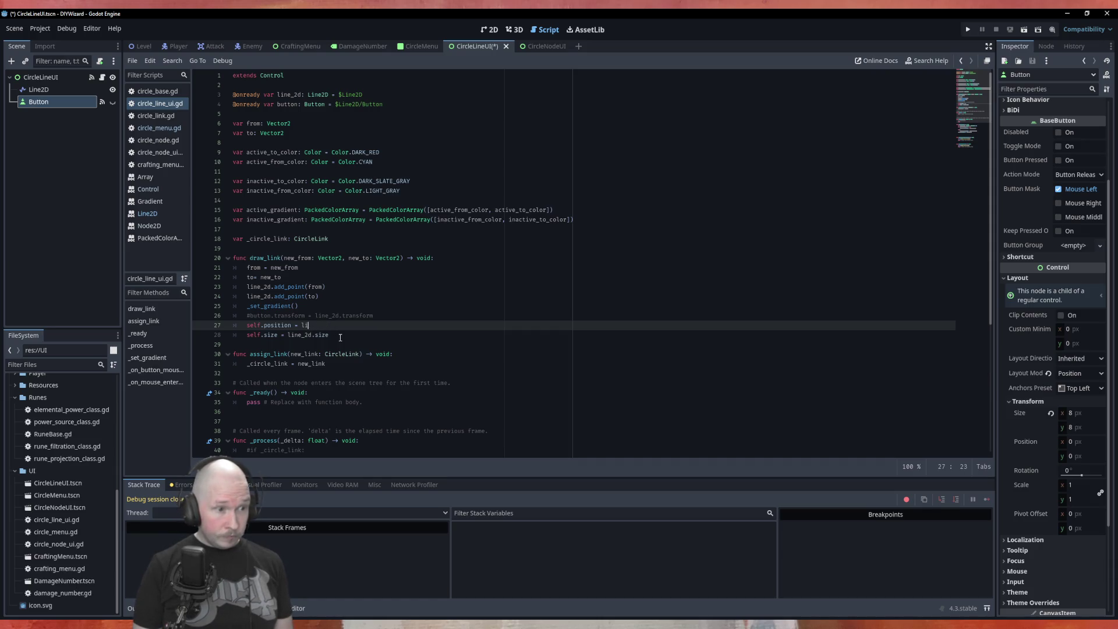
pyautogui.write('from')
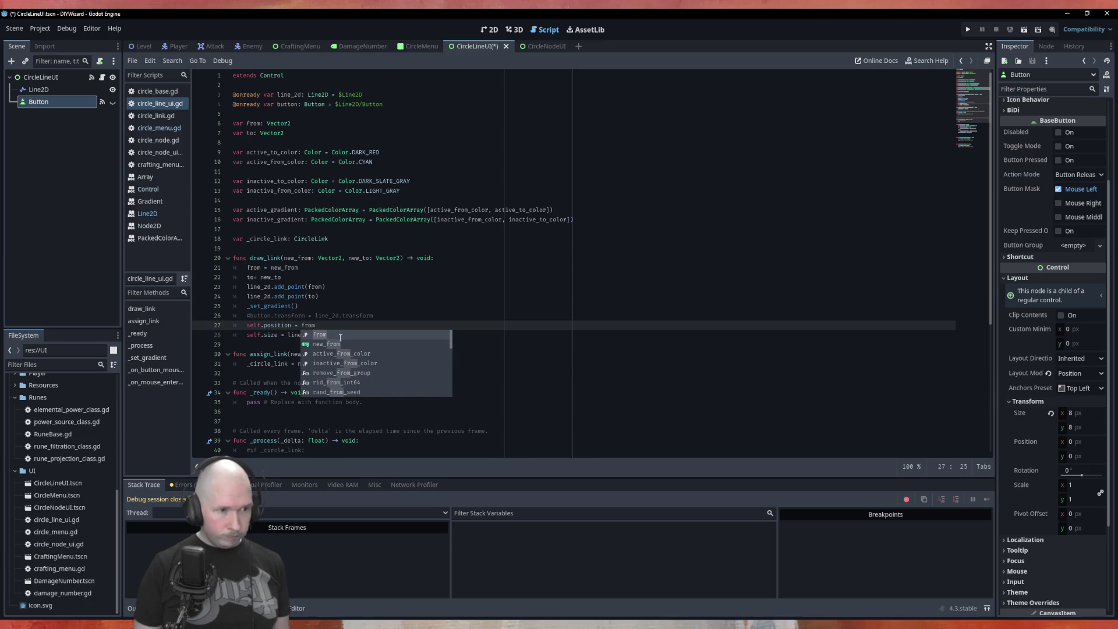
# Start rewriting line 28 as 'self.size = Vector2(from.length()' using autocomplete.
pyautogui.press('Down')
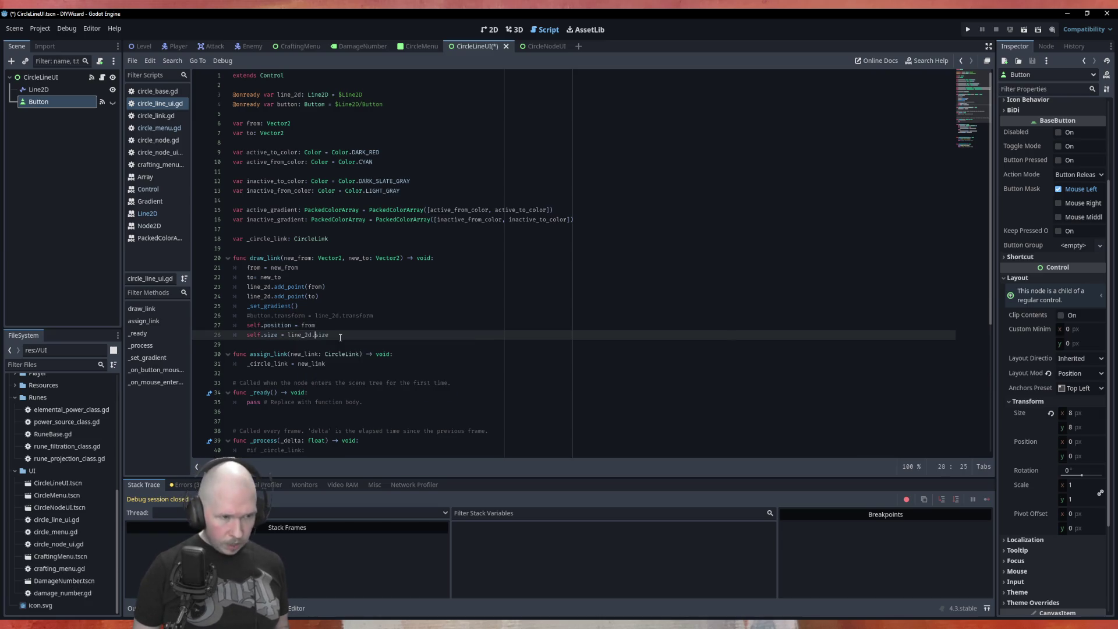
pyautogui.press('BackSpace')
pyautogui.press('BackSpace')
pyautogui.press('BackSpace')
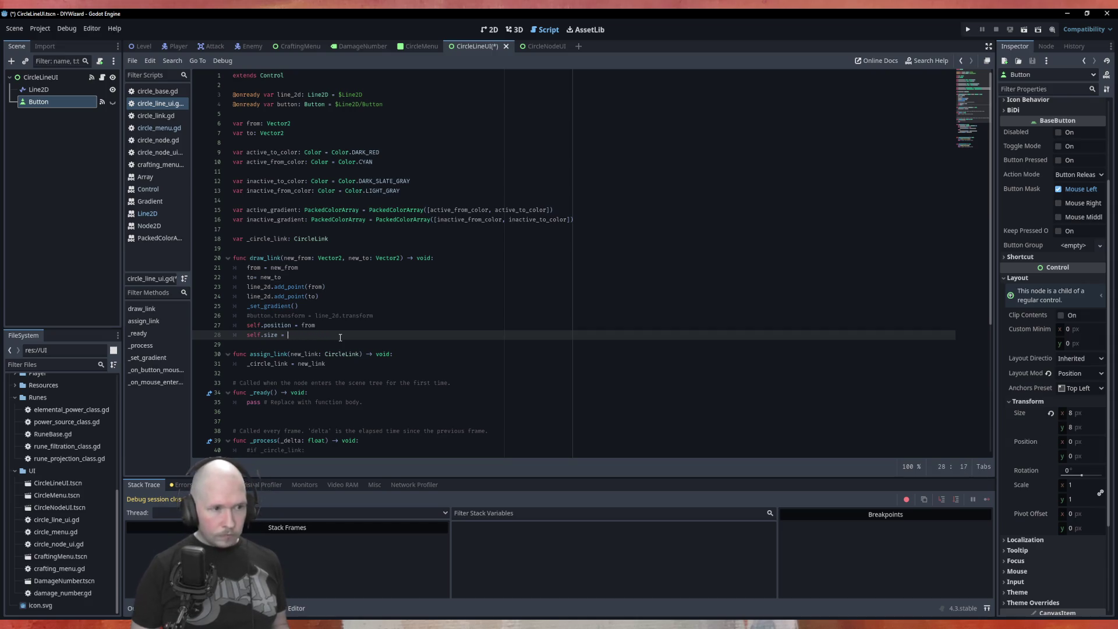
pyautogui.write('Vect')
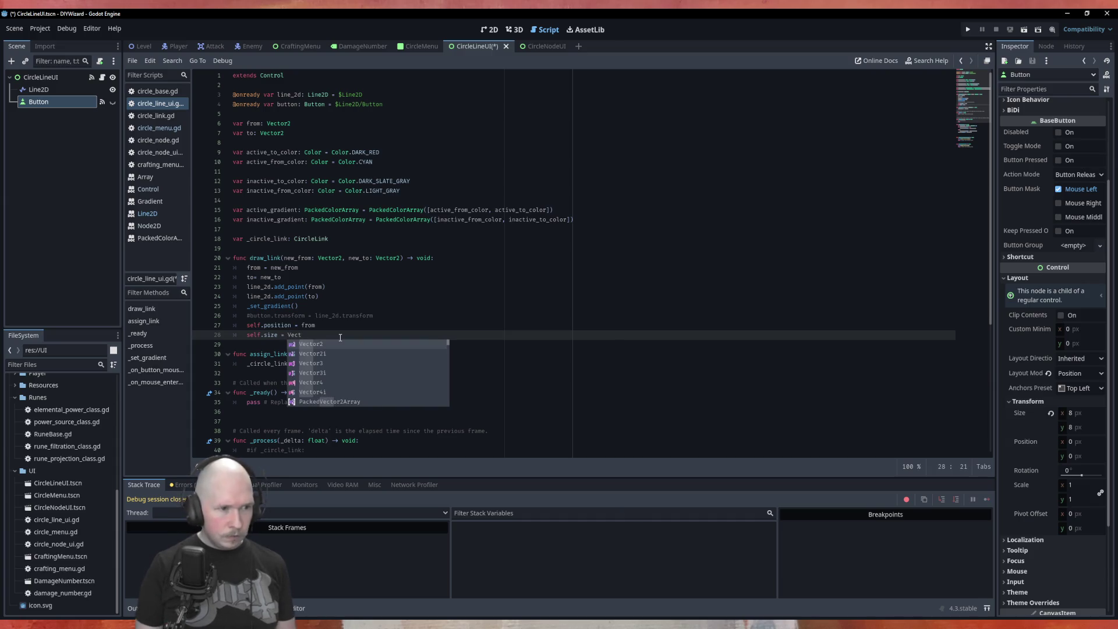
pyautogui.press('Return')
pyautogui.write('(')
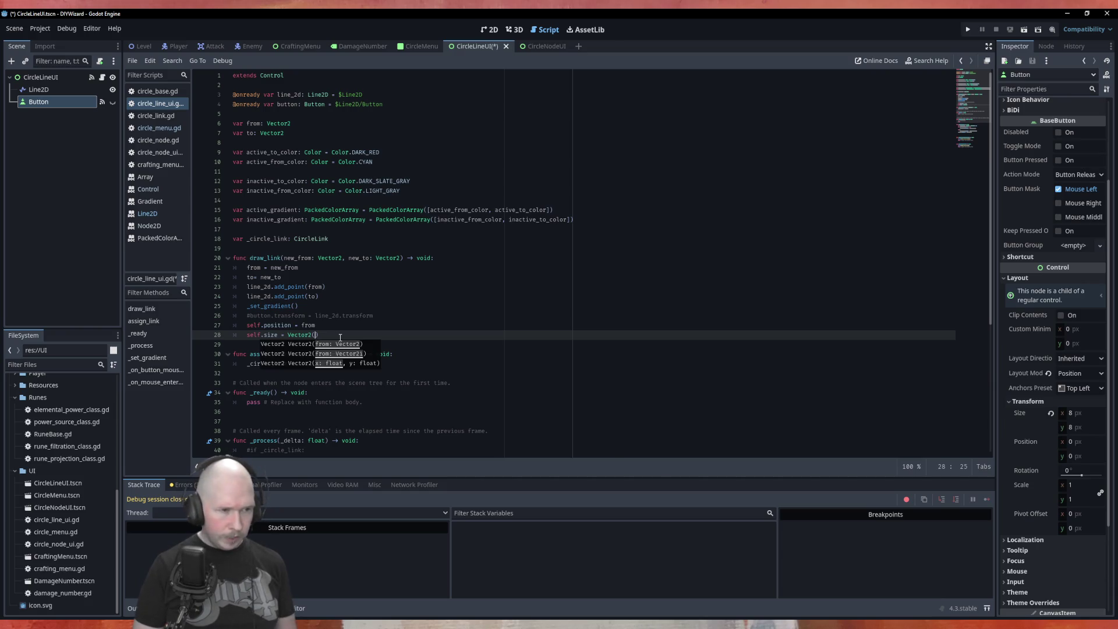
pyautogui.write('leng')
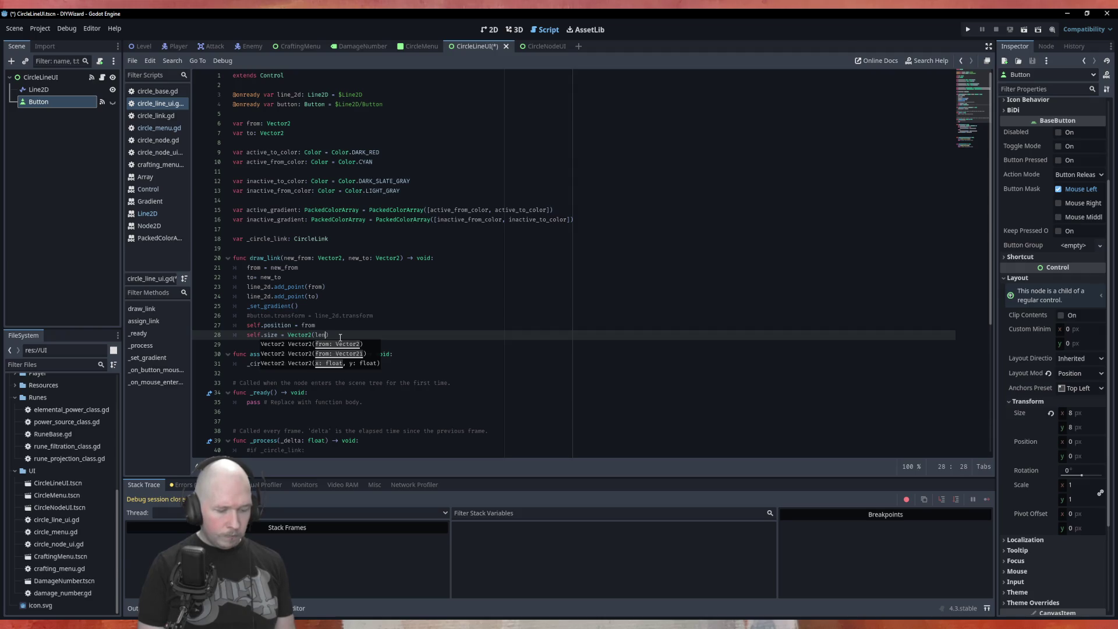
pyautogui.press('BackSpace')
pyautogui.press('BackSpace')
pyautogui.press('BackSpace')
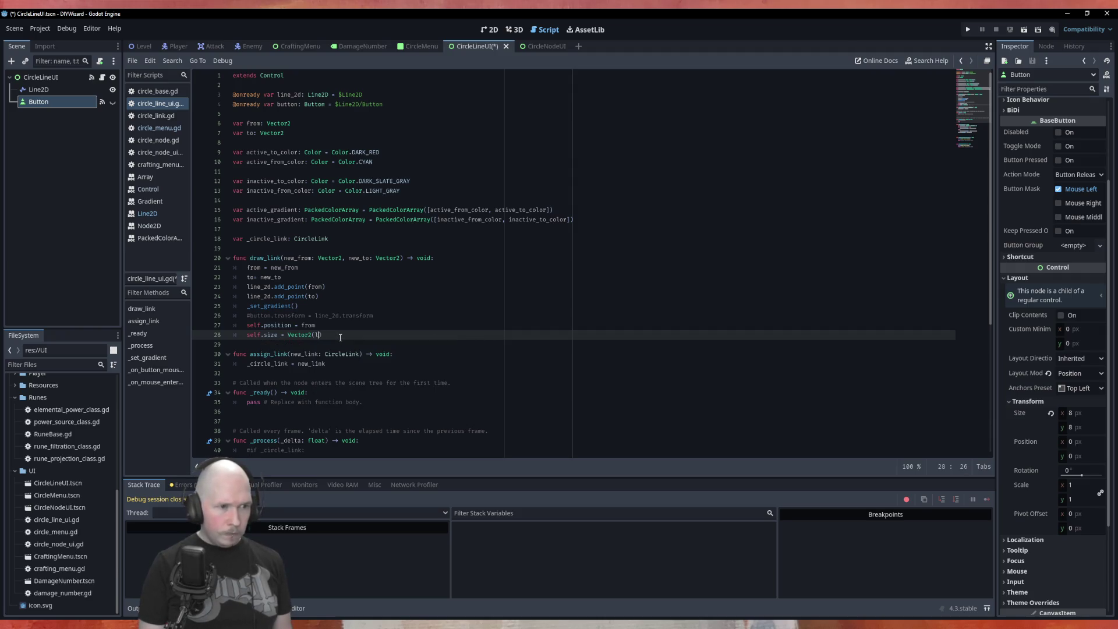
pyautogui.write('from')
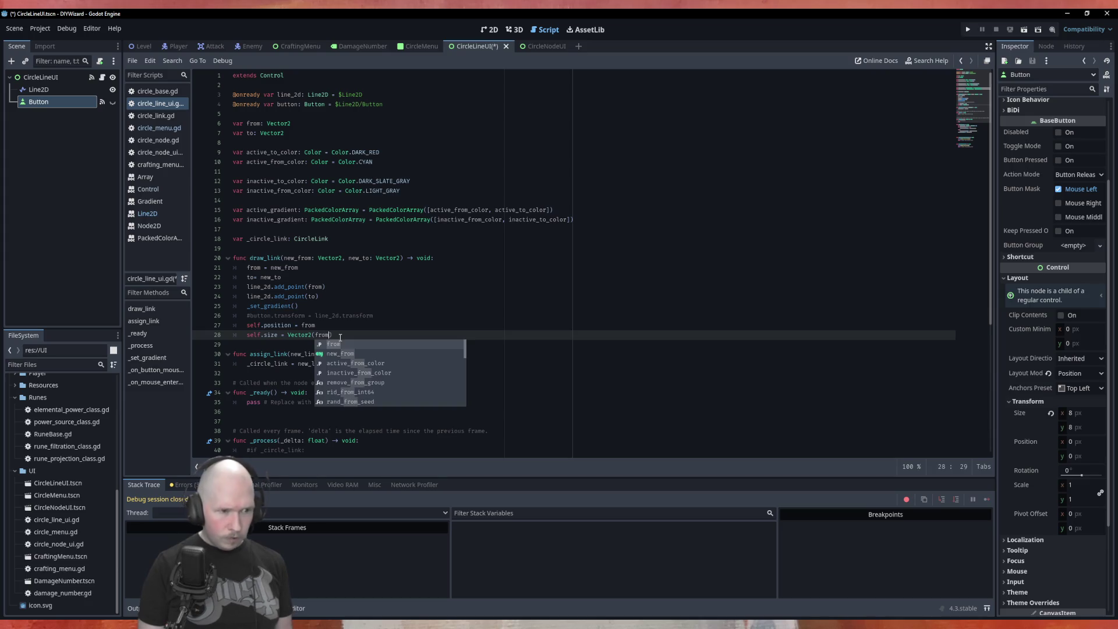
pyautogui.write('.l')
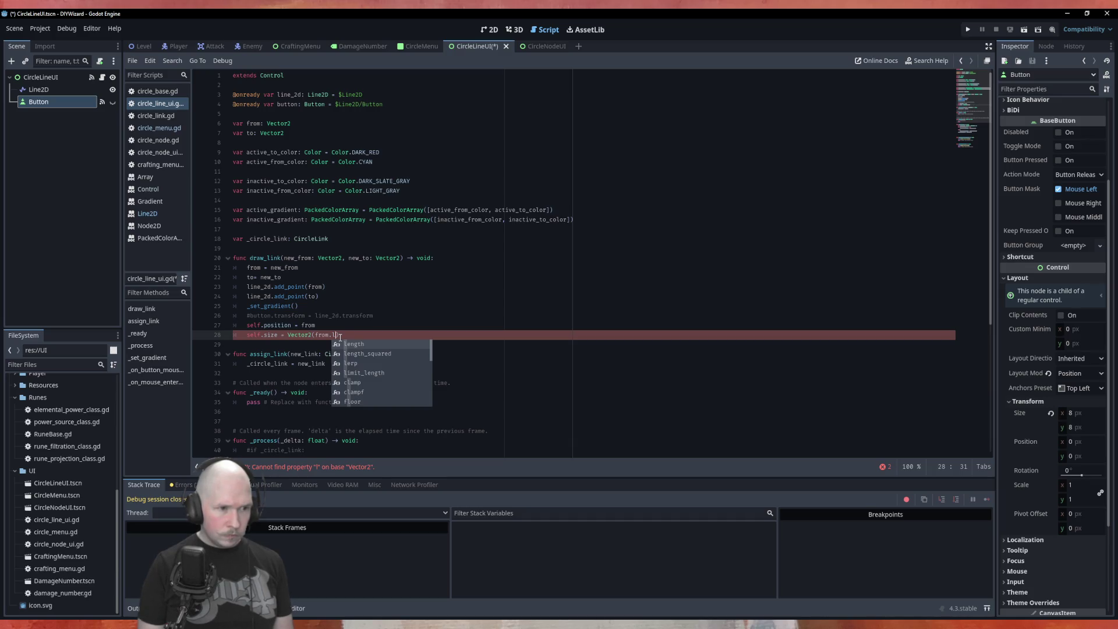
pyautogui.press('Return')
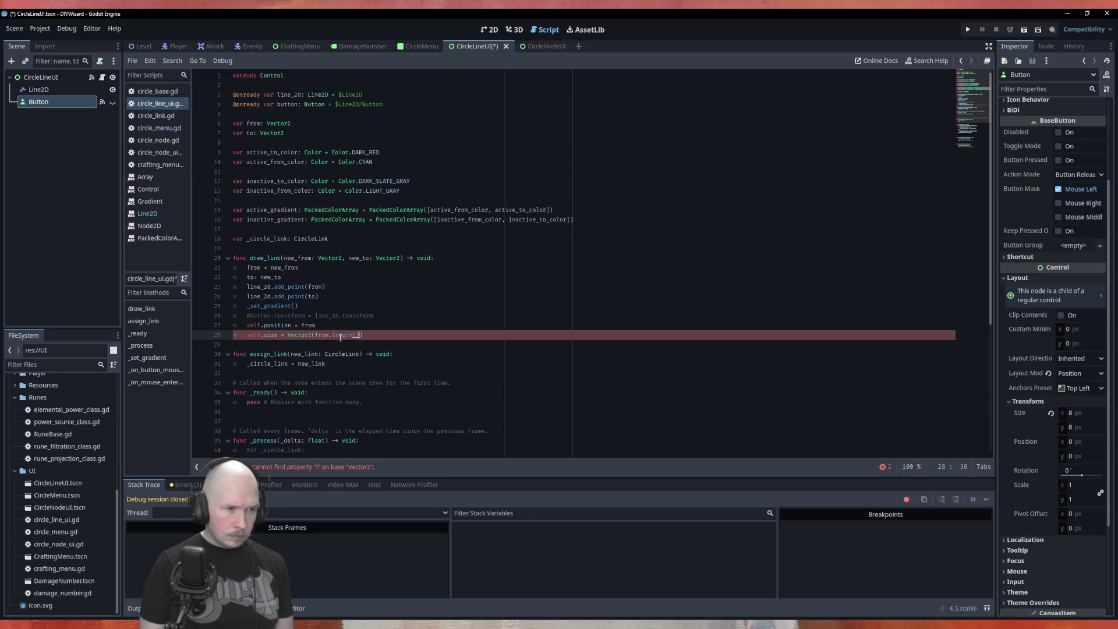
# Read the Vector2 length() documentation, then go back to the circle_line_ui.gd code.
pyautogui.keyDown('ctrl'); pyautogui.click(340, 336); pyautogui.keyUp('ctrl')
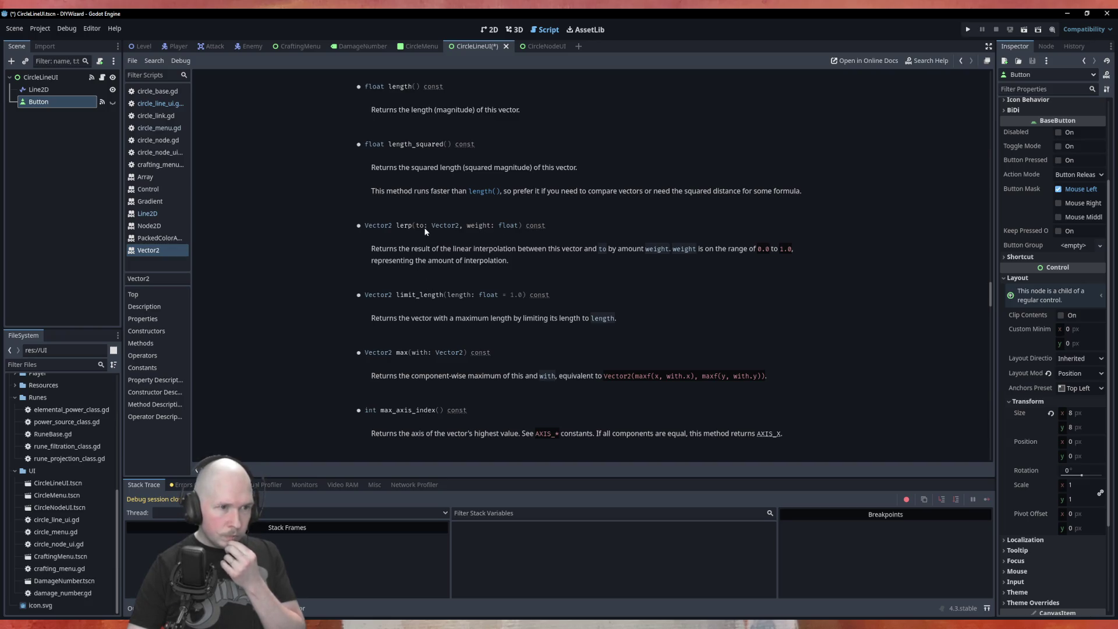
pyautogui.scroll(-6, 525, 325)
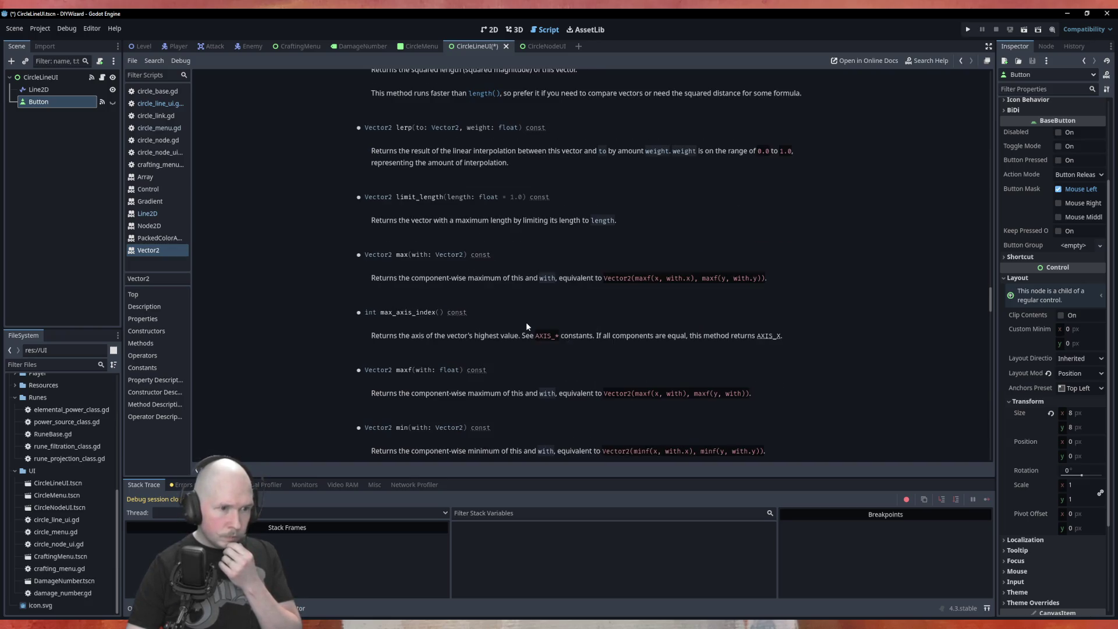
pyautogui.scroll(-3, 526, 325)
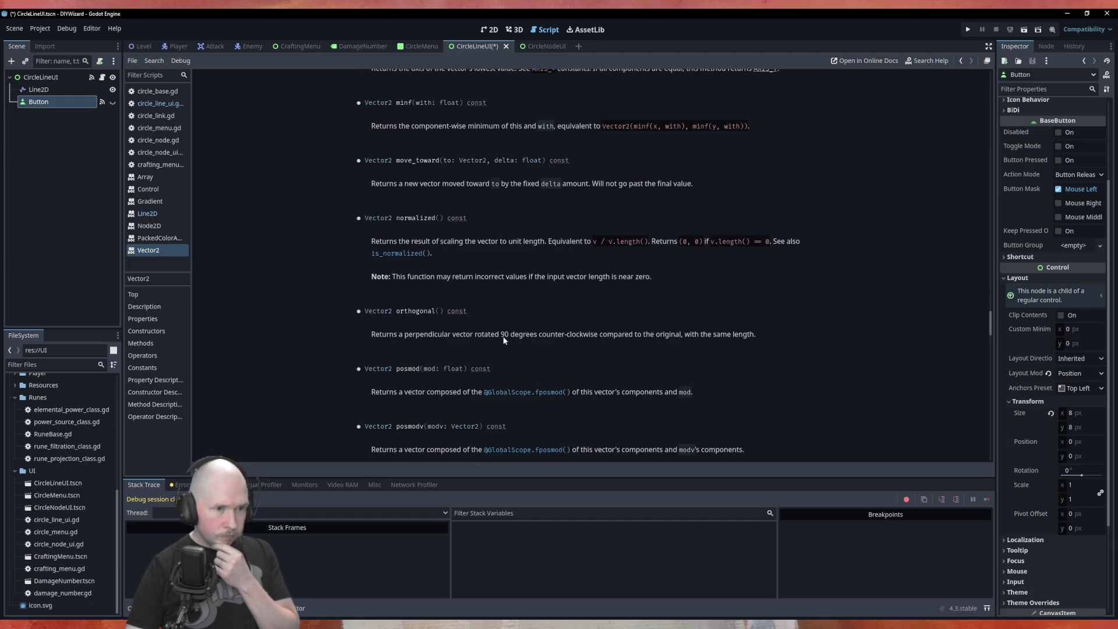
pyautogui.scroll(-5, 504, 341)
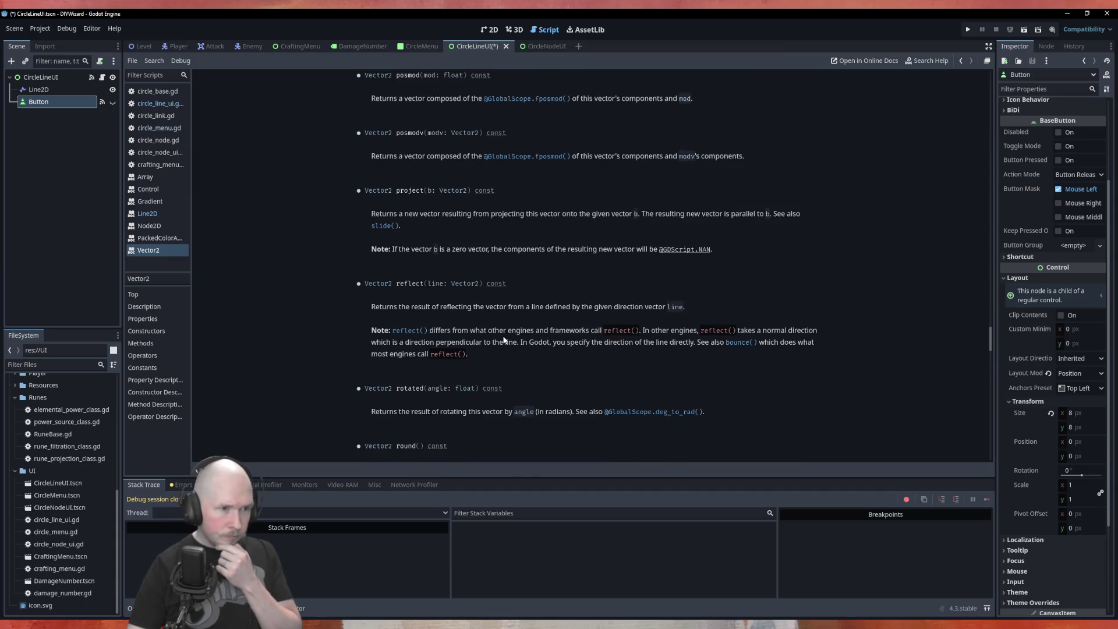
pyautogui.scroll(-7, 504, 341)
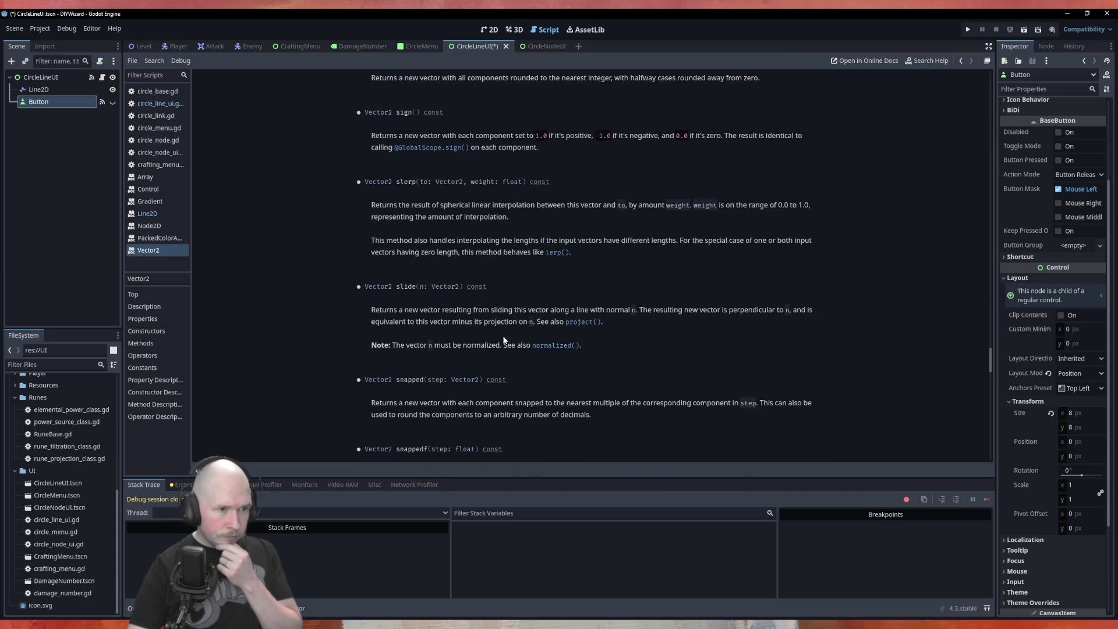
pyautogui.scroll(-4, 505, 341)
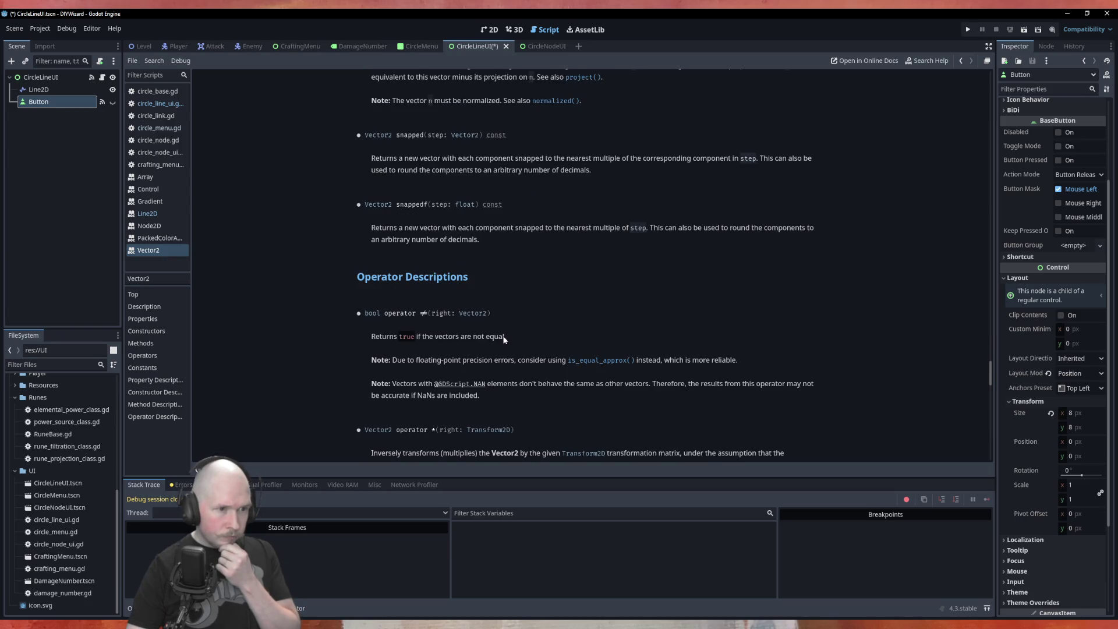
pyautogui.scroll(-1, 504, 340)
pyautogui.scroll(20, 504, 341)
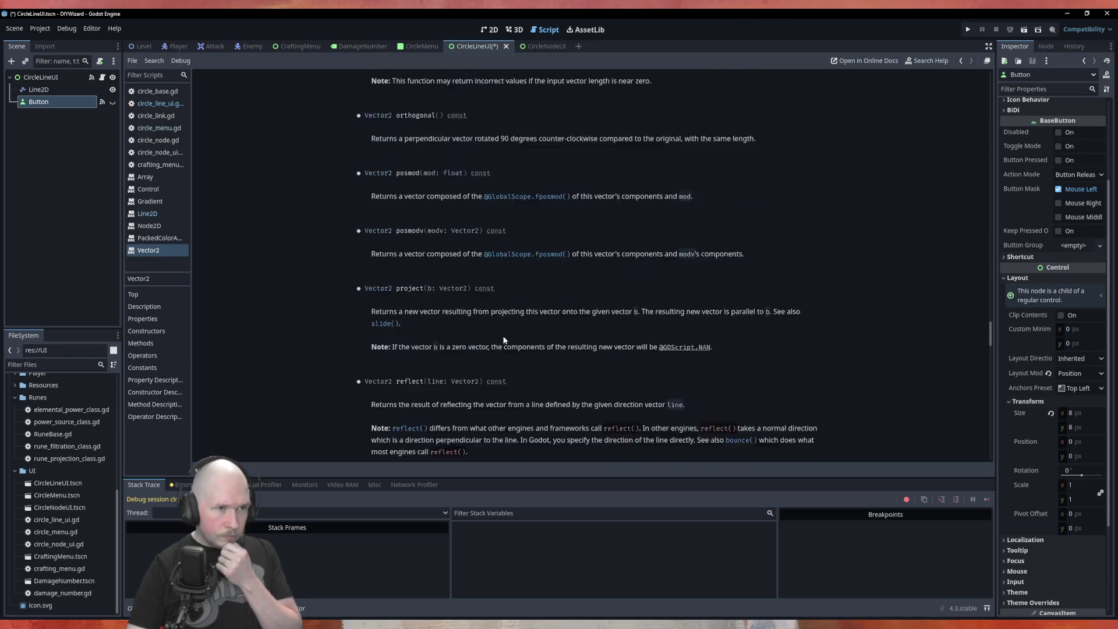
pyautogui.scroll(7, 505, 340)
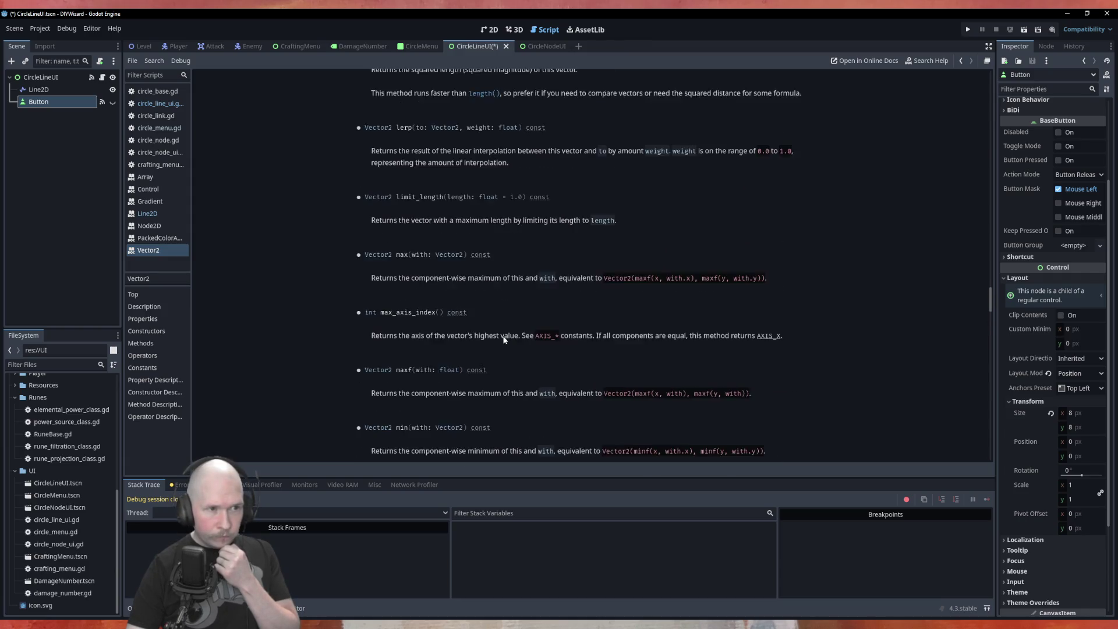
pyautogui.scroll(10, 505, 340)
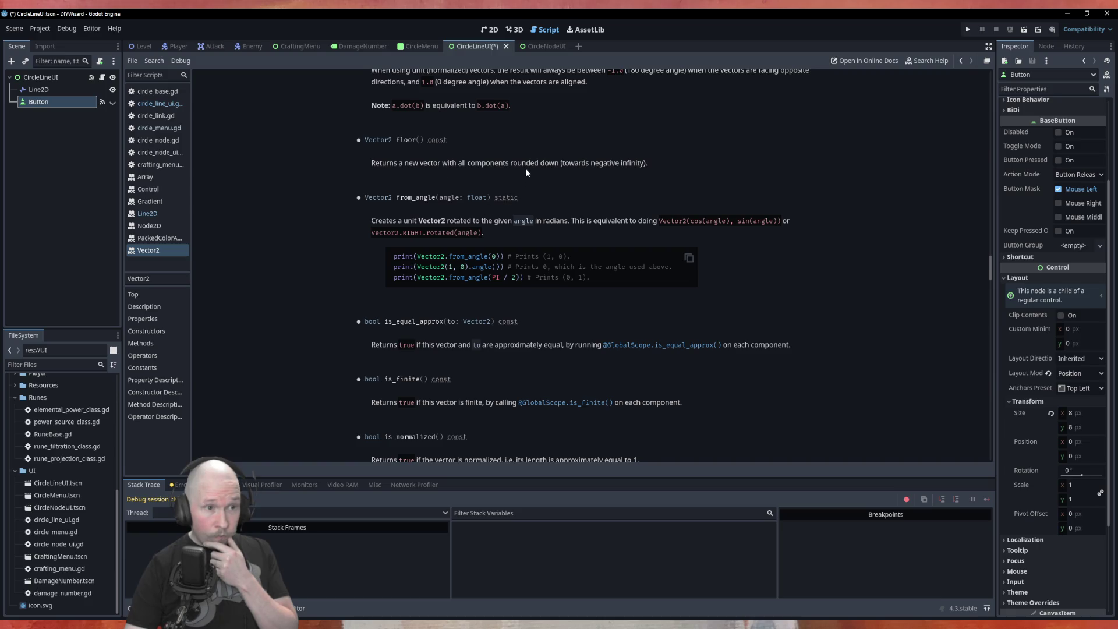
pyautogui.scroll(8, 527, 172)
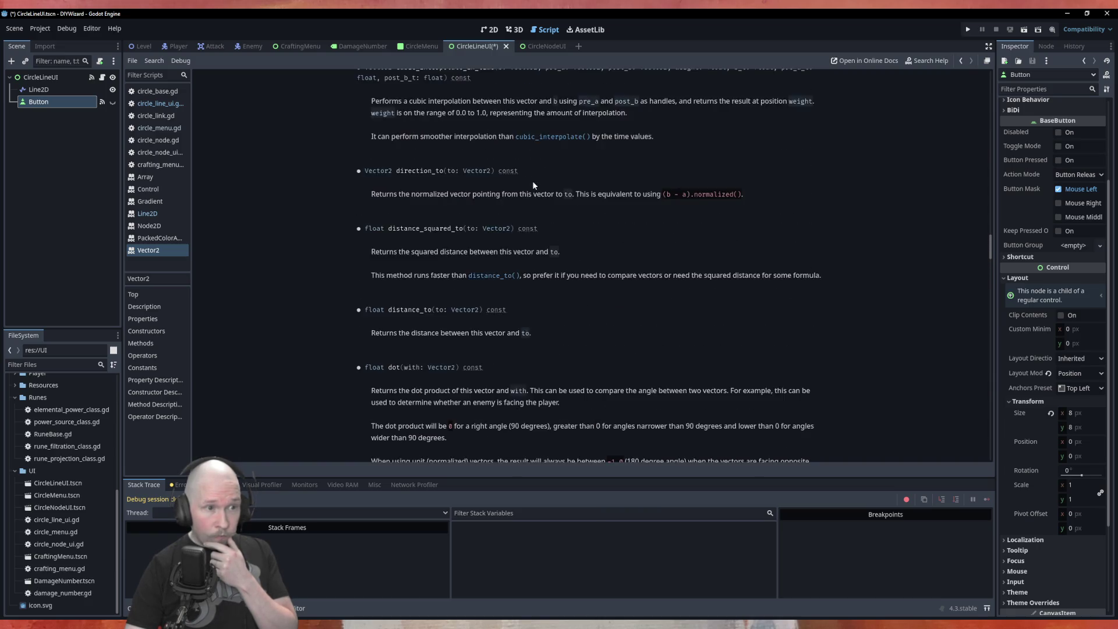
pyautogui.scroll(2, 532, 181)
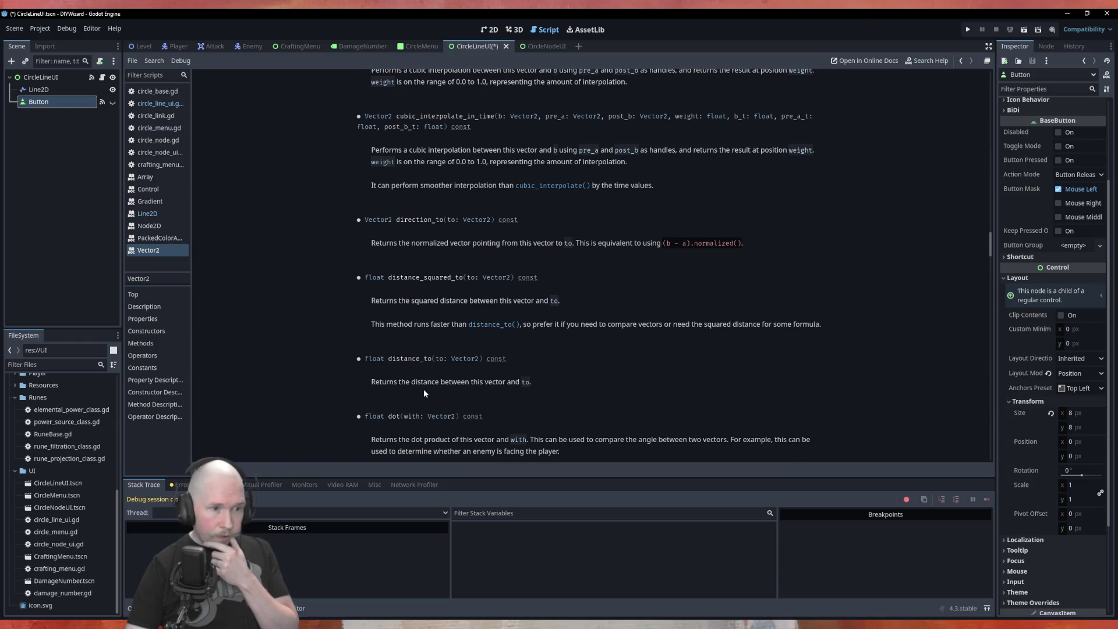
pyautogui.click(160, 103)
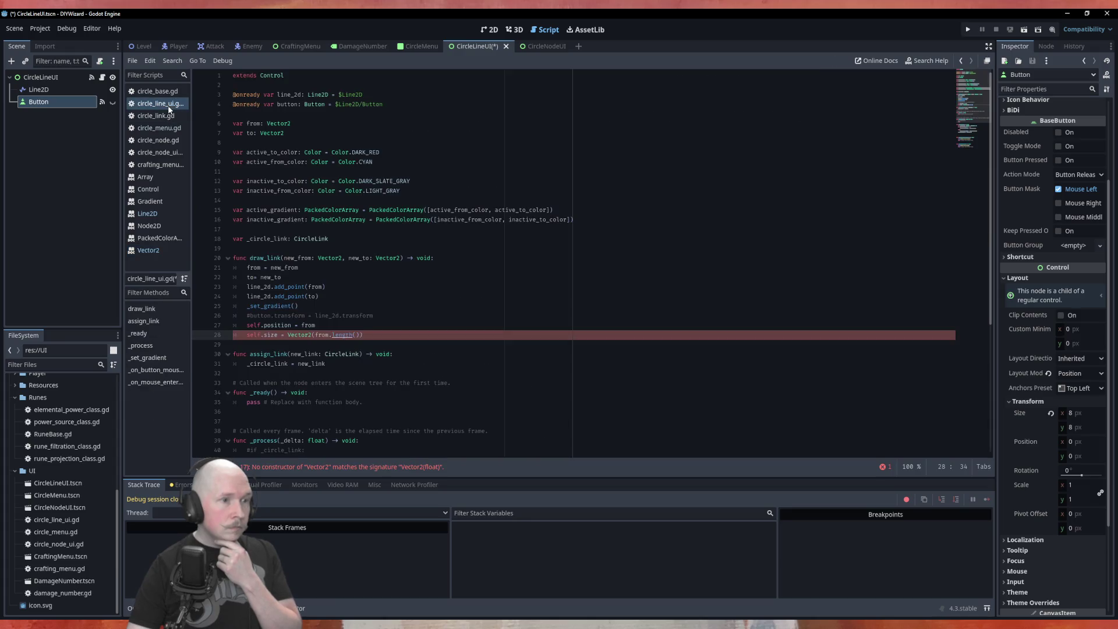
# Change line 28 to self.size = Vector2(from.distance_to(to), 10.0) and save.
pyautogui.doubleClick(347, 334)
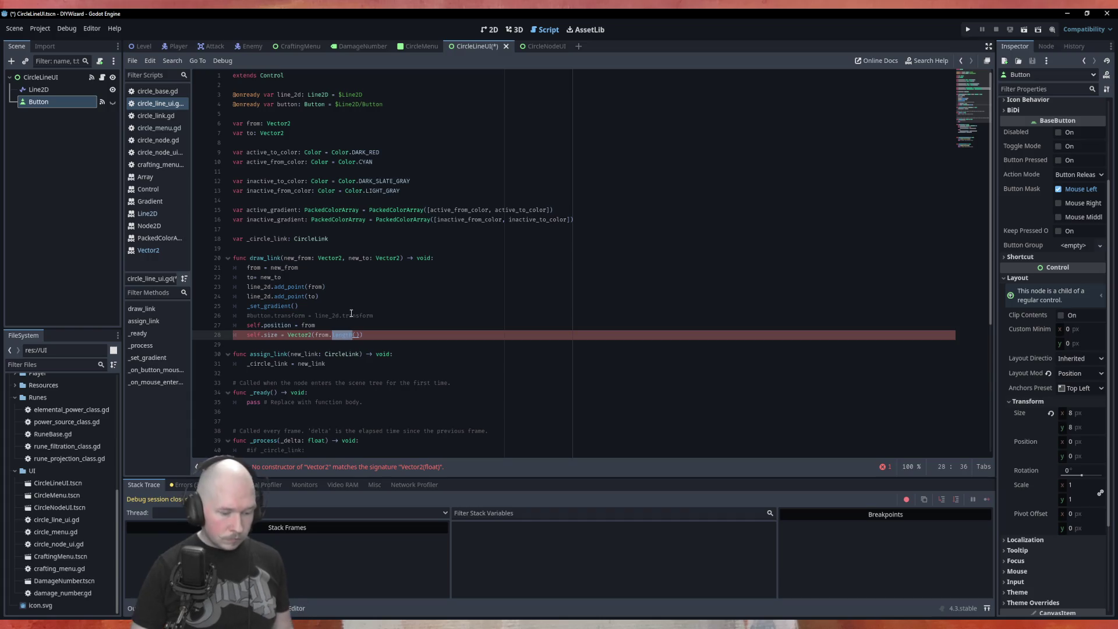
pyautogui.write('dist')
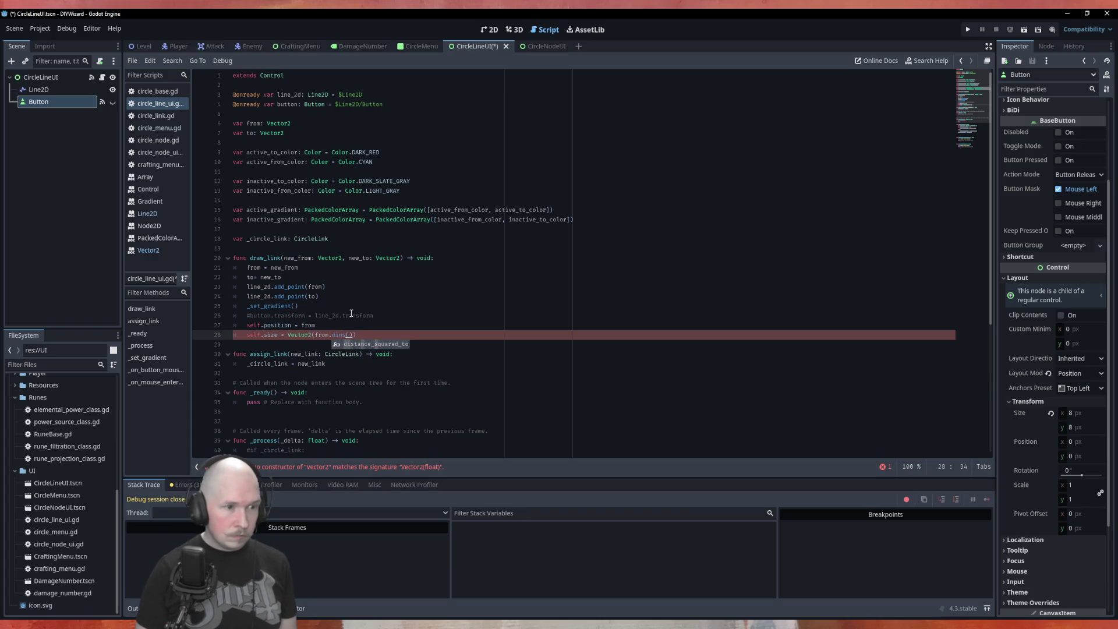
pyautogui.press('BackSpace')
pyautogui.press('BackSpace')
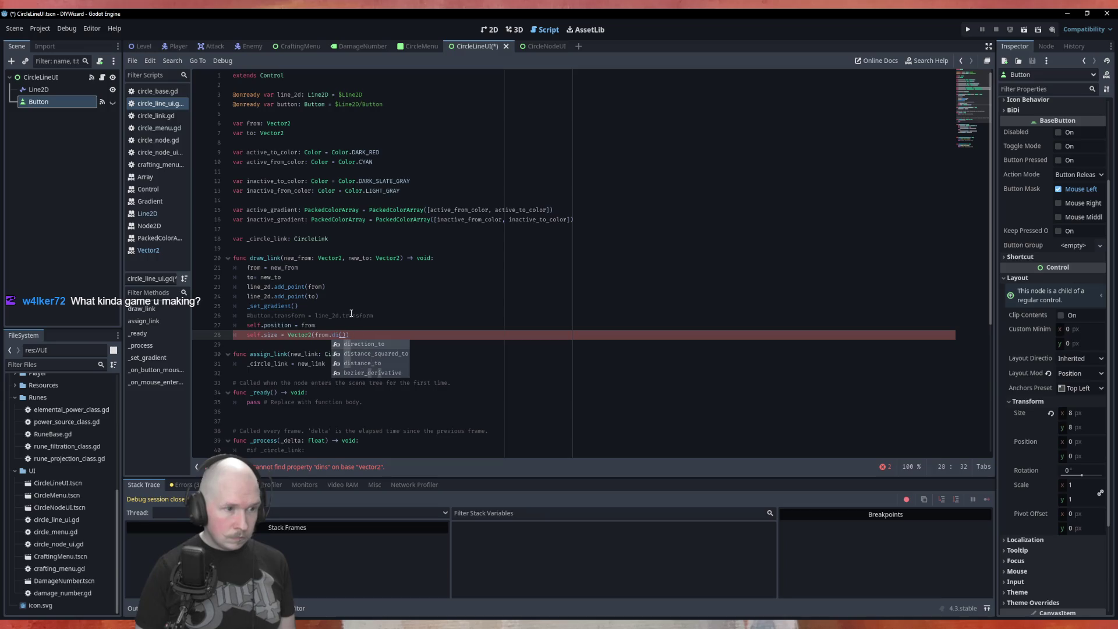
pyautogui.write('stance')
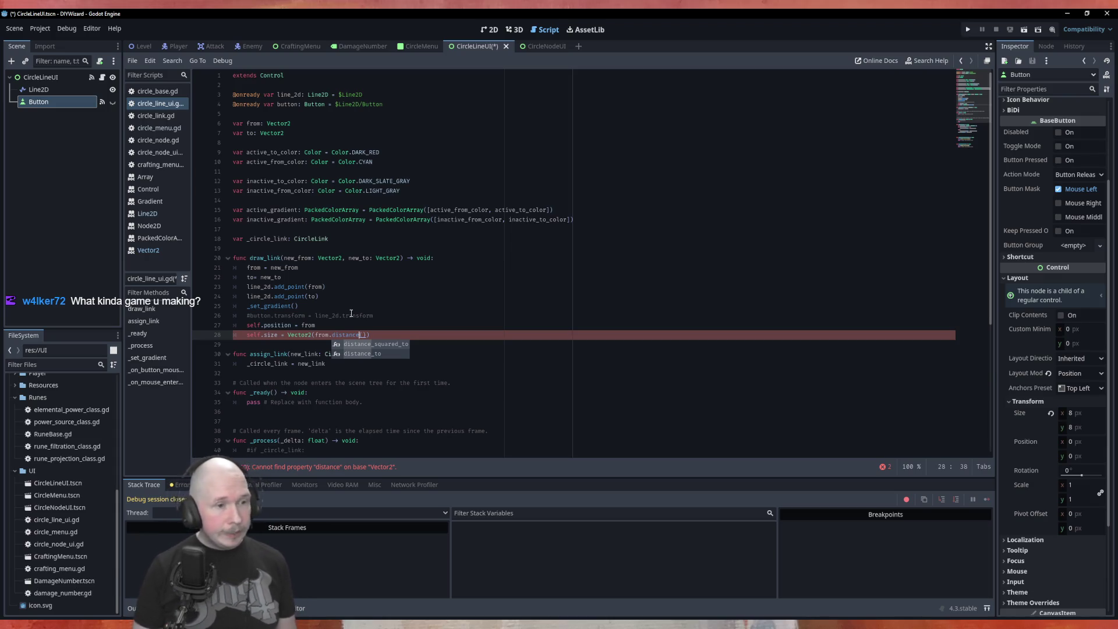
pyautogui.press('Down')
pyautogui.press('Return')
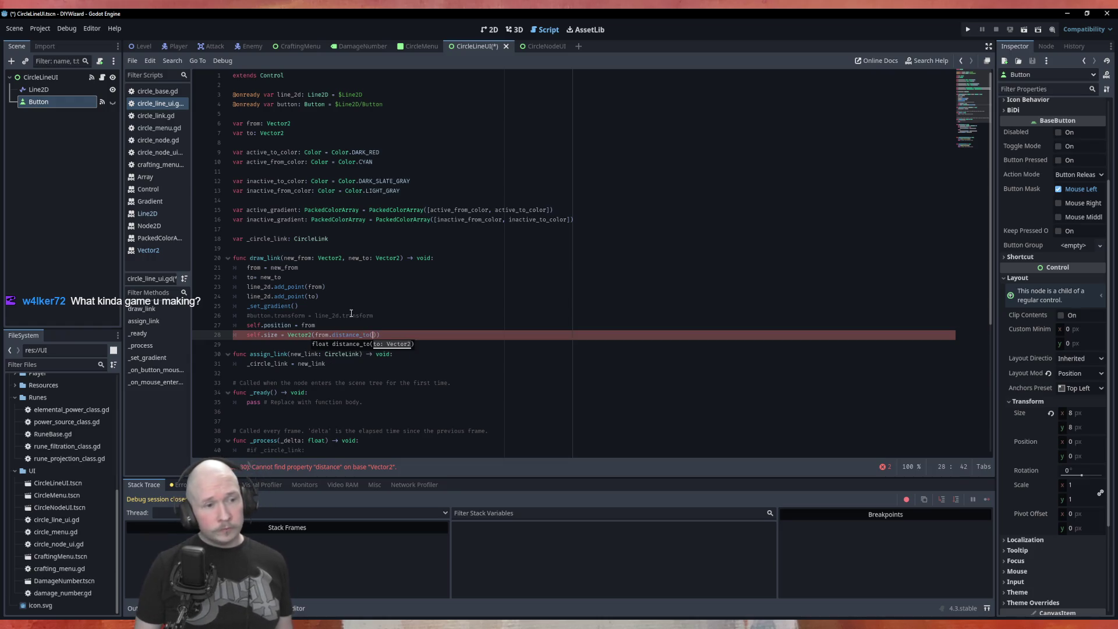
pyautogui.write('to')
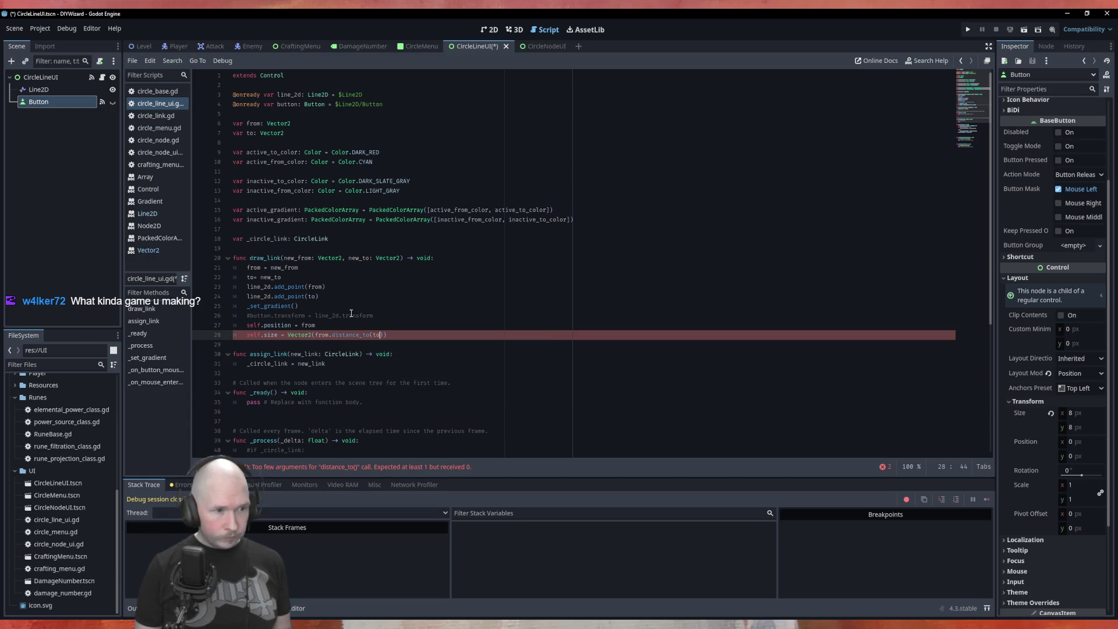
pyautogui.write('), ')
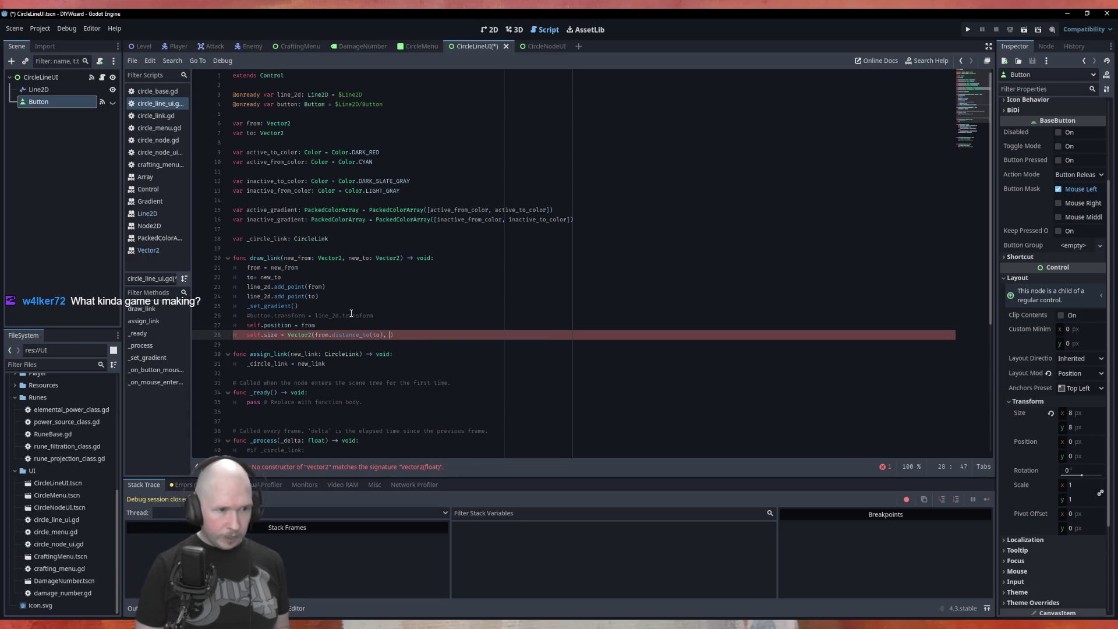
pyautogui.write('10.0')
pyautogui.hotkey('ctrl', 's')
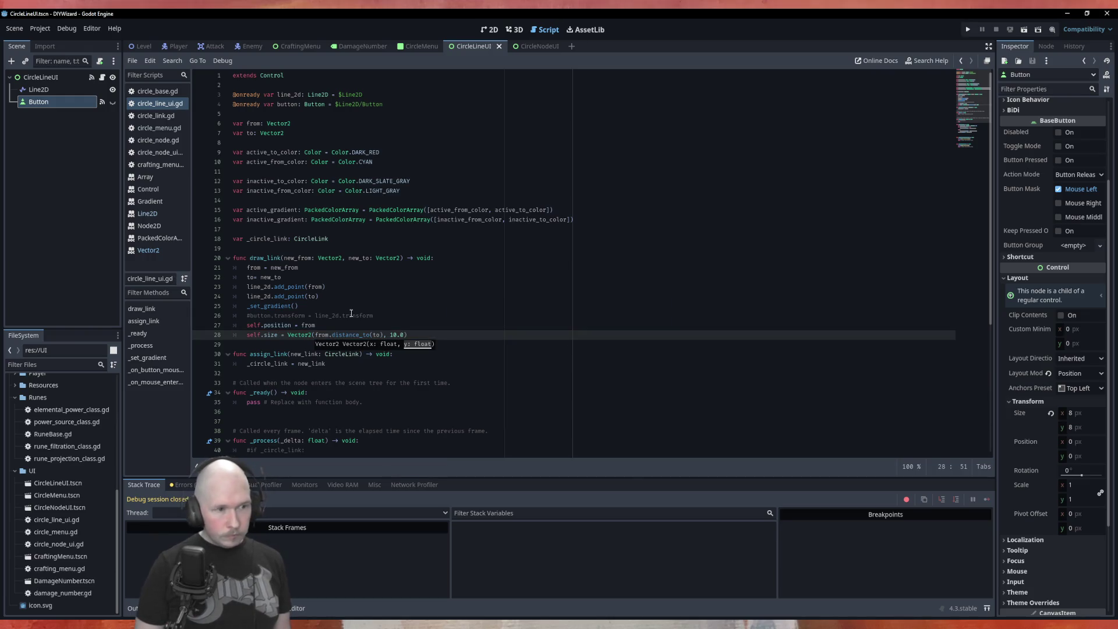
# Try a self.look_at() call on a new line 29, then erase it.
pyautogui.press('End')
pyautogui.press('Return')
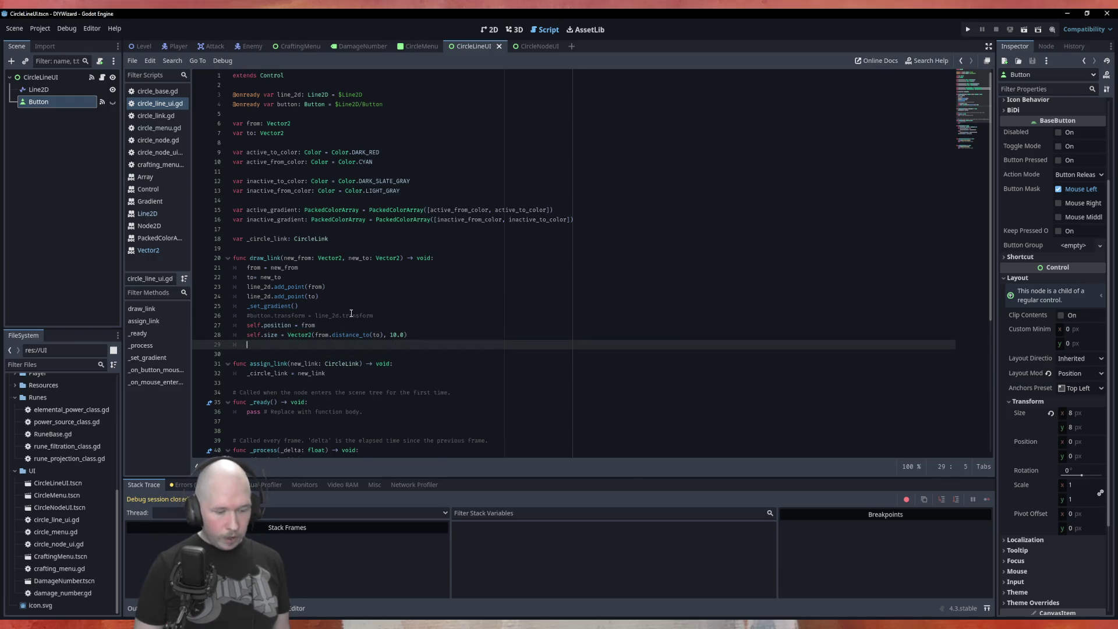
pyautogui.write('self')
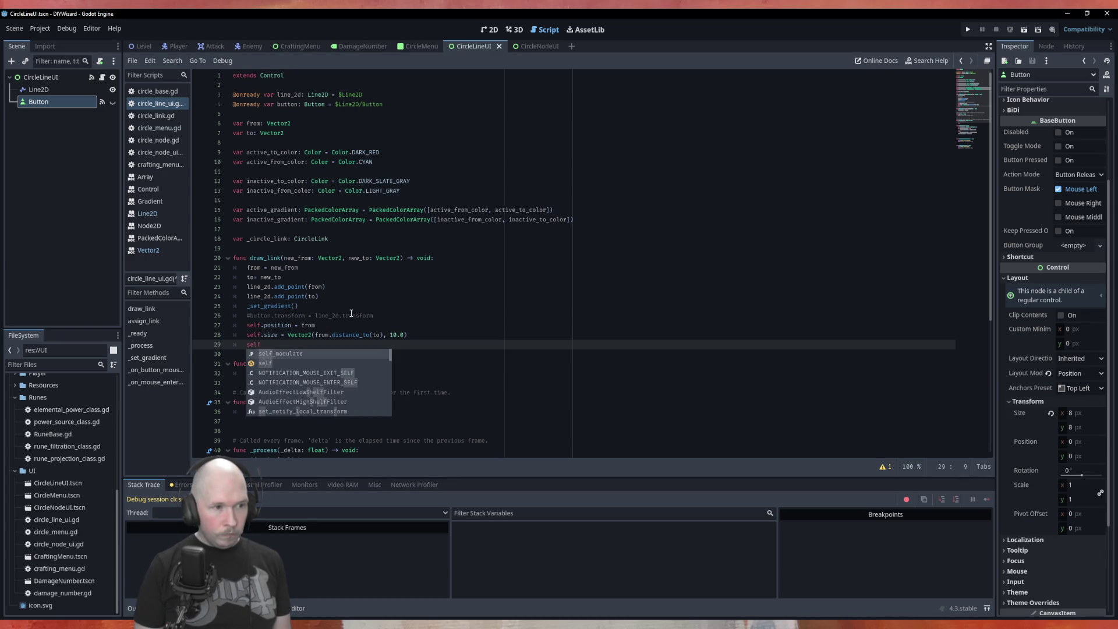
pyautogui.write('.')
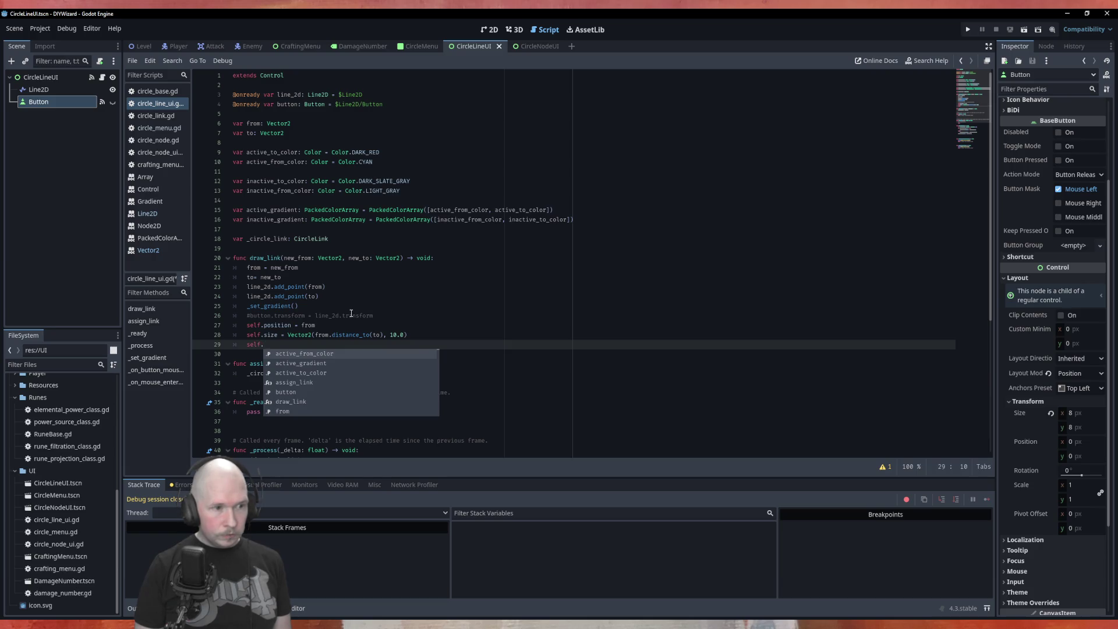
pyautogui.write('look')
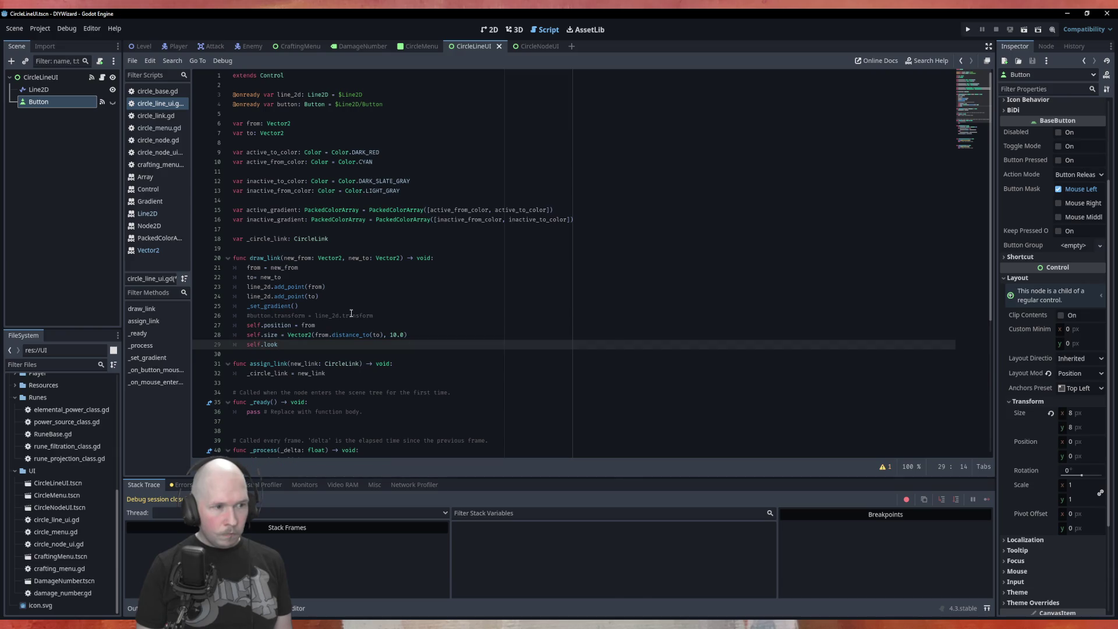
pyautogui.write('_at')
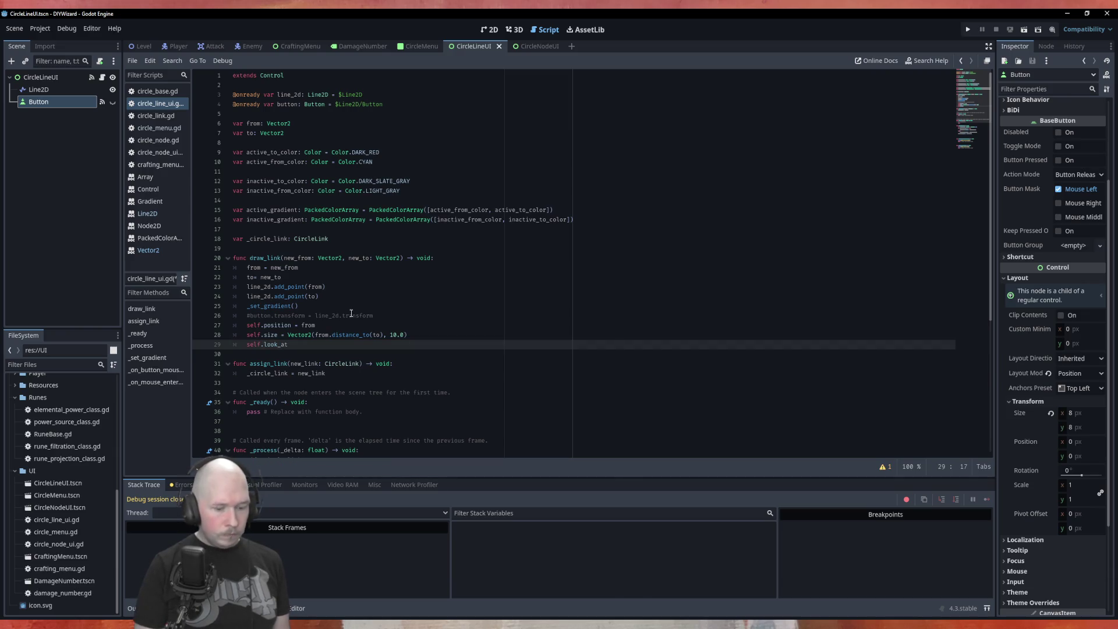
pyautogui.write('(')
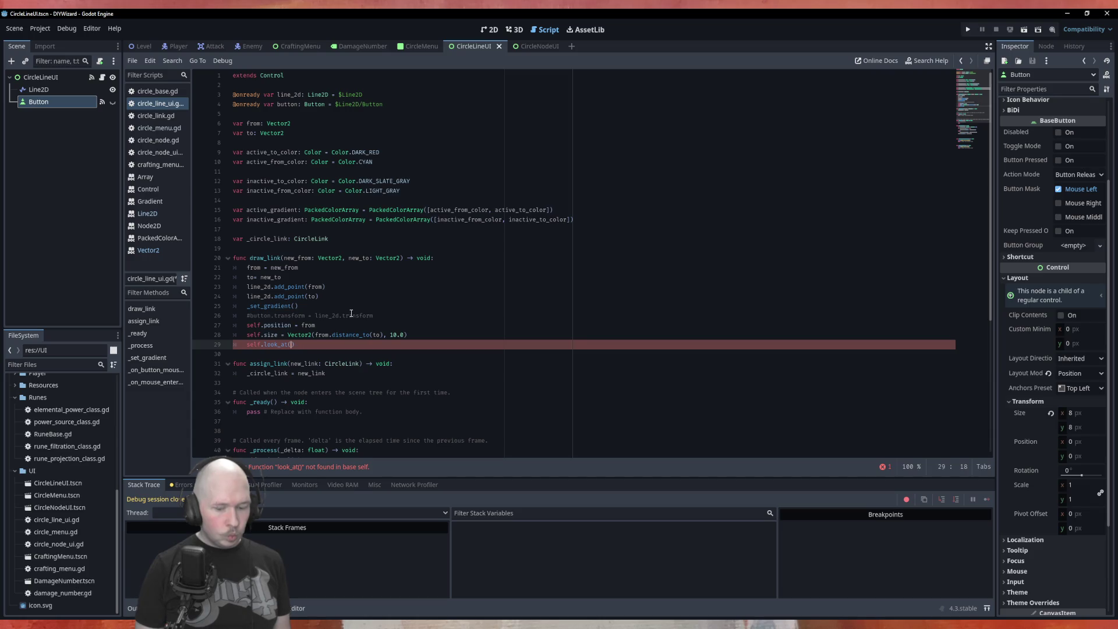
pyautogui.press('BackSpace')
pyautogui.press('BackSpace')
pyautogui.press('BackSpace')
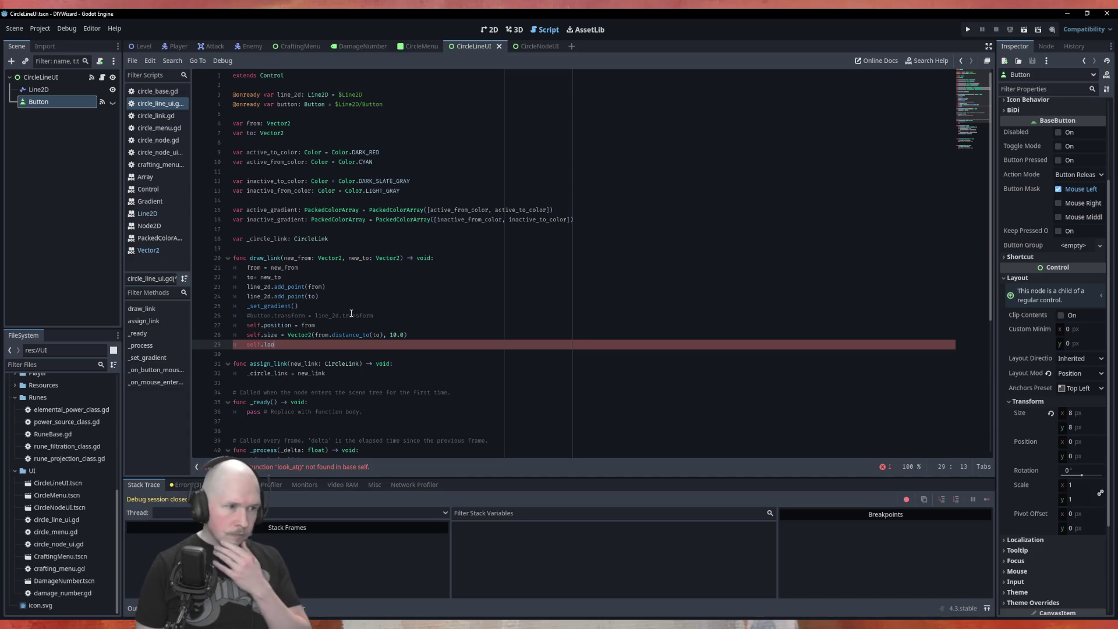
pyautogui.press('BackSpace')
pyautogui.press('BackSpace')
pyautogui.press('BackSpace')
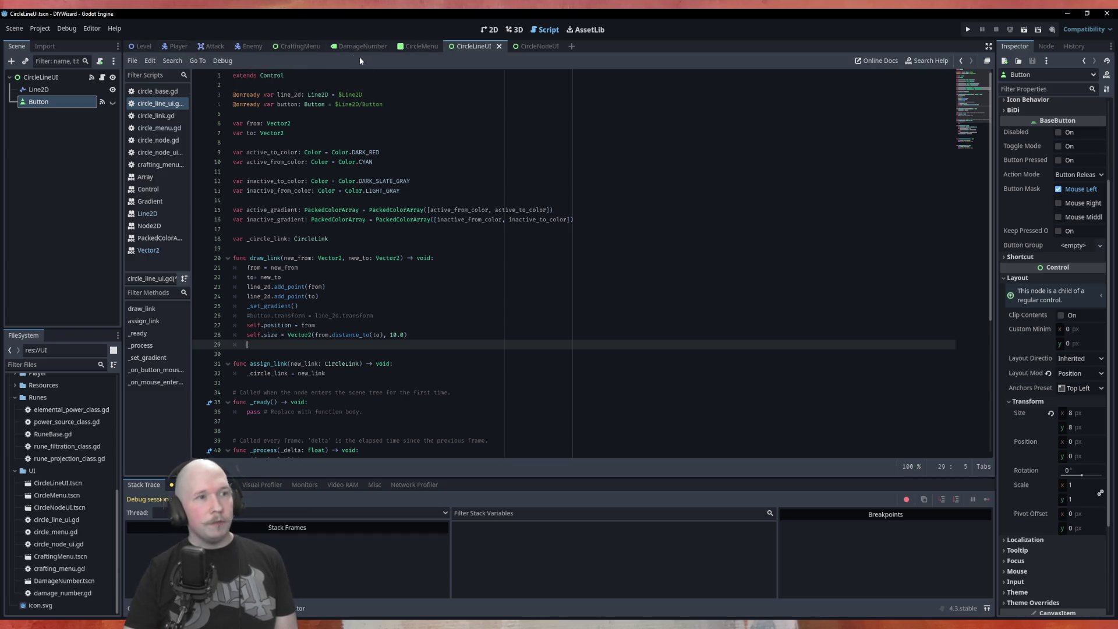
pyautogui.click(421, 47)
# Test-run the CircleMenu scene twice with F6, closing the game each time, then reopen circle_line_ui.gd.
pyautogui.press('F6')
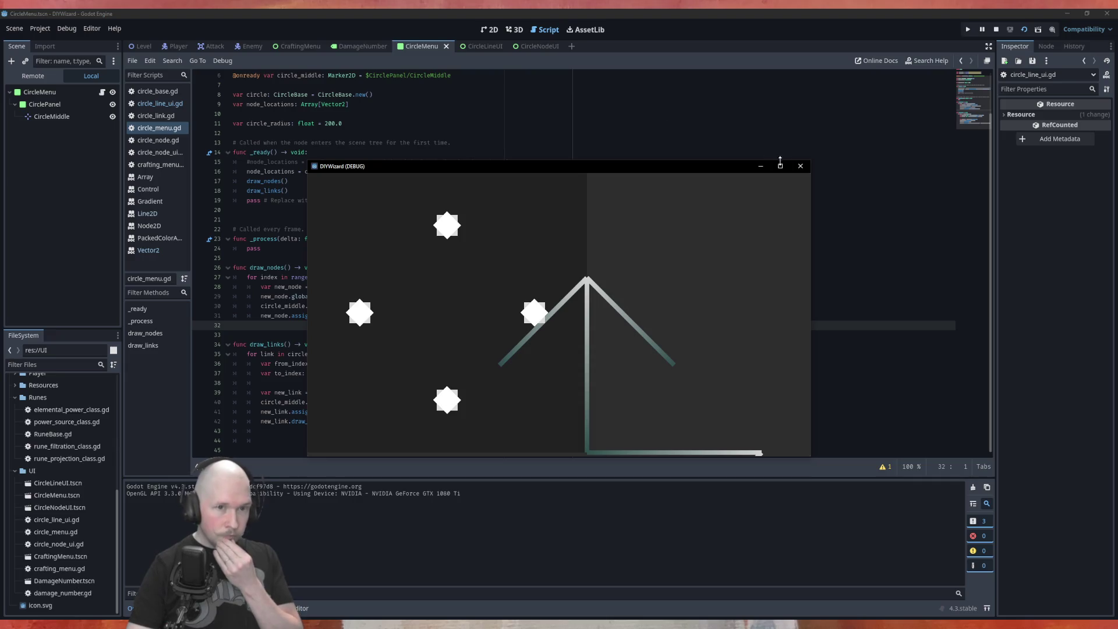
pyautogui.click(802, 168)
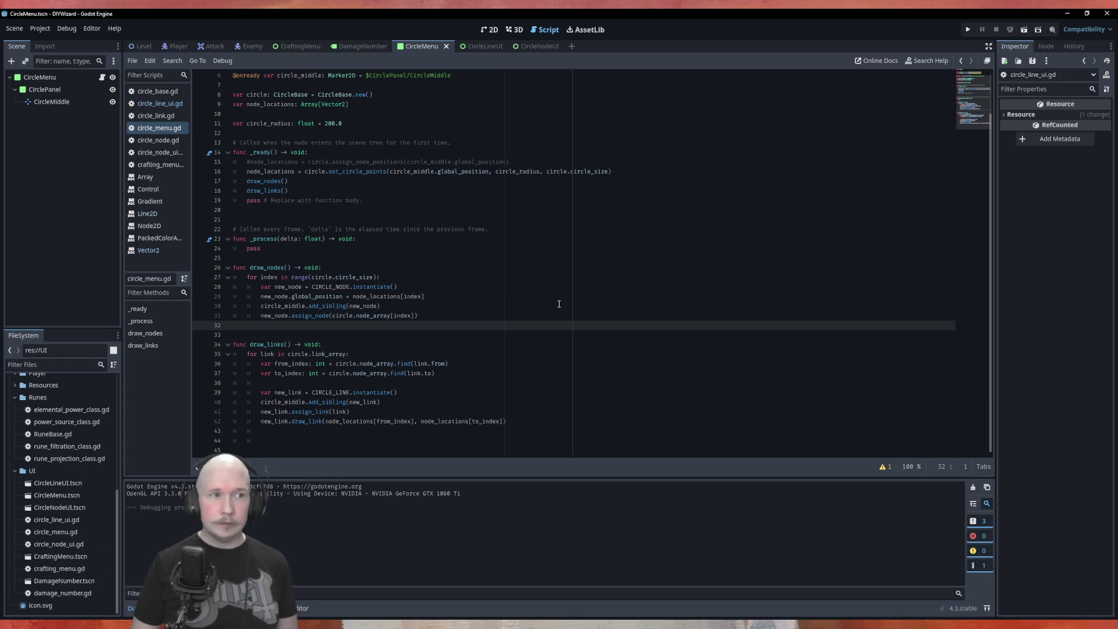
pyautogui.press('F6')
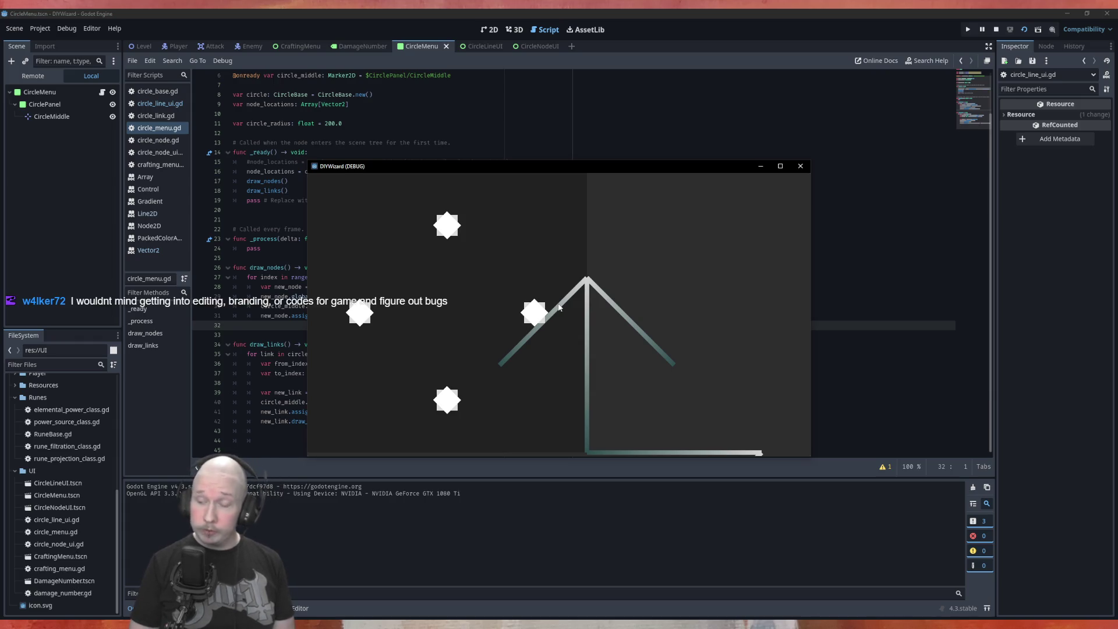
pyautogui.click(800, 165)
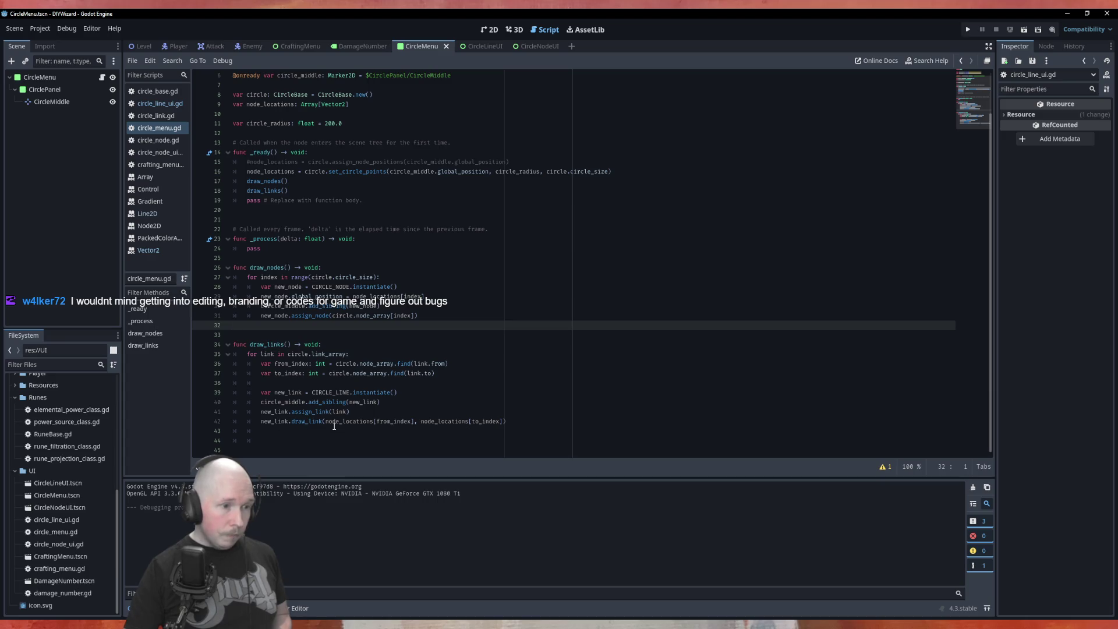
pyautogui.click(155, 104)
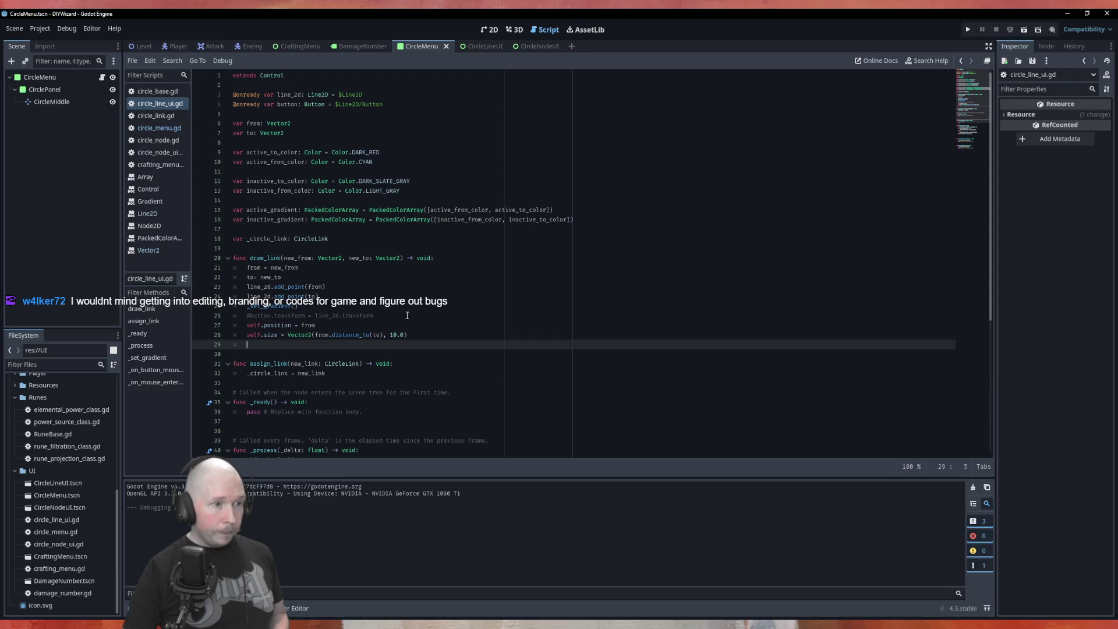
# Move the self.position and self.size lines above add_point in draw_link.
pyautogui.click(244, 335)
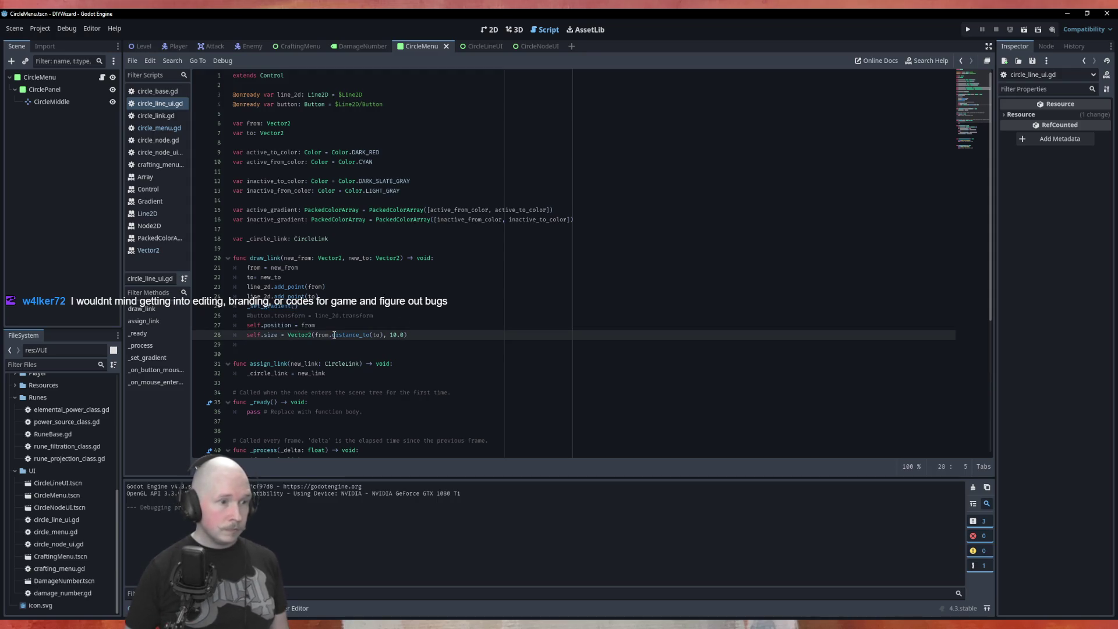
pyautogui.press('Up')
pyautogui.hotkey('alt', 'Up')
pyautogui.hotkey('alt', 'Up')
pyautogui.hotkey('alt', 'Up')
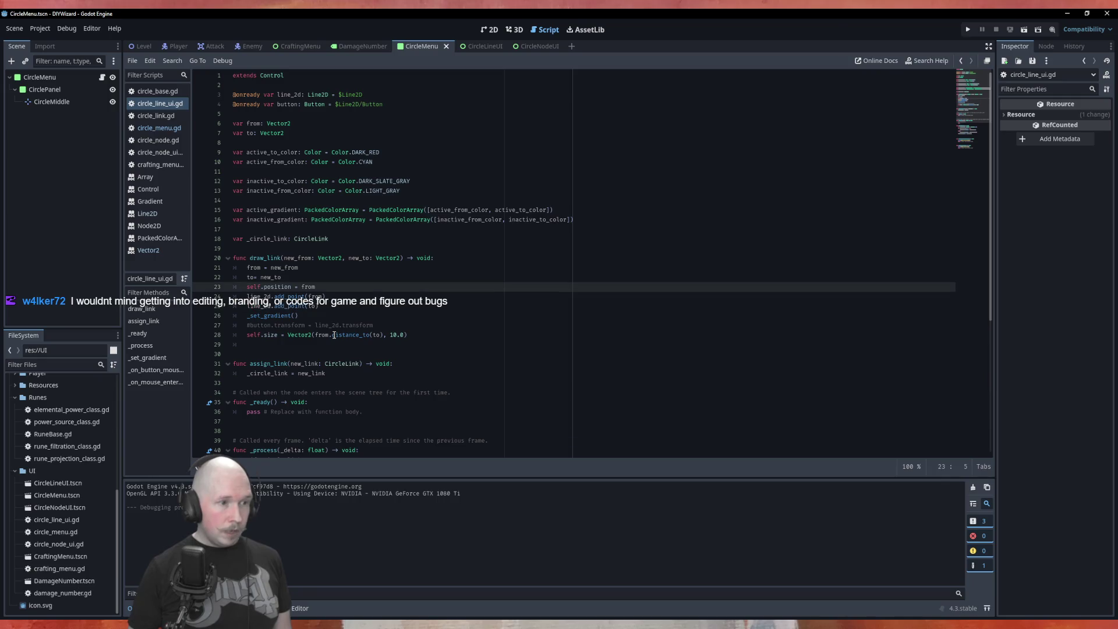
pyautogui.press('Down')
pyautogui.press('Down')
pyautogui.press('Down')
pyautogui.hotkey('alt', 'Up')
pyautogui.hotkey('alt', 'Up')
pyautogui.hotkey('alt', 'Up')
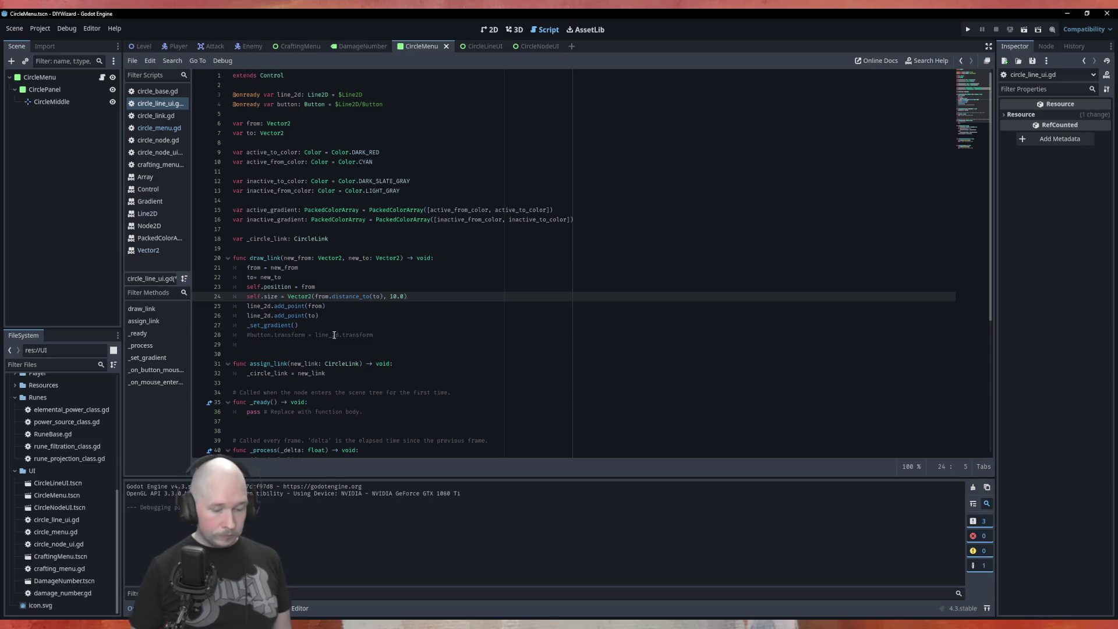
# Test-run the game with F5, close it, and start commenting out those two lines.
pyautogui.press('F5')
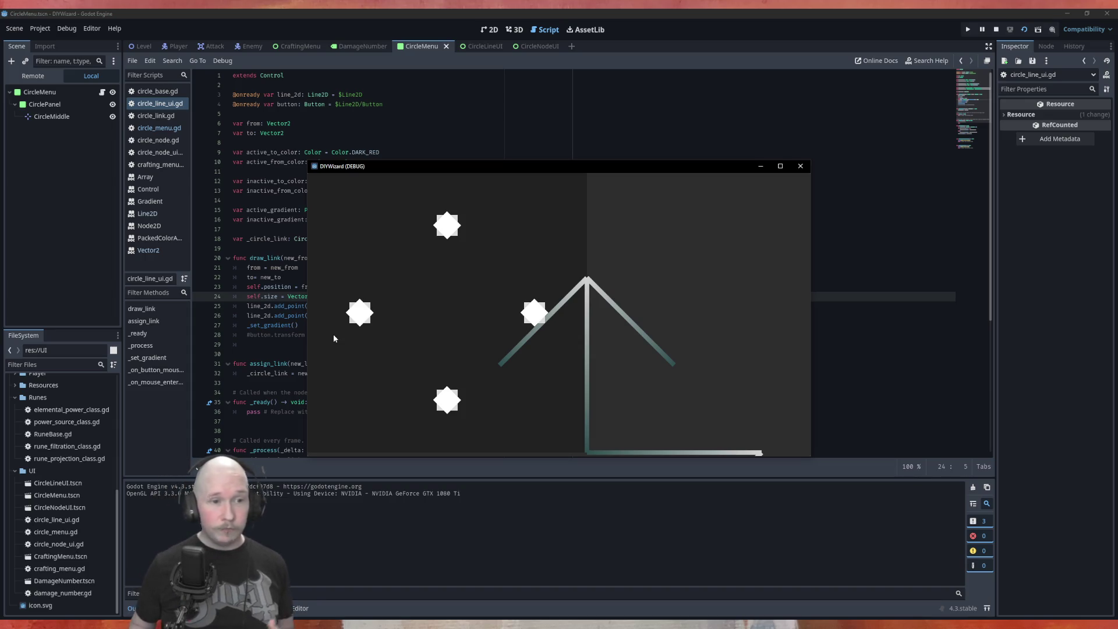
pyautogui.click(801, 166)
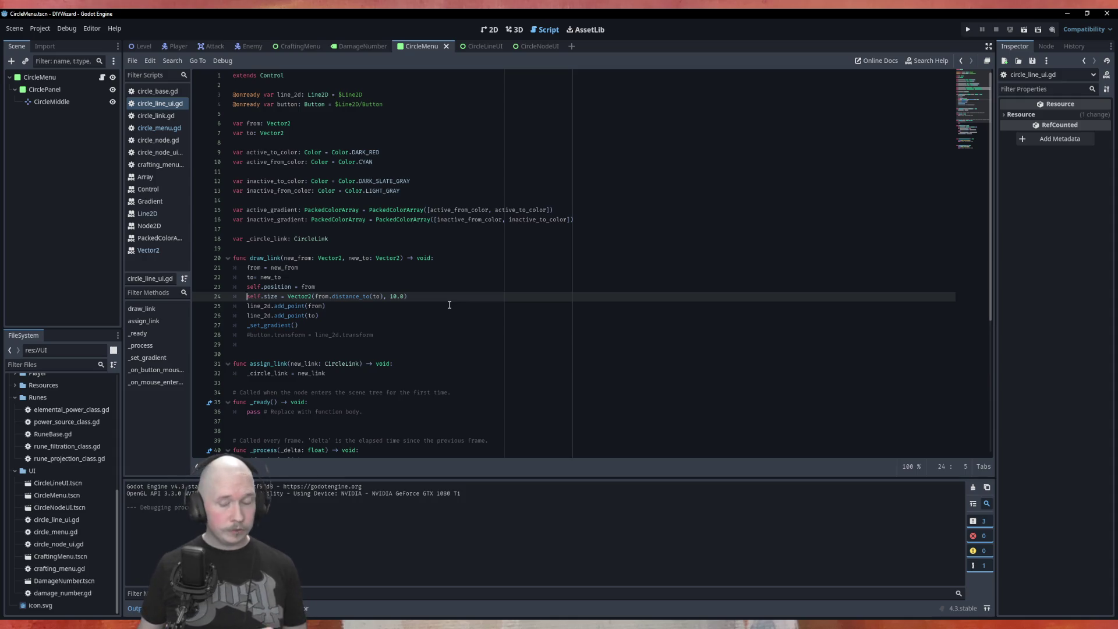
pyautogui.hotkey('ctrl', 'k')
# Comment out lines 23–24 with Ctrl+K and run the game to see all gradient links.
pyautogui.press('Up')
pyautogui.hotkey('ctrl', 'k')
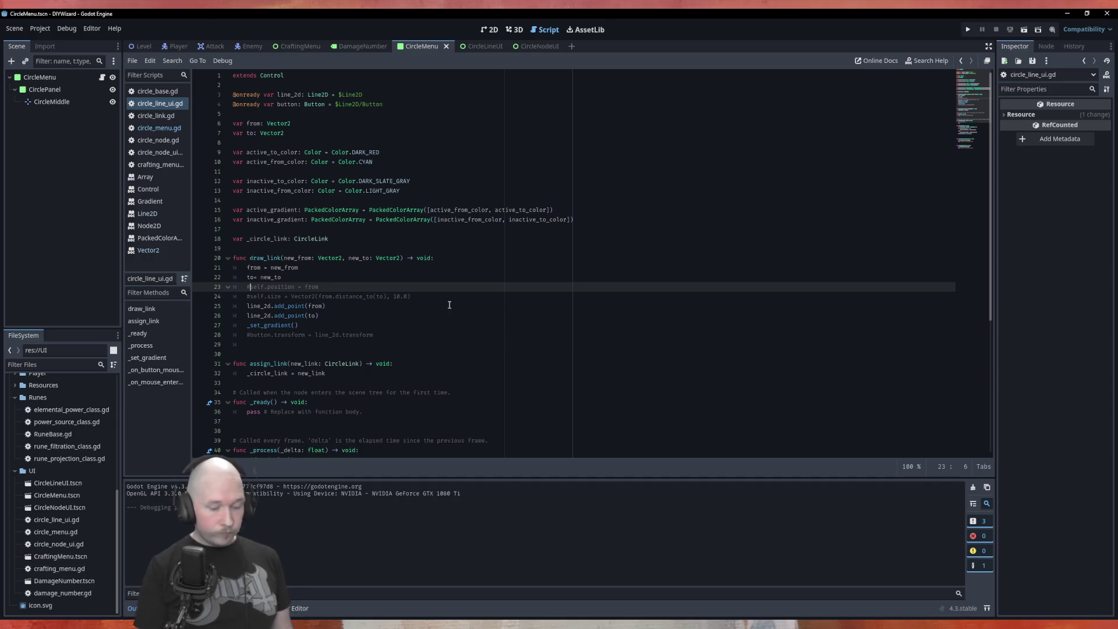
pyautogui.press('F5')
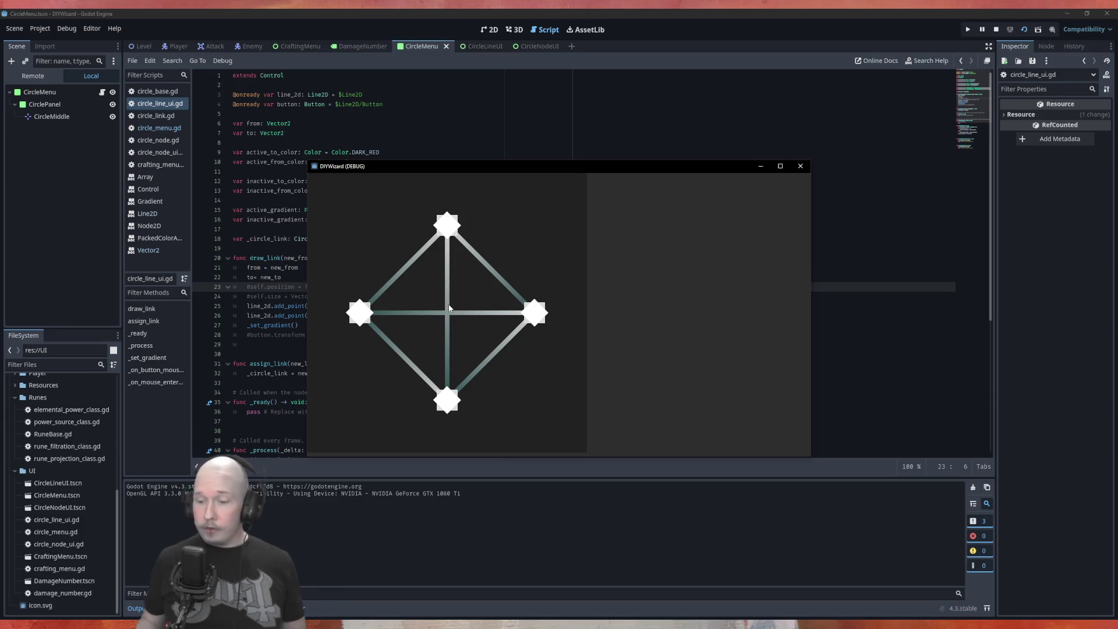
pyautogui.click(800, 166)
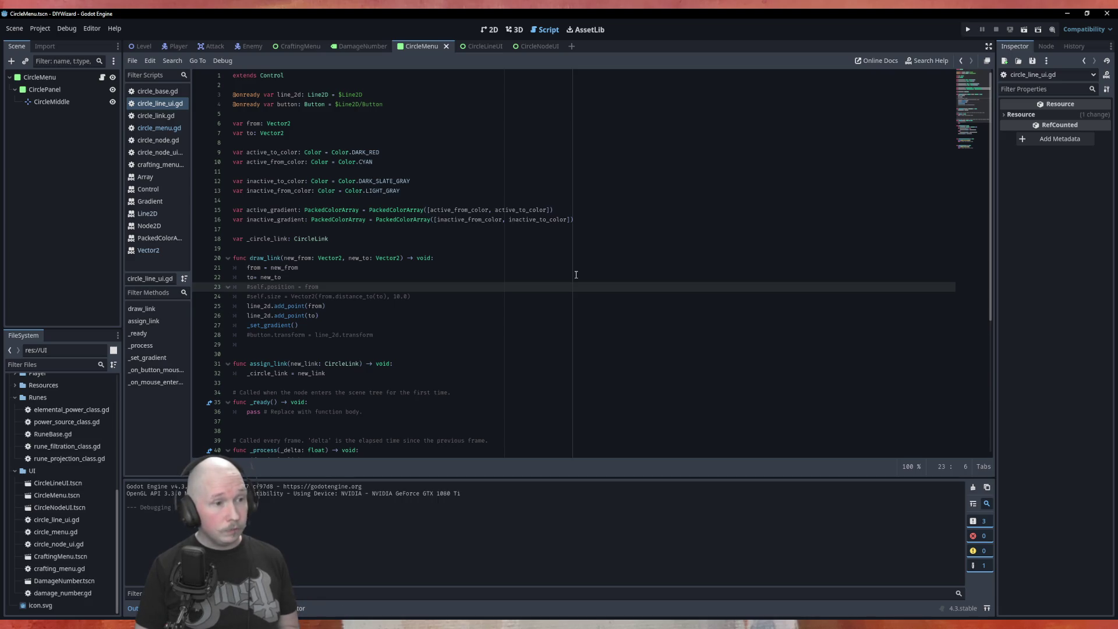
# Fix the spacing to 'to = new_to', save, add a blank line after it, and rerun.
pyautogui.press('Up')
pyautogui.press('Right')
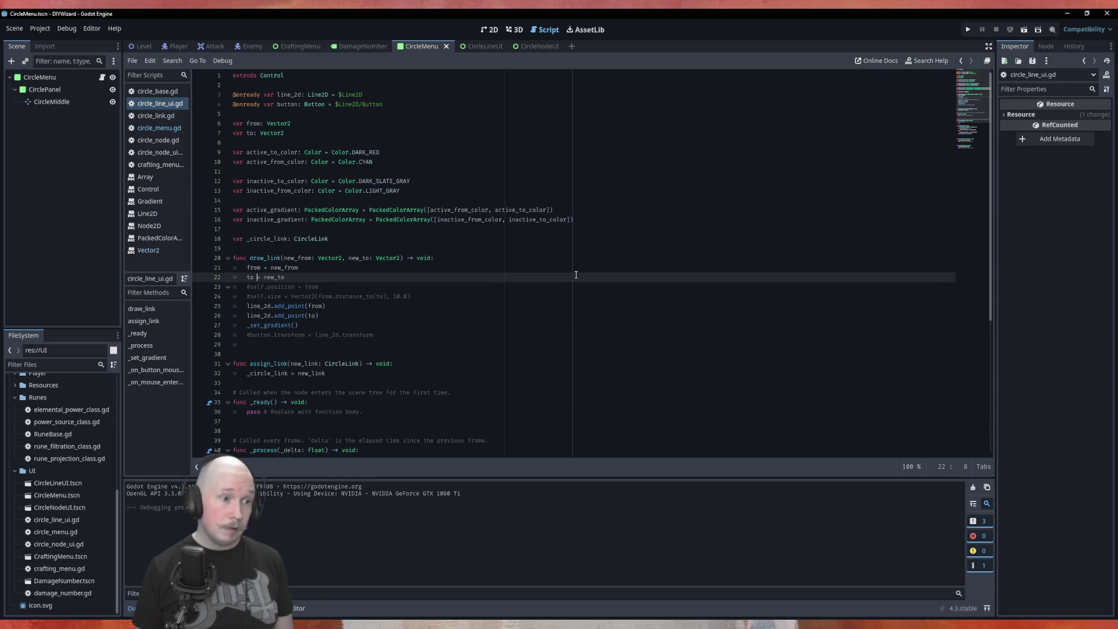
pyautogui.hotkey('ctrl', 's')
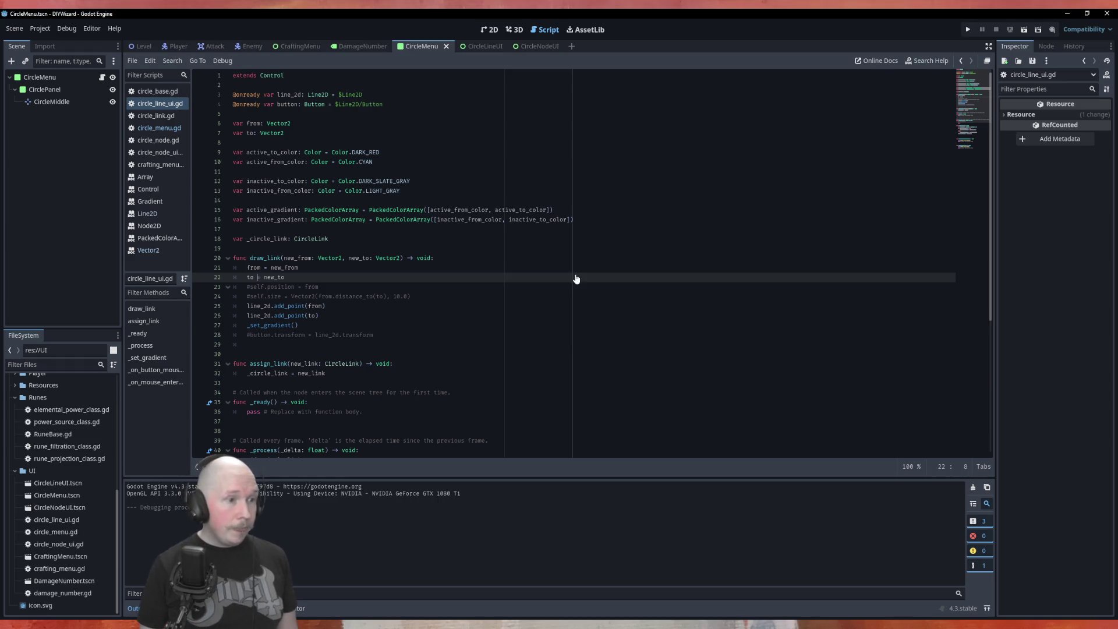
pyautogui.press('Return')
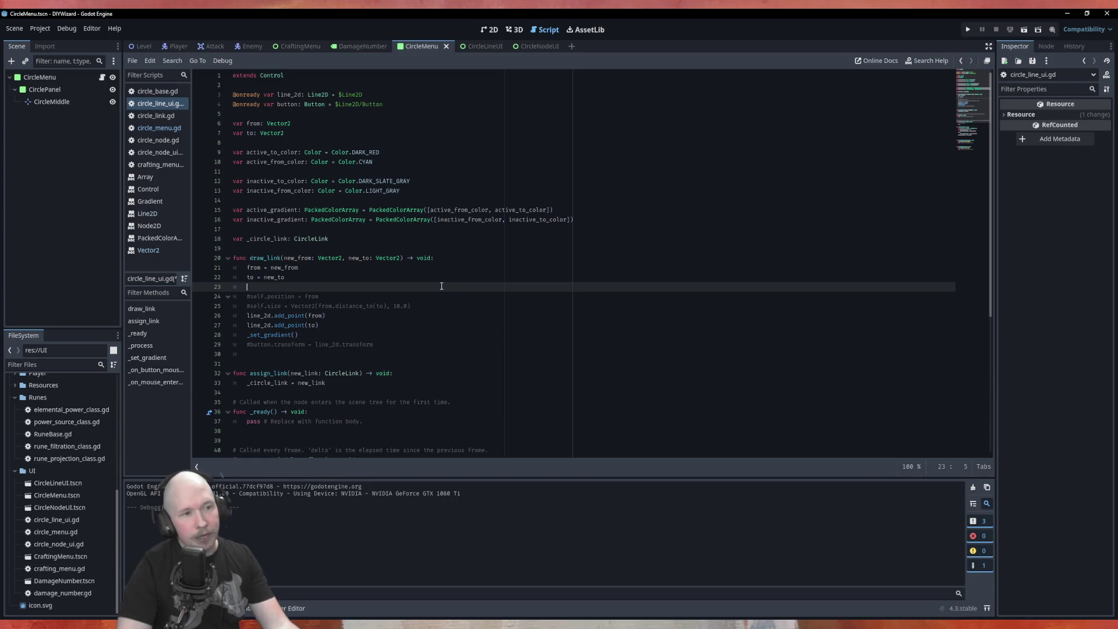
pyautogui.scroll(-3, 445, 285)
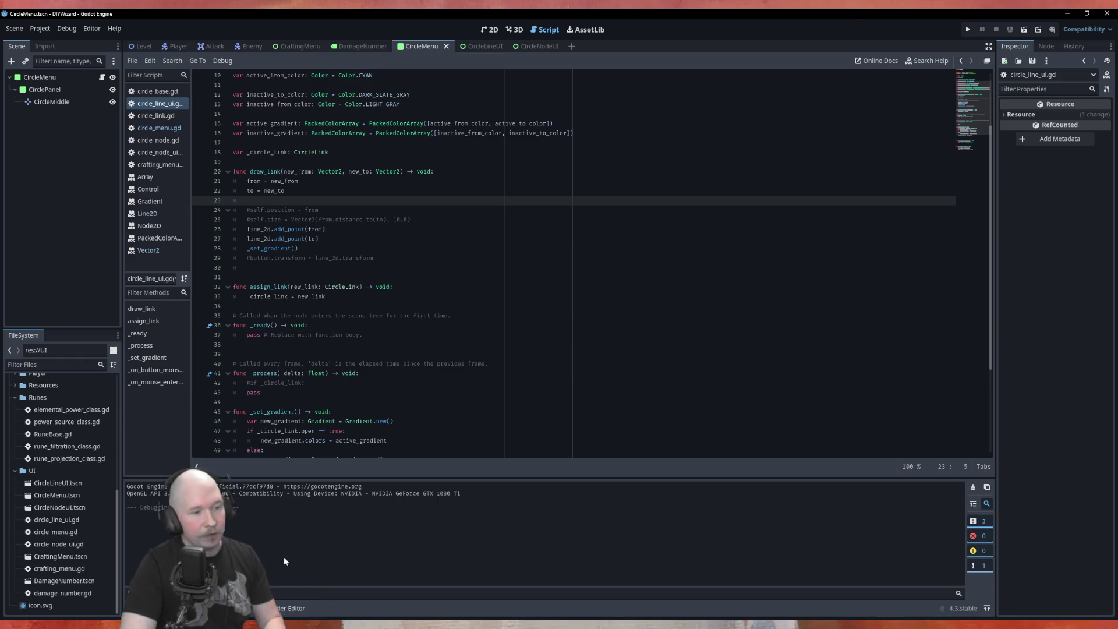
pyautogui.press('F6')
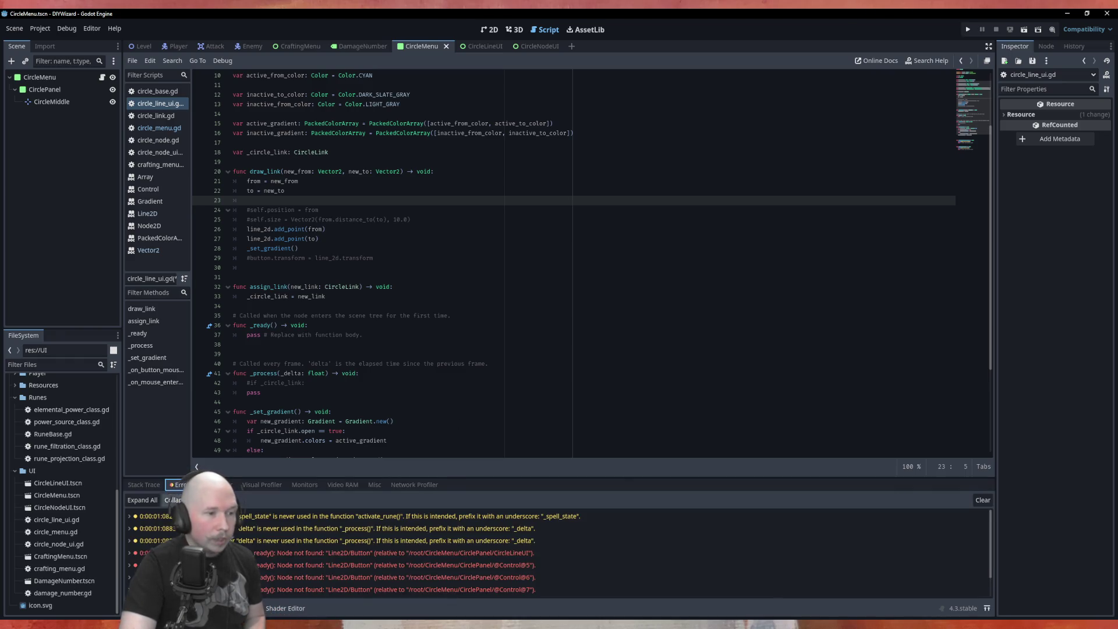
# Jump from the 'Node not found: Line2D/Button' error to the button declaration on line 4.
pyautogui.click(495, 557)
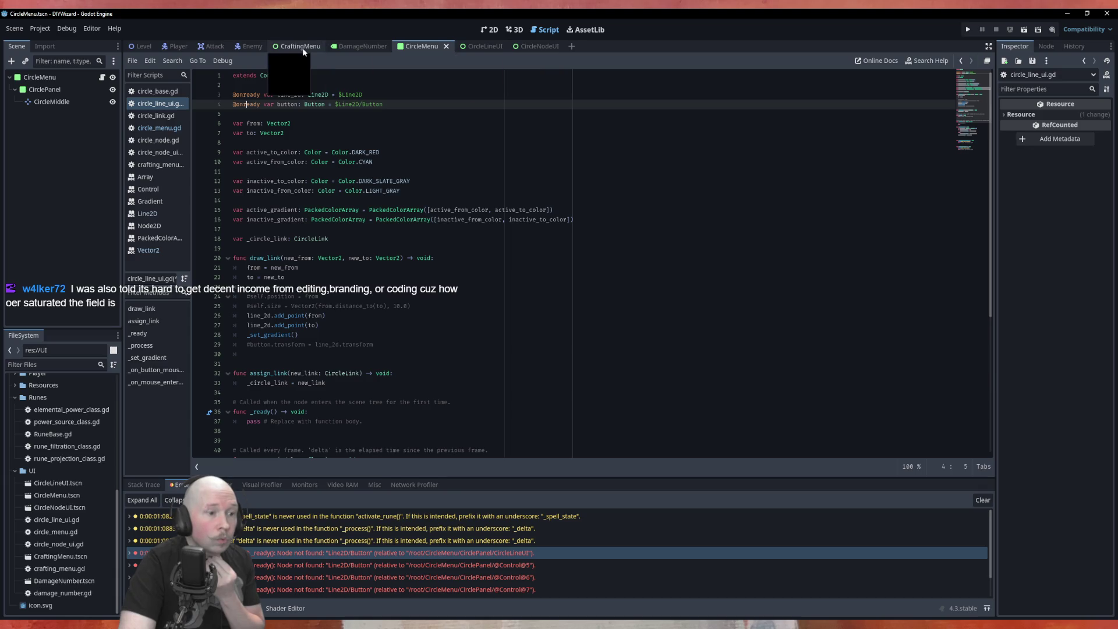
# Replace the $Line2D/Button reference with a dragged-in $Button from CircleLineUI, save, and run.
pyautogui.click(482, 43)
pyautogui.moveTo(51, 101)
pyautogui.mouseDown()
pyautogui.moveTo(280, 124)
pyautogui.moveTo(296, 112)
pyautogui.mouseUp()
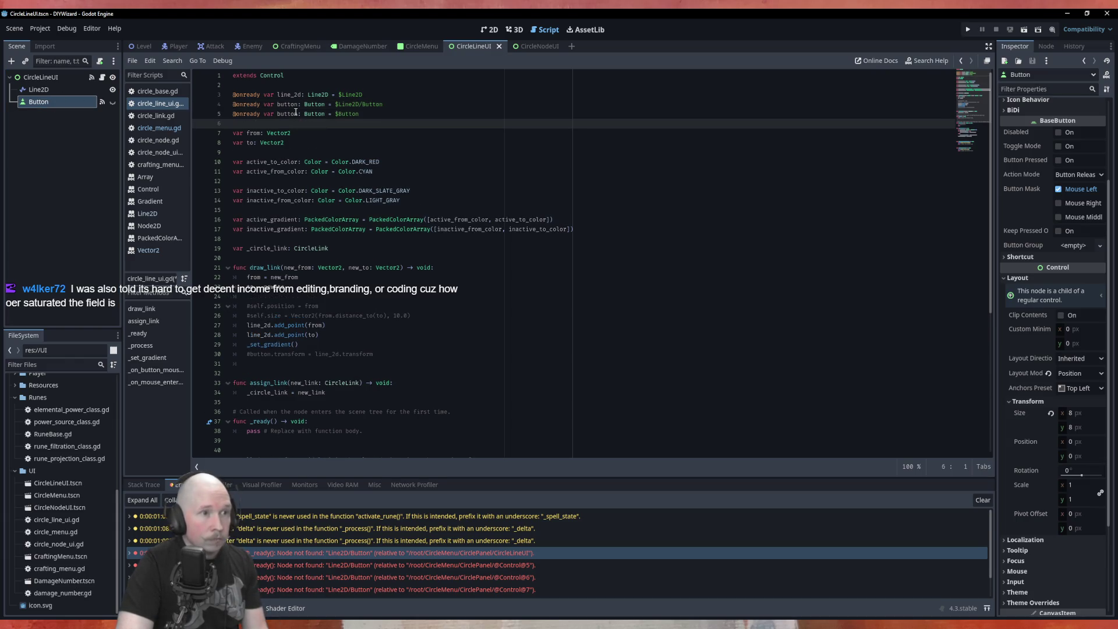
pyautogui.moveTo(384, 105); pyautogui.dragTo(215, 106)
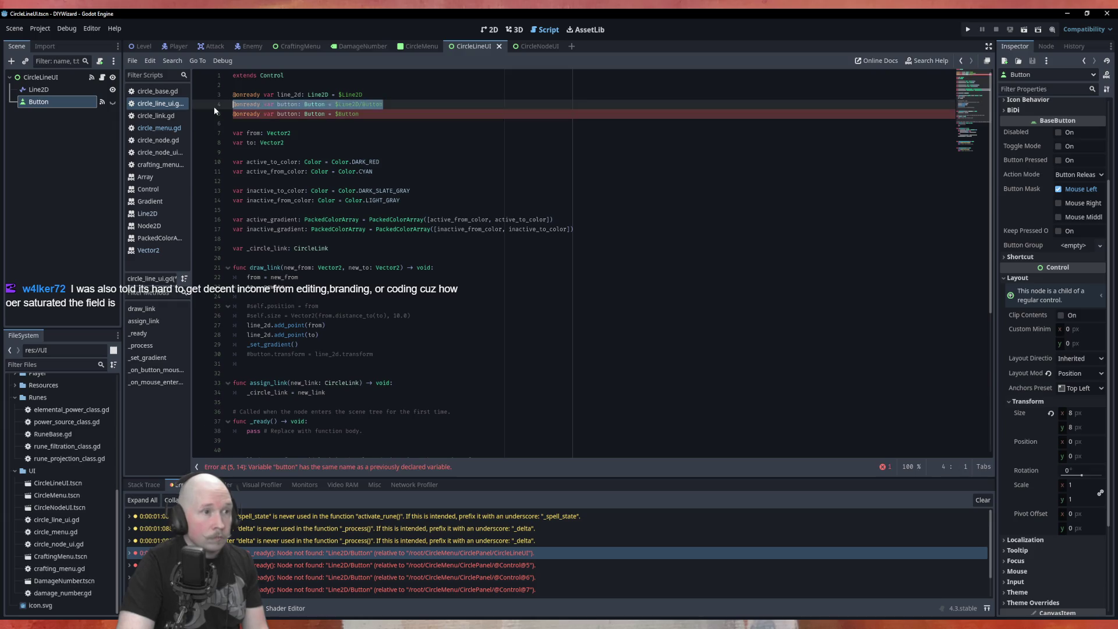
pyautogui.press('Delete')
pyautogui.hotkey('ctrl', 's')
pyautogui.click(413, 146)
pyautogui.press('F5')
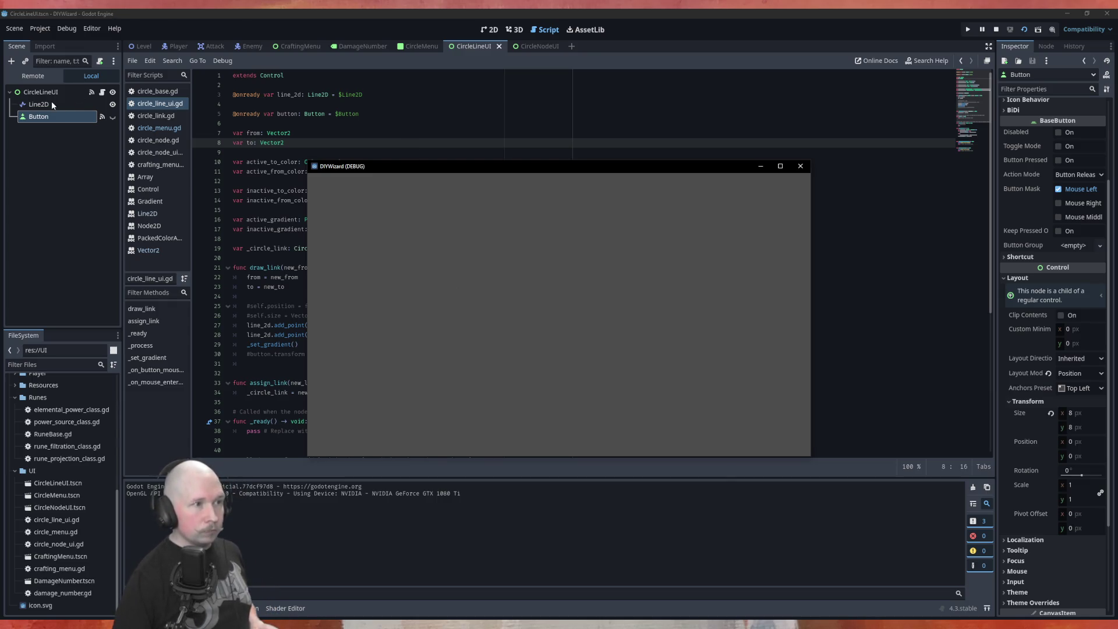
# Close the empty window, run CircleMenu to see the four-star diamond of links, then close it.
pyautogui.click(800, 166)
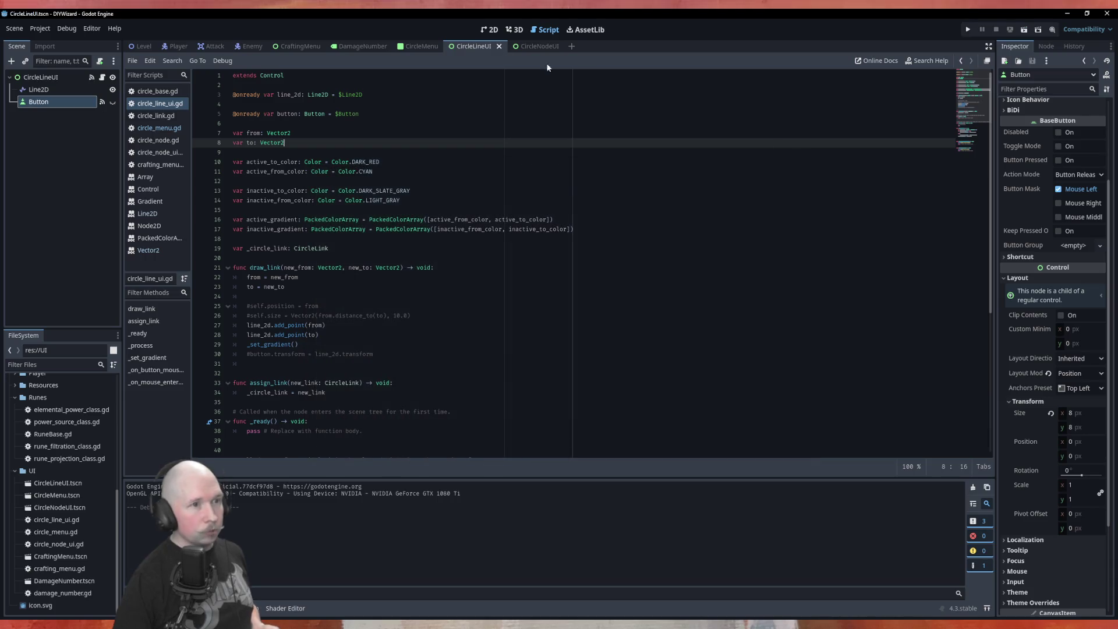
pyautogui.press('F6')
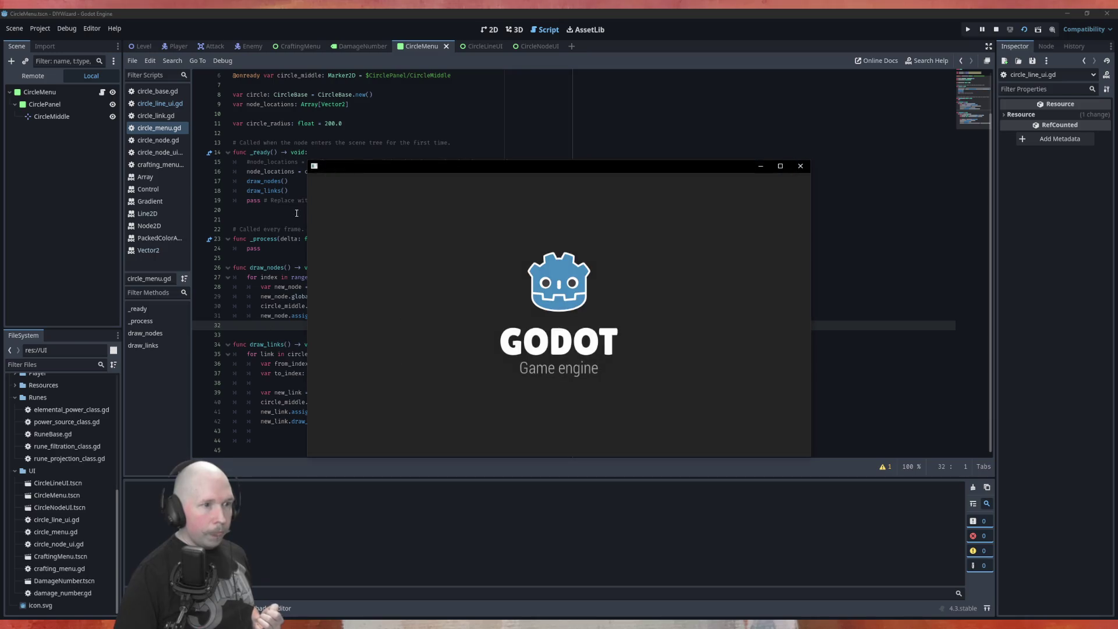
pyautogui.click(800, 166)
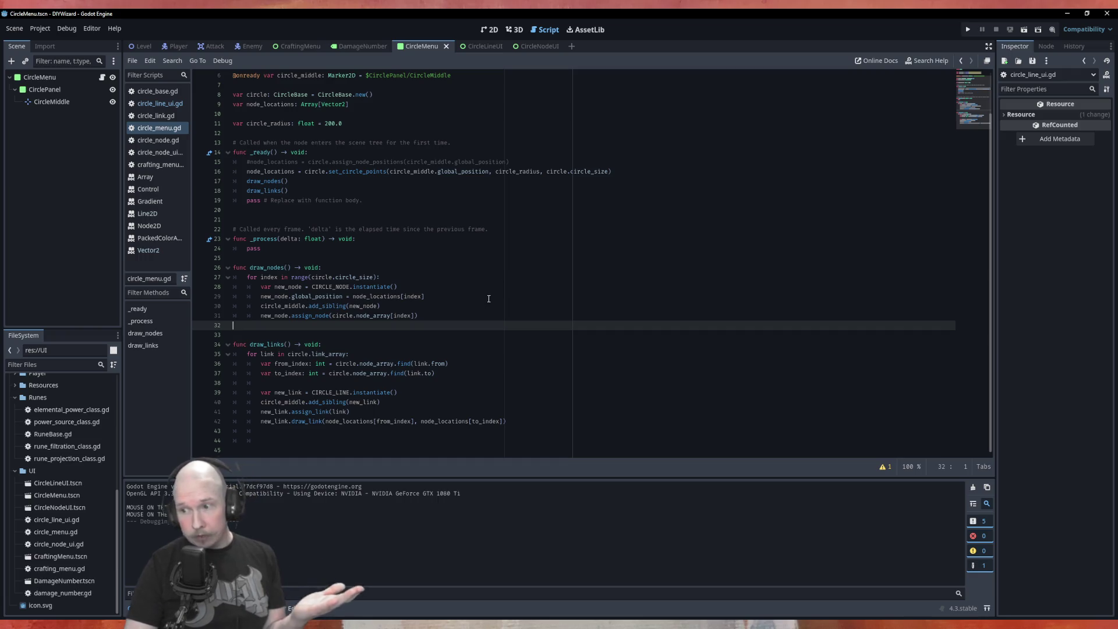
pyautogui.click(375, 258)
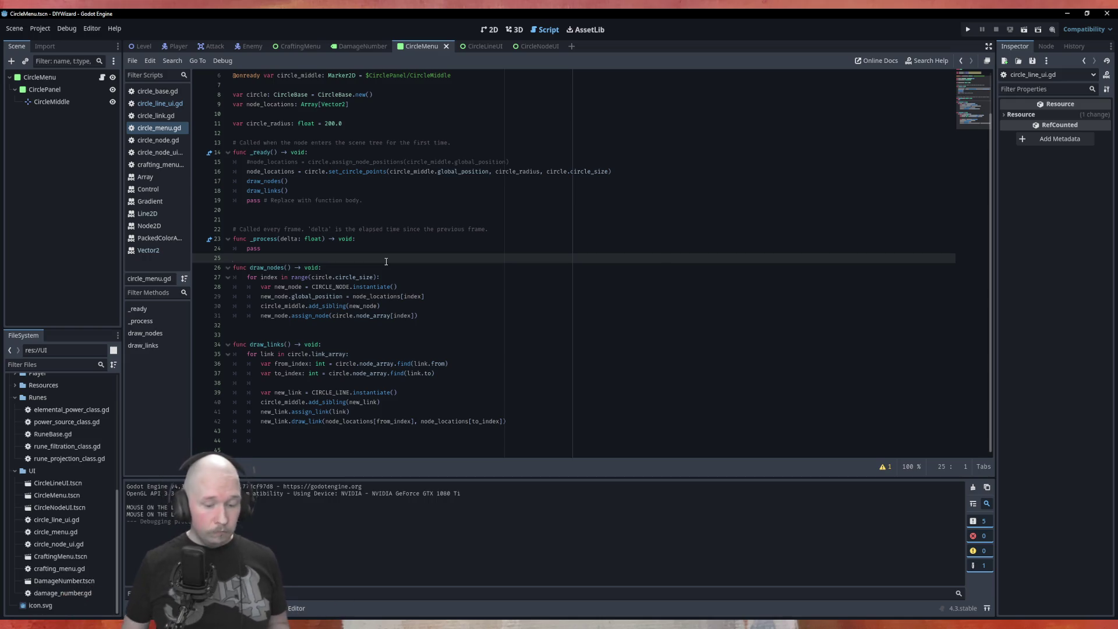
pyautogui.press('Return')
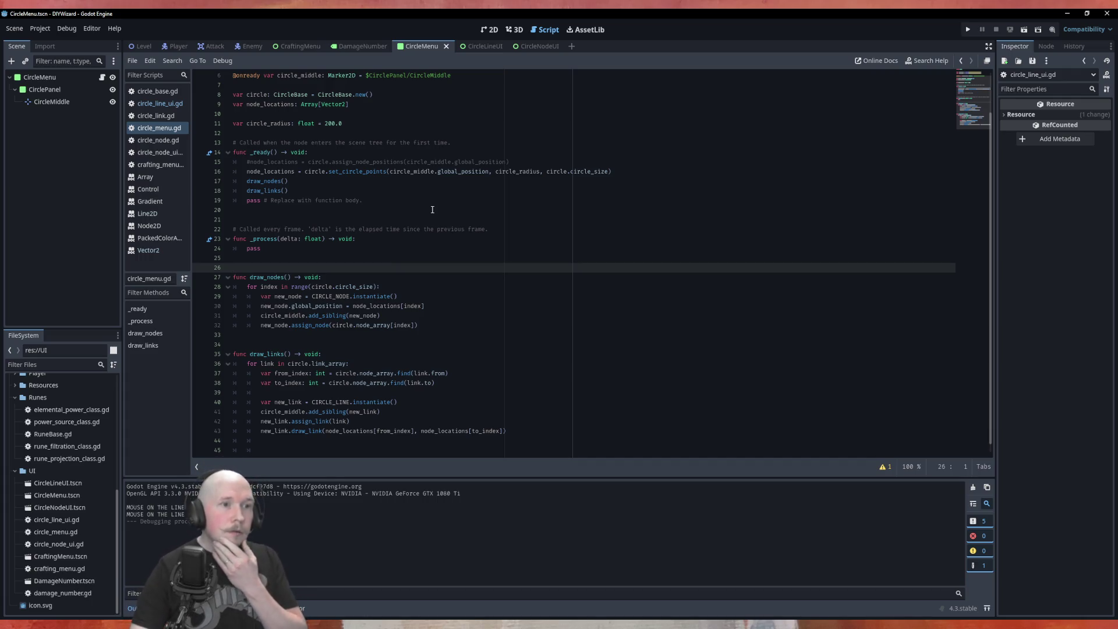
# Scroll through the code, then switch to the CircleLineUI scene showing circle_line_ui.gd.
pyautogui.scroll(-1, 450, 216)
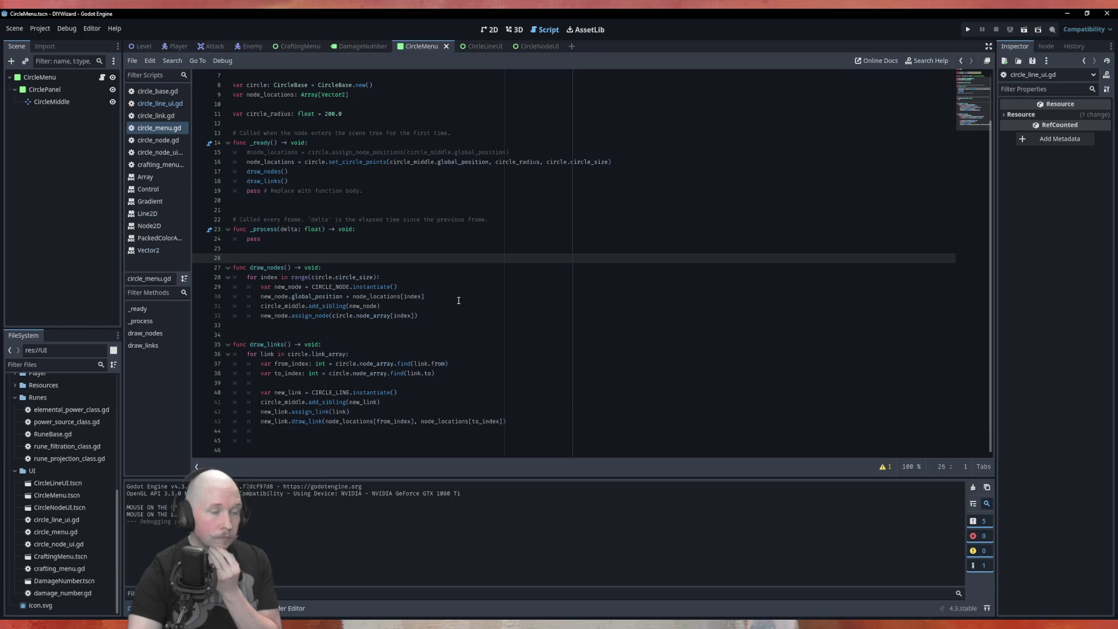
pyautogui.scroll(1, 458, 301)
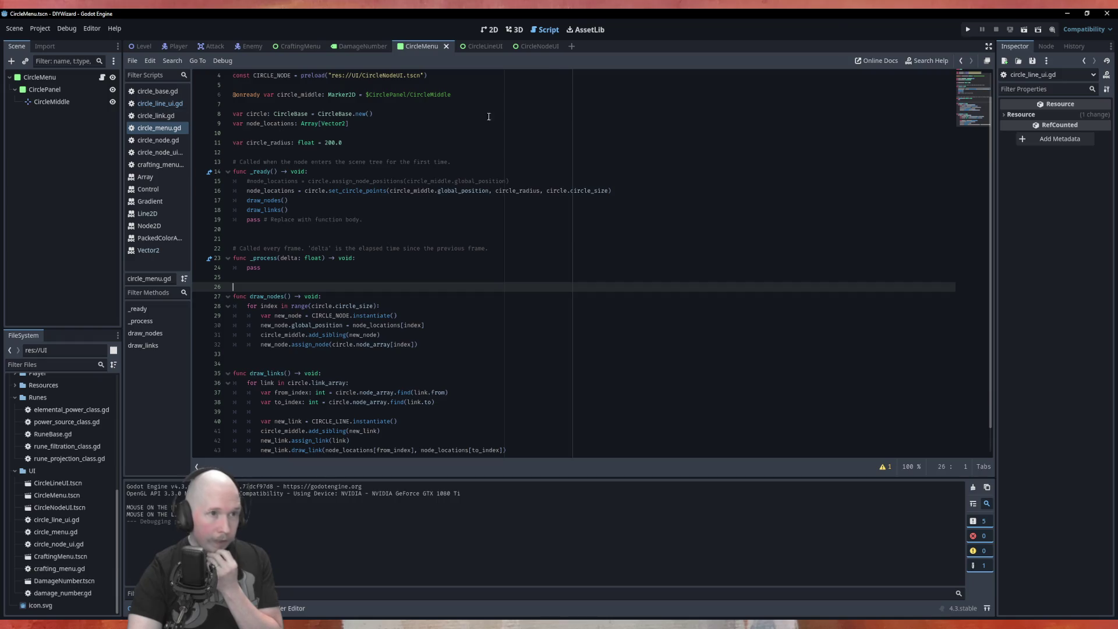
pyautogui.click(482, 46)
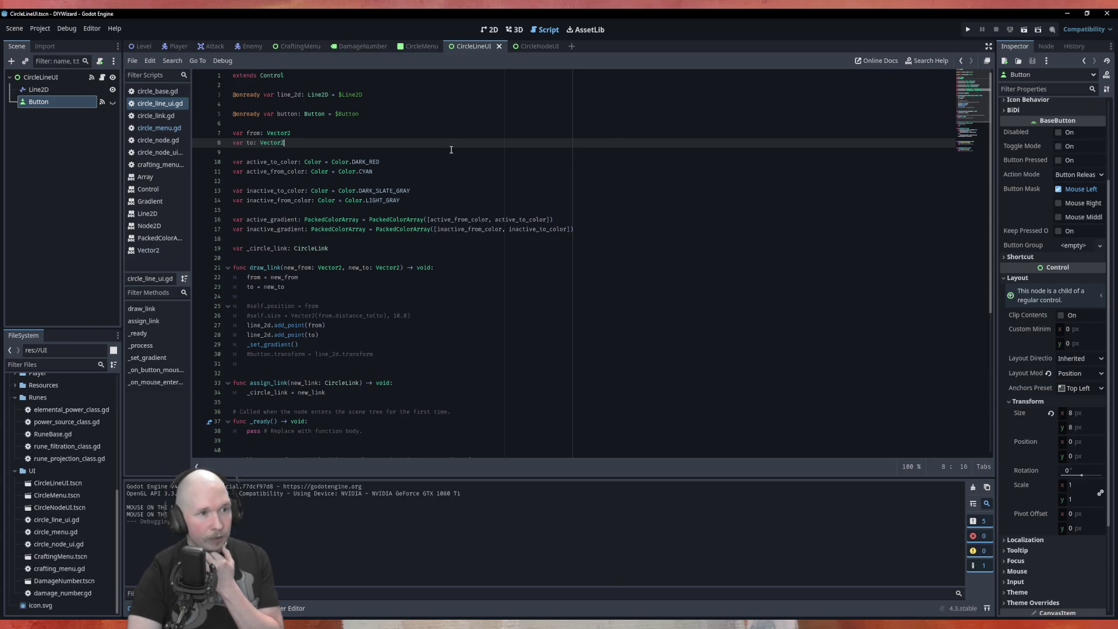
# Delete the blank line 24 in draw_link, placing the commented self.position lines right after the to assignment.
pyautogui.scroll(-8, 453, 252)
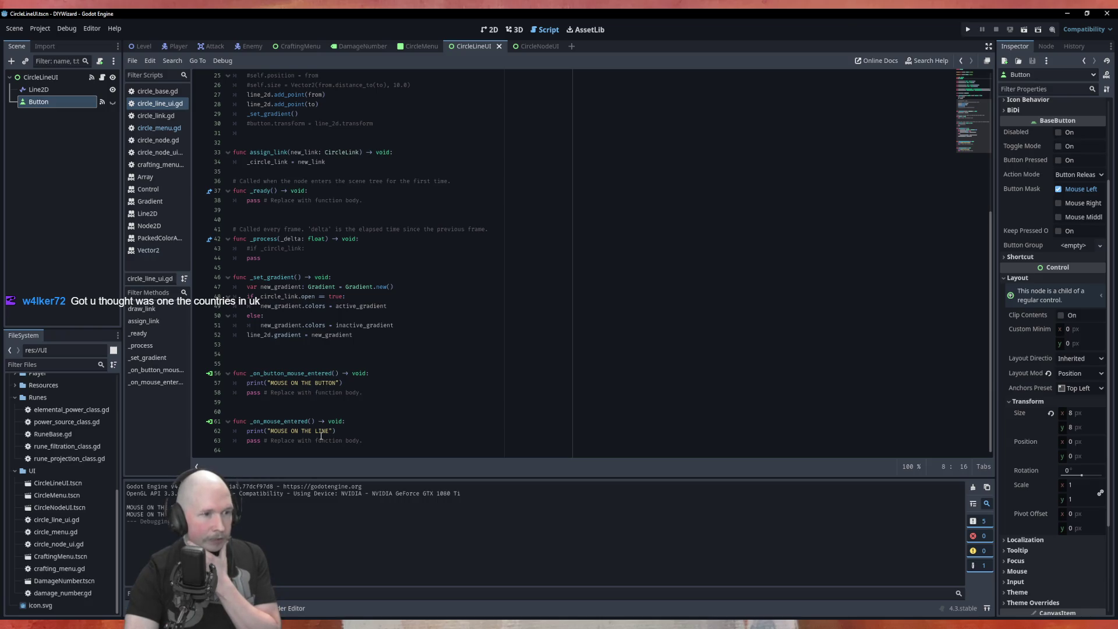
pyautogui.scroll(8, 392, 426)
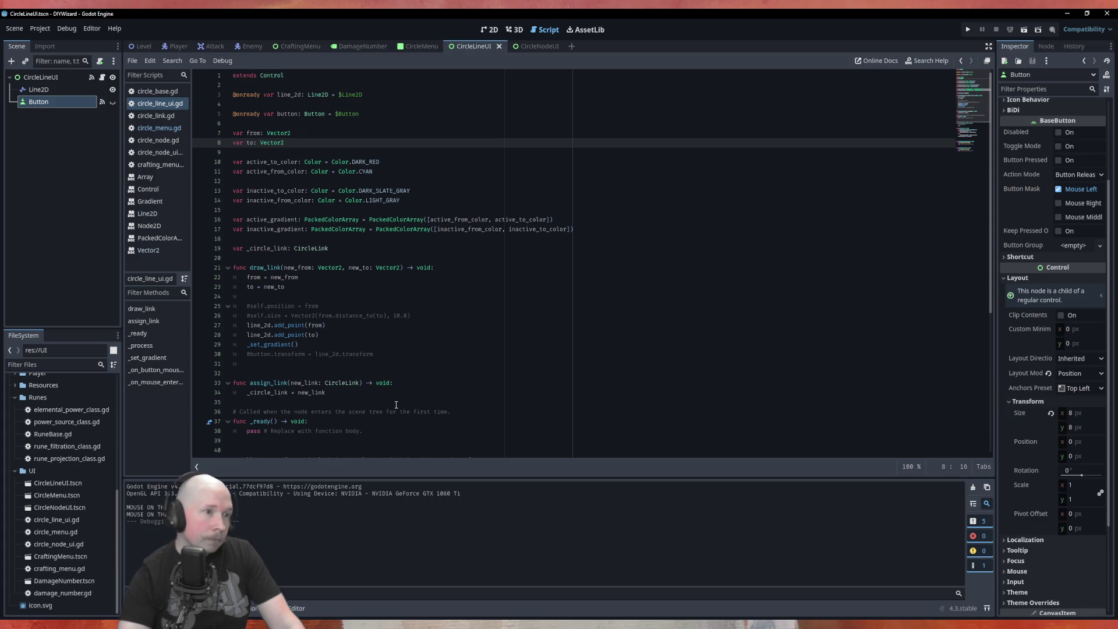
pyautogui.click(438, 294)
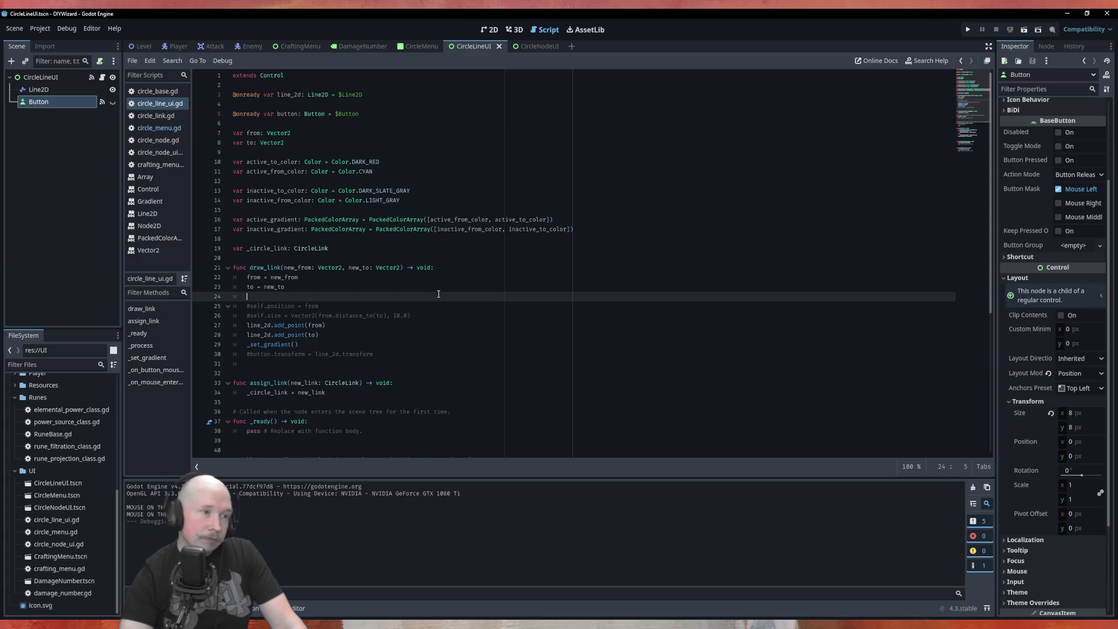
pyautogui.scroll(-4, 439, 294)
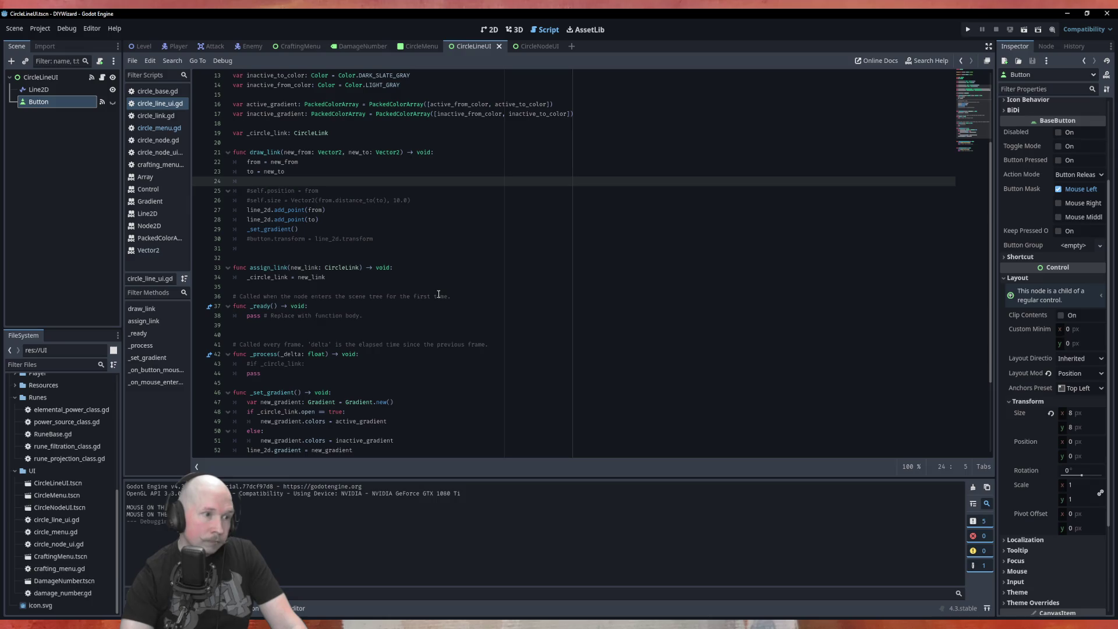
pyautogui.scroll(-2, 439, 294)
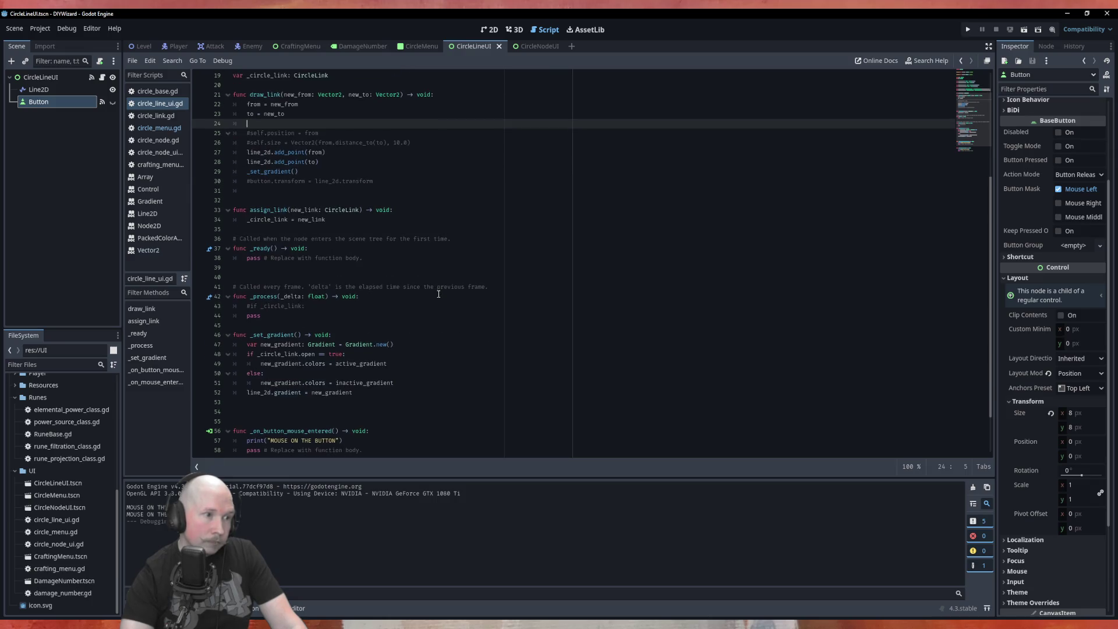
pyautogui.click(240, 189)
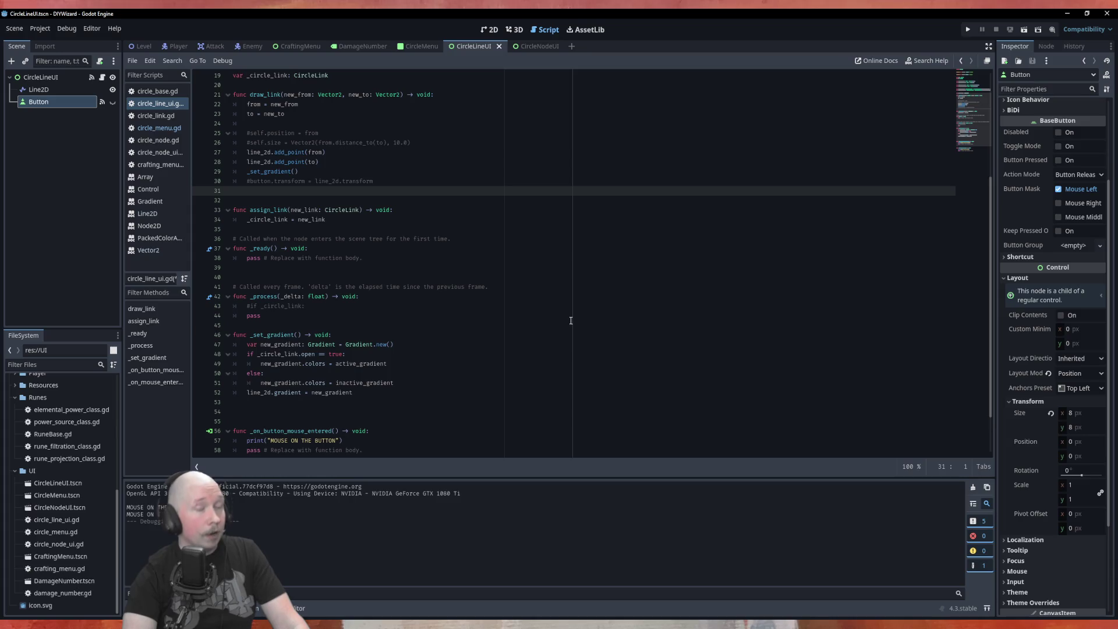
pyautogui.scroll(-2, 517, 273)
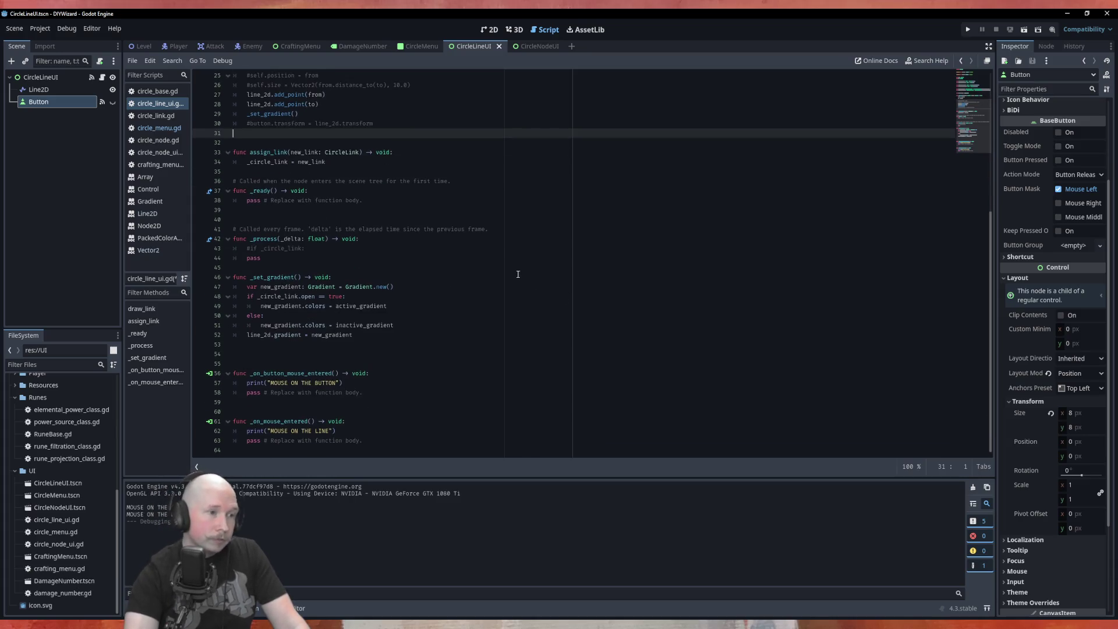
pyautogui.scroll(7, 507, 363)
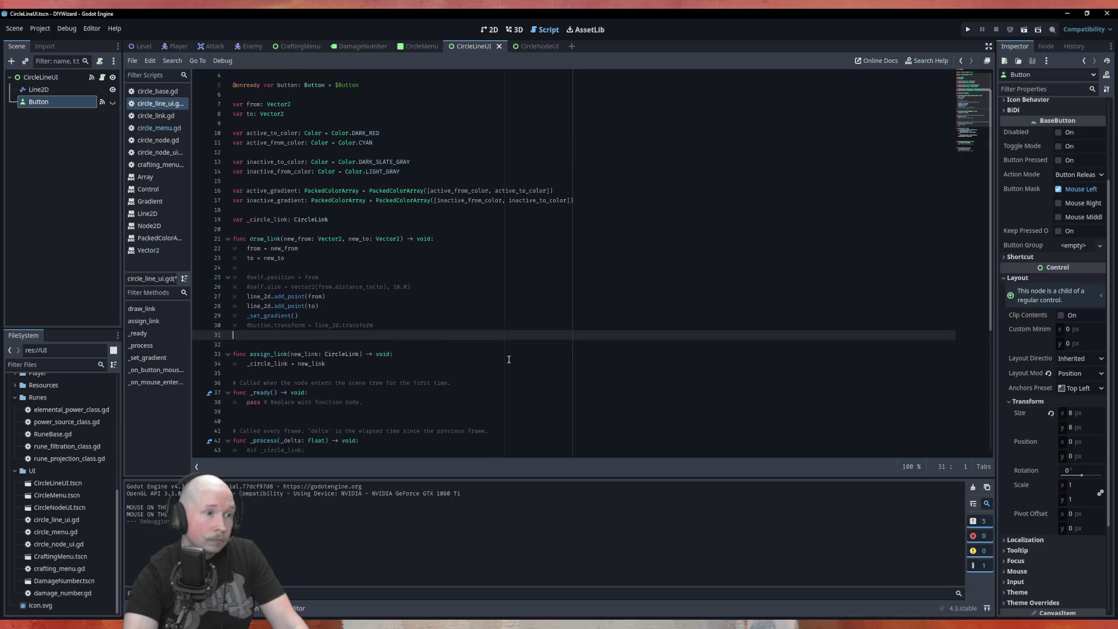
pyautogui.click(324, 268)
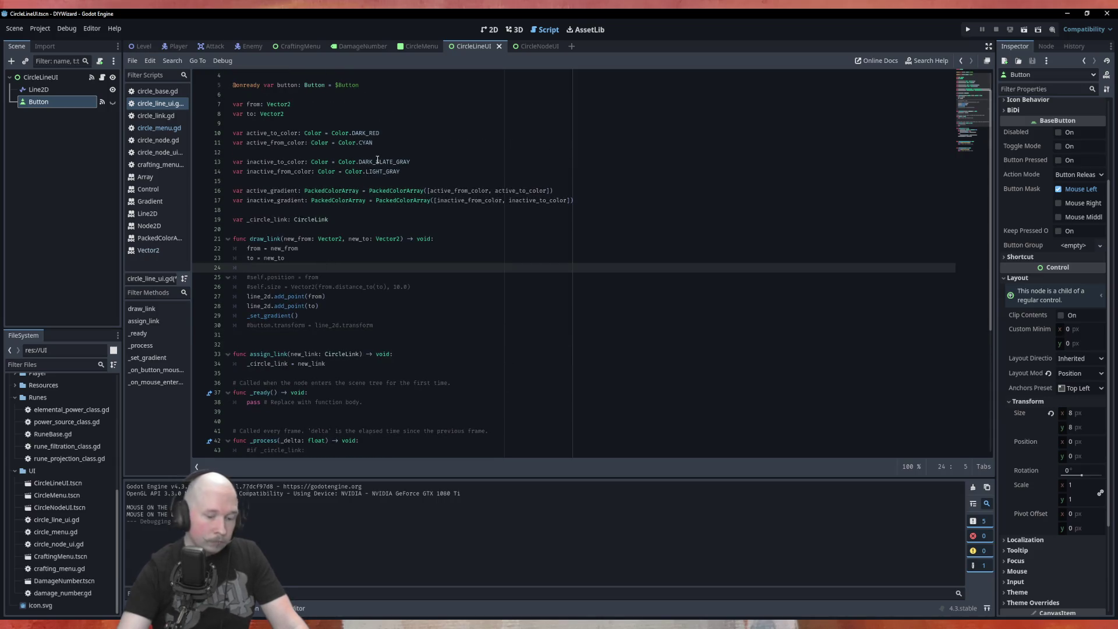
pyautogui.press('BackSpace')
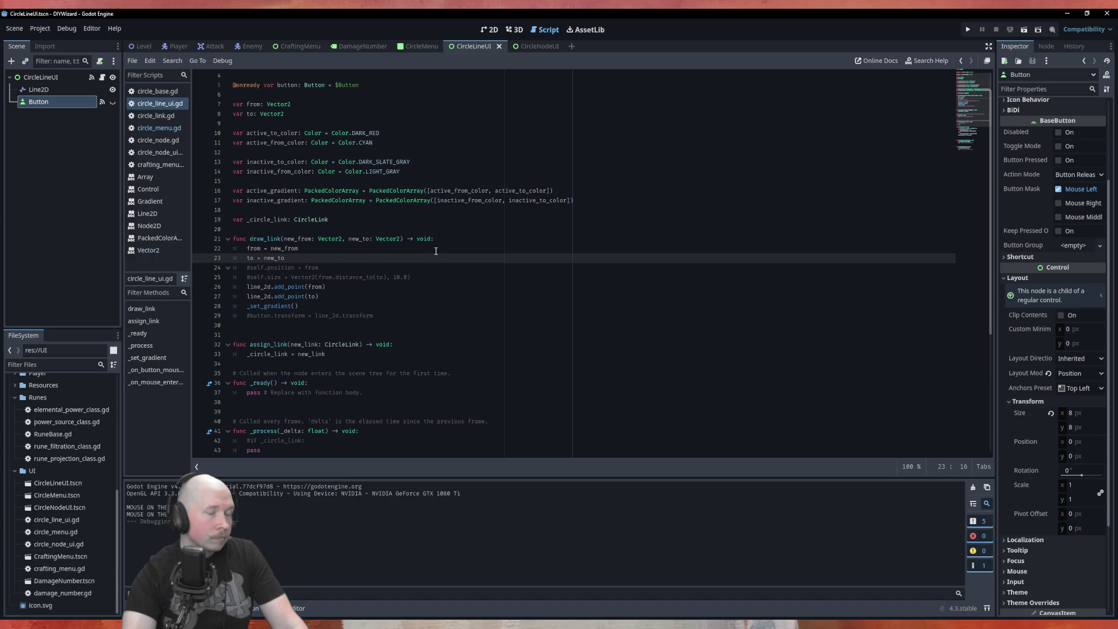
pyautogui.click(457, 275)
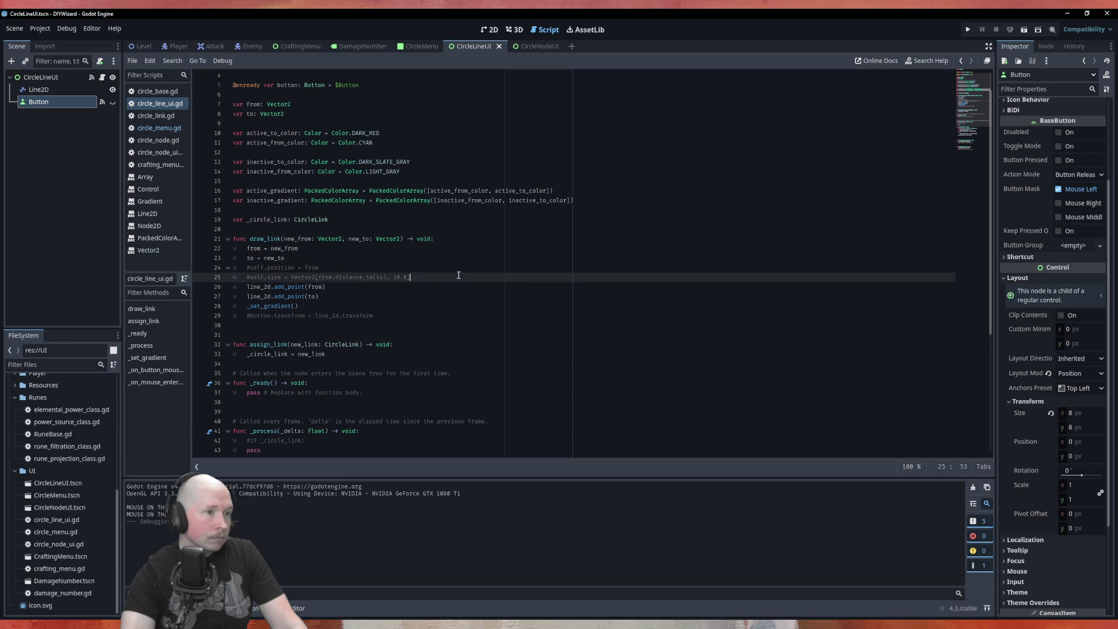
# Add line_2d.position = from below the self.position comment in draw_link, then run the project.
pyautogui.click(454, 265)
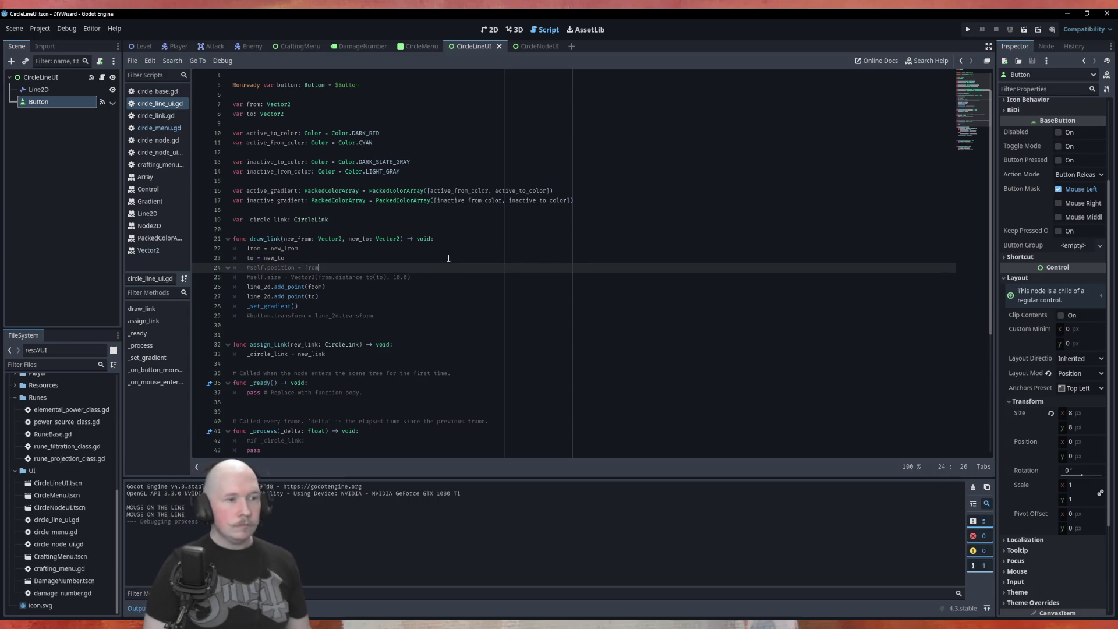
pyautogui.press('Return')
pyautogui.write('line')
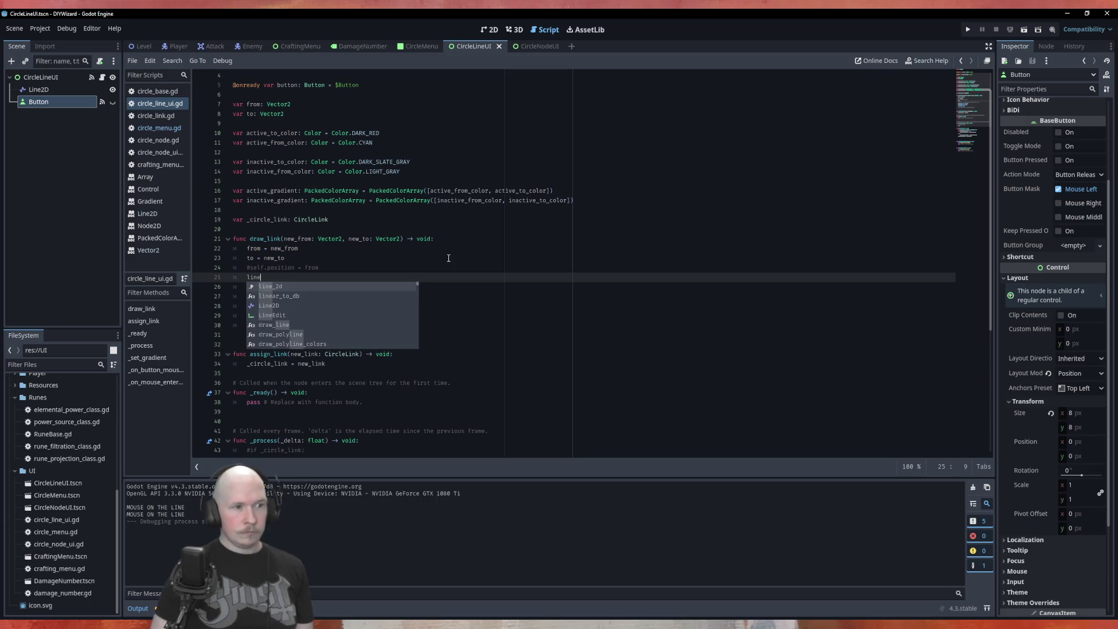
pyautogui.write('_2d.poin')
pyautogui.press('Return')
pyautogui.write('from')
pyautogui.press('Return')
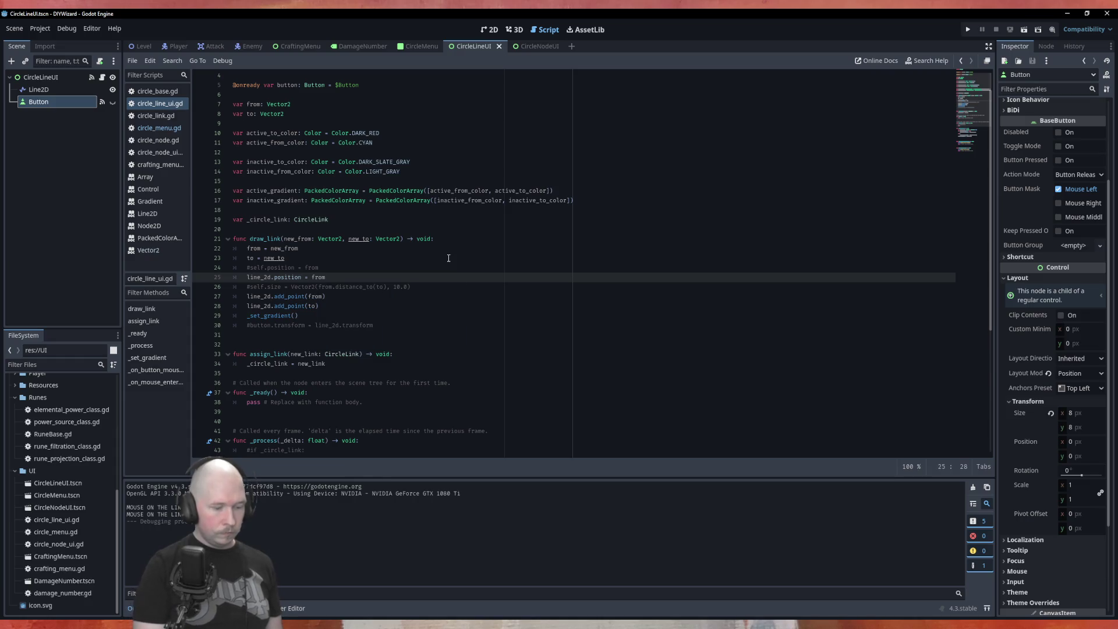
pyautogui.press('F5')
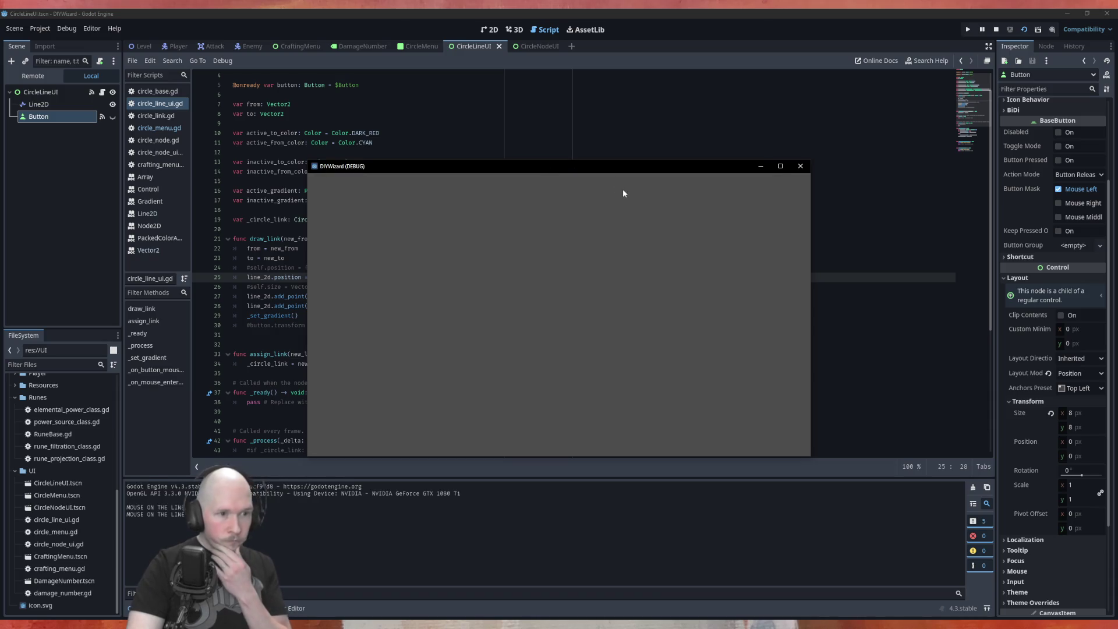
# Close the test game, return to circle_line_ui.gd, and rerun the project to check the links.
pyautogui.click(800, 166)
pyautogui.click(430, 47)
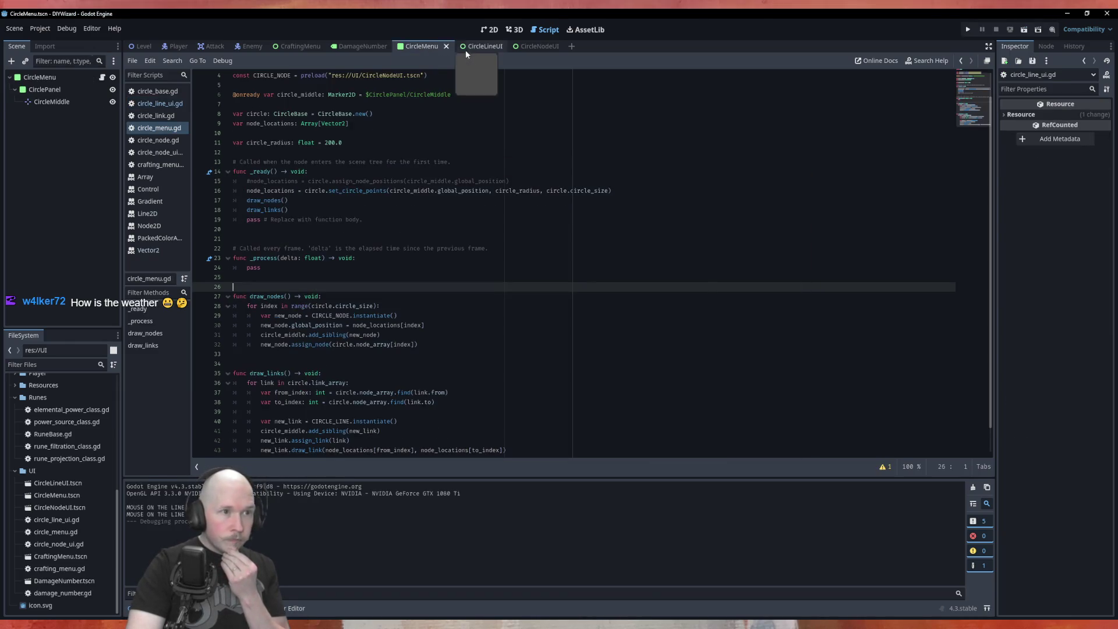
pyautogui.click(159, 103)
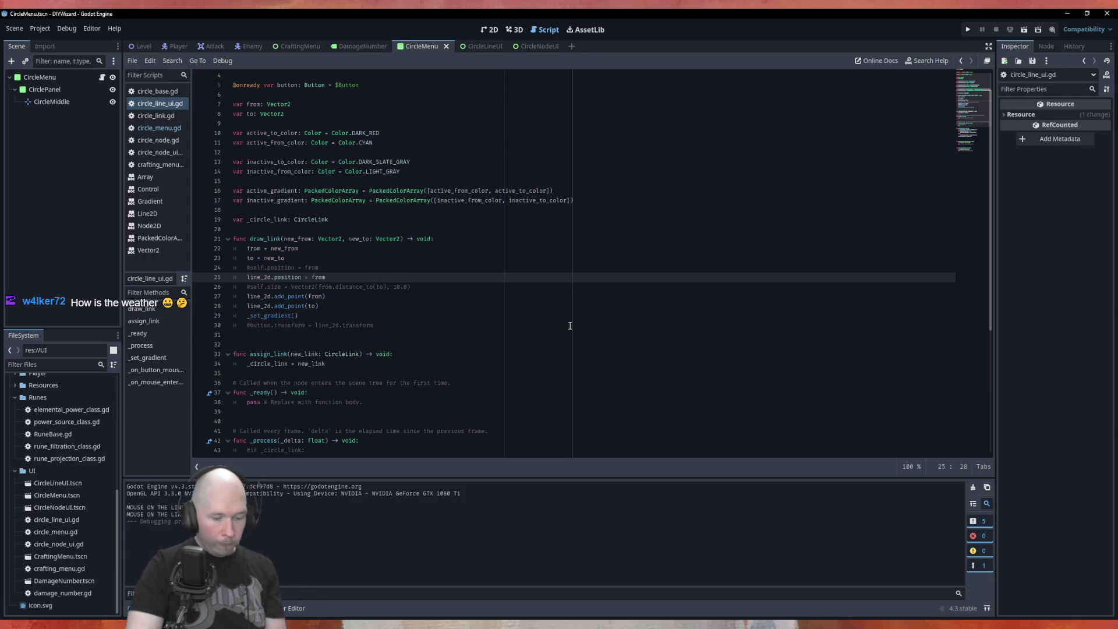
pyautogui.press('F5')
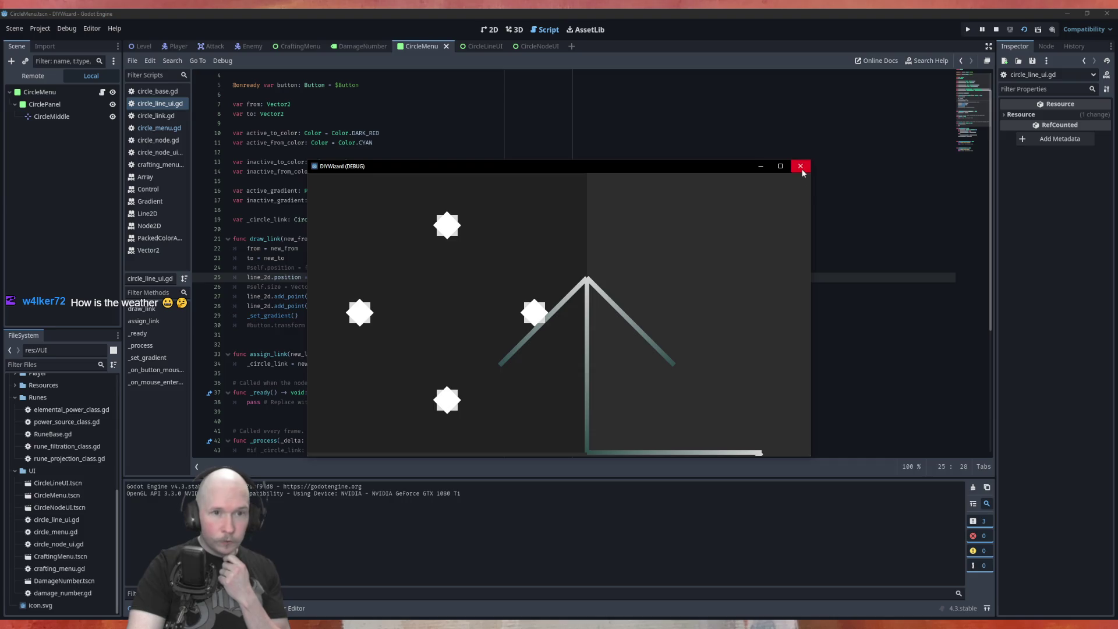
pyautogui.click(800, 166)
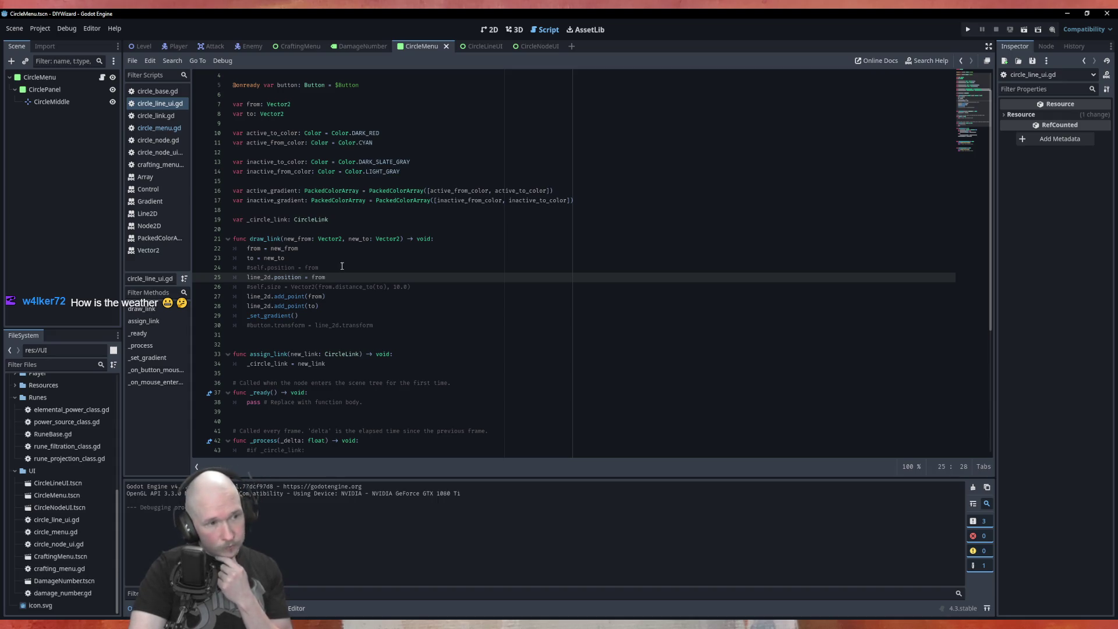
# Uncomment self.position = from in draw_link and test-run the game again.
pyautogui.moveTo(337, 275); pyautogui.dragTo(234, 277)
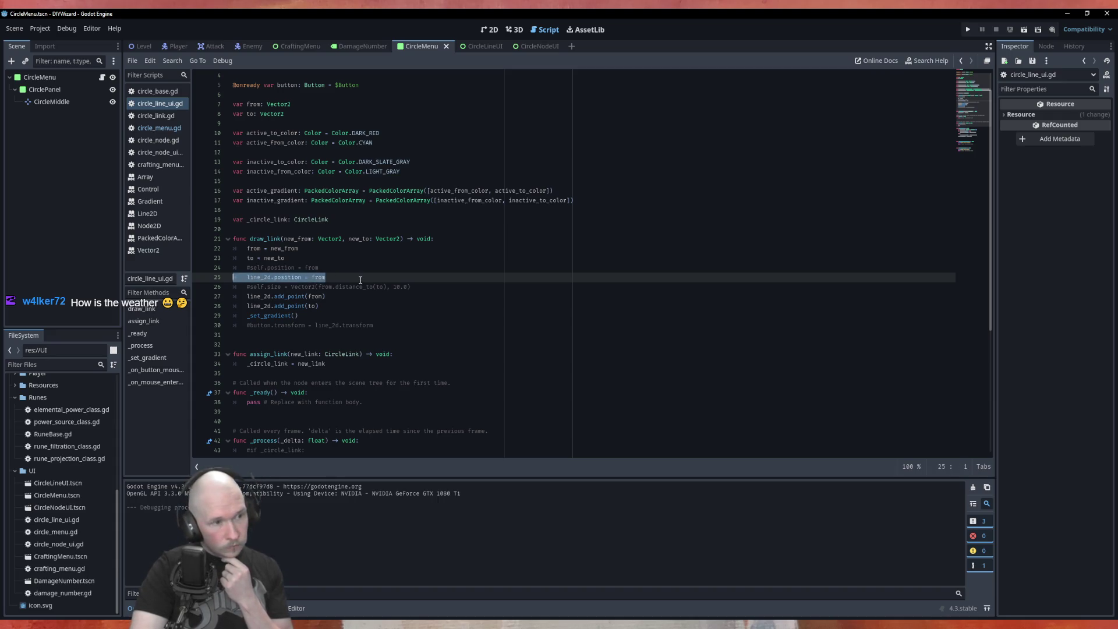
pyautogui.click(248, 267)
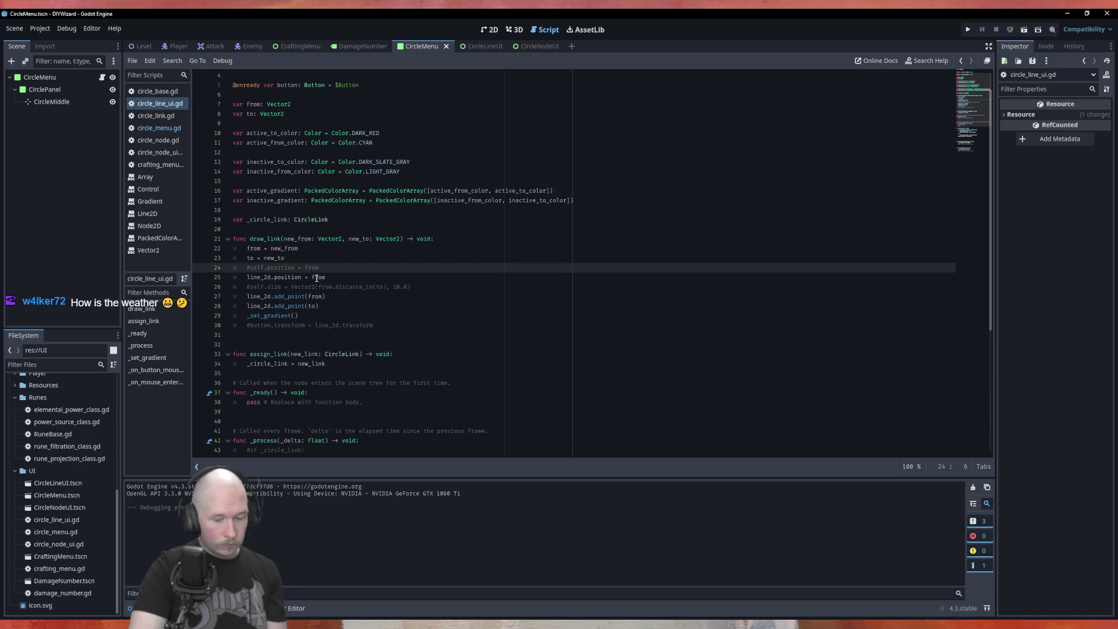
pyautogui.press('BackSpace')
pyautogui.press('F5')
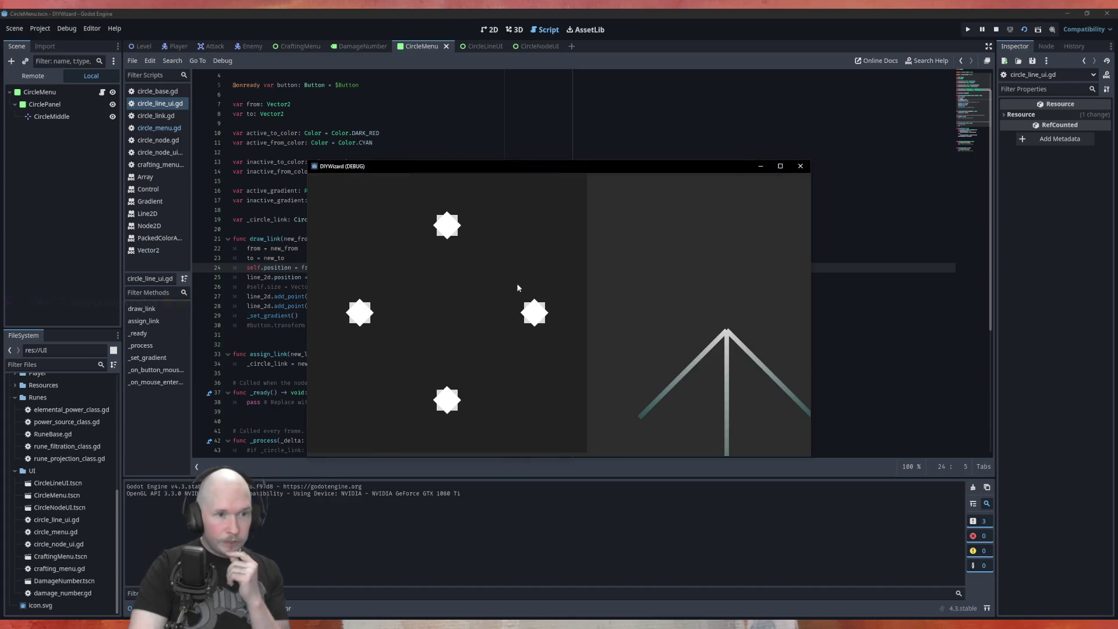
pyautogui.click(800, 166)
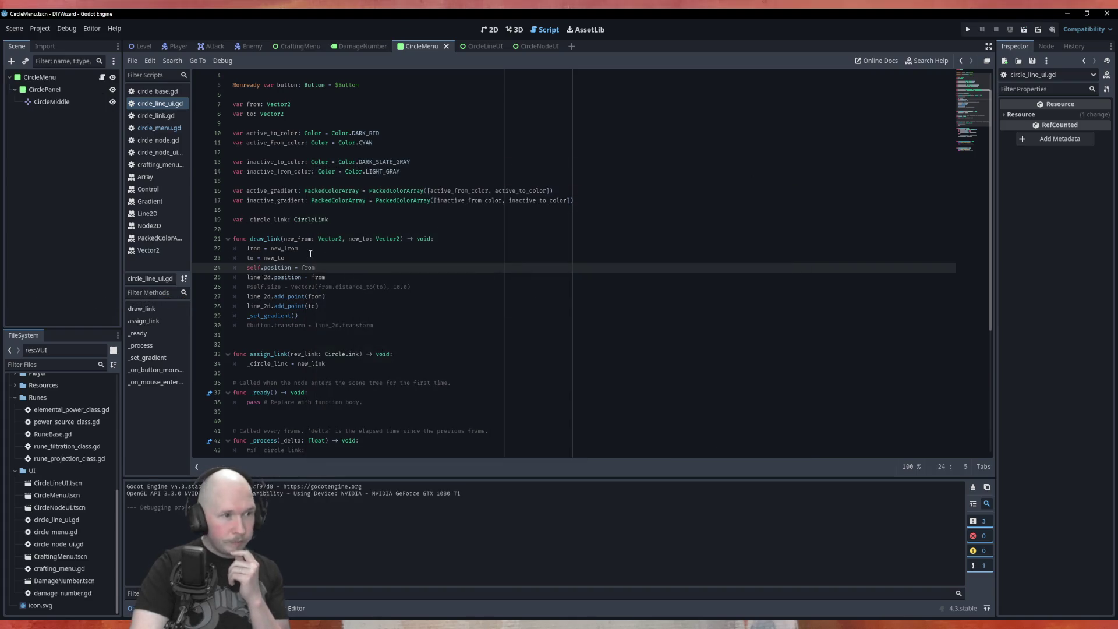